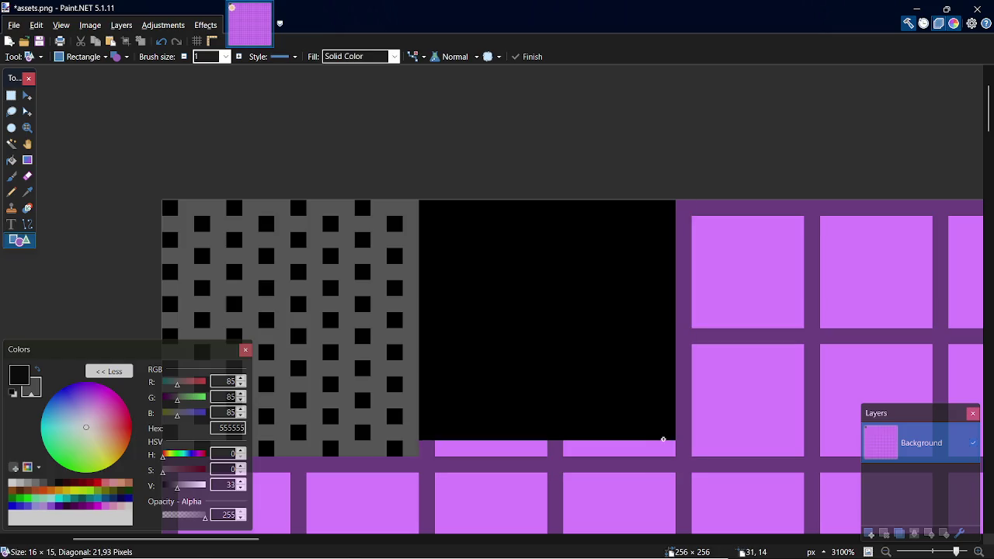
Step: Finish the black rectangle, save the tile sheet, and glance at the ZZT reference images
key("s")
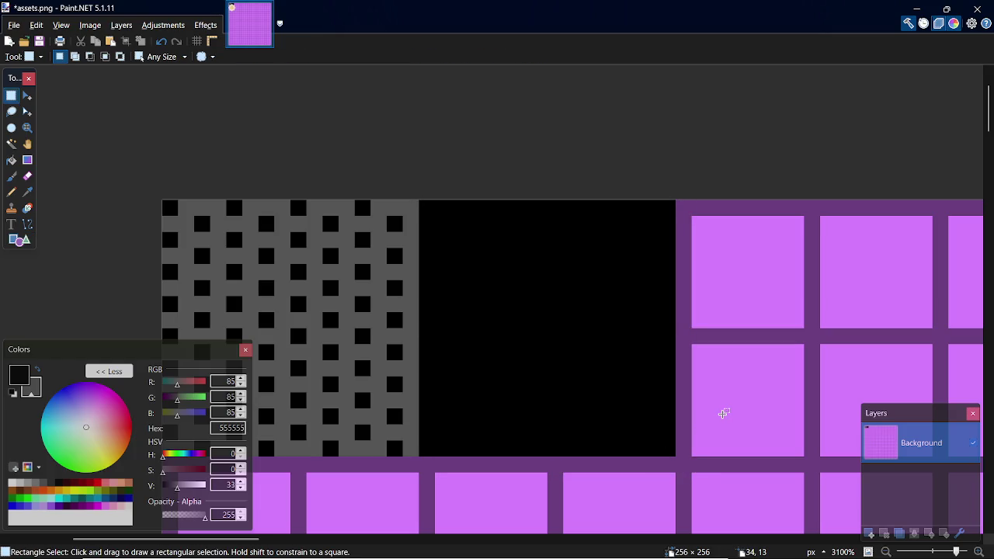
key("p")
key("ctrl+s")
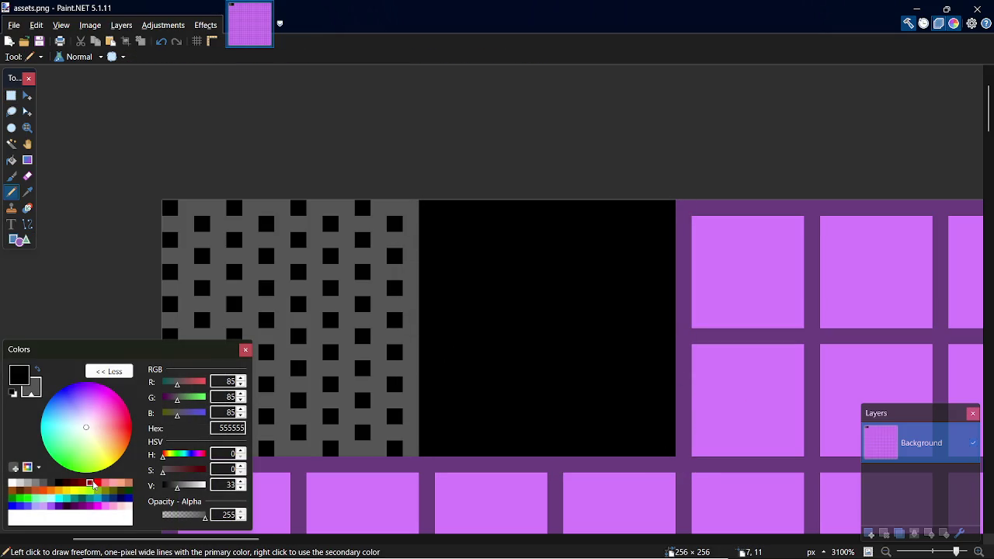
key("alt+Tab")
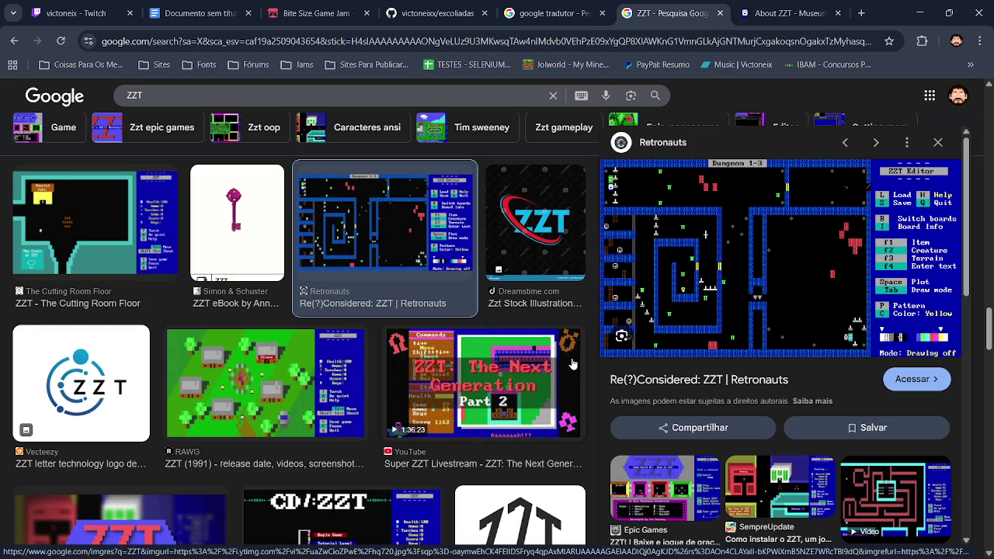
key("alt+Tab")
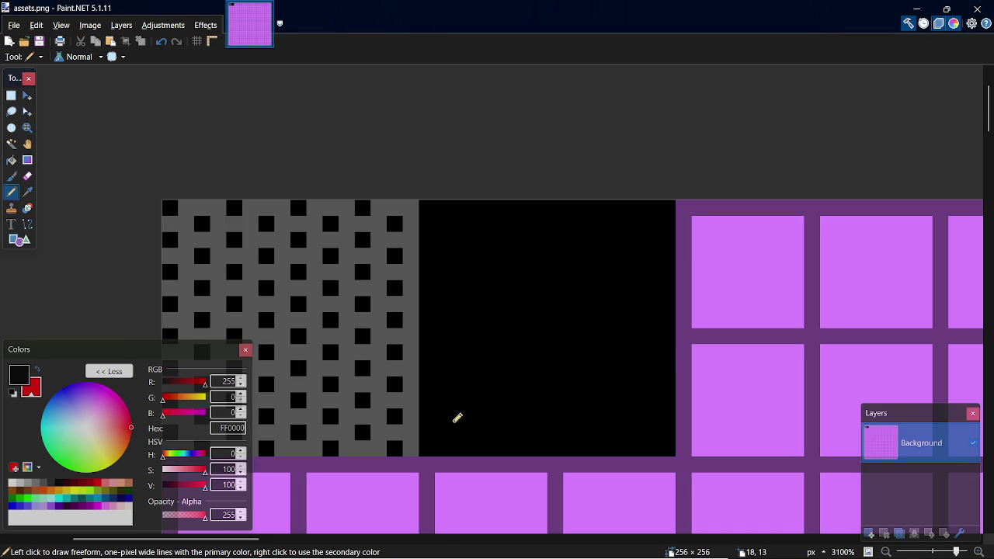
Step: Sketch a red pixel column with small steps on the black block
left_click(450, 423)
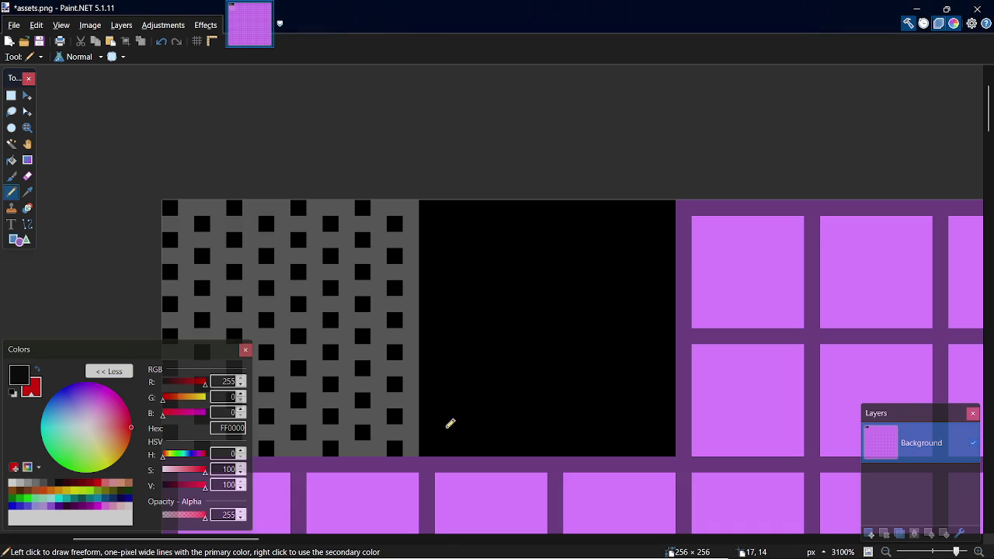
key("x")
left_click_drag(466, 435, 475, 393)
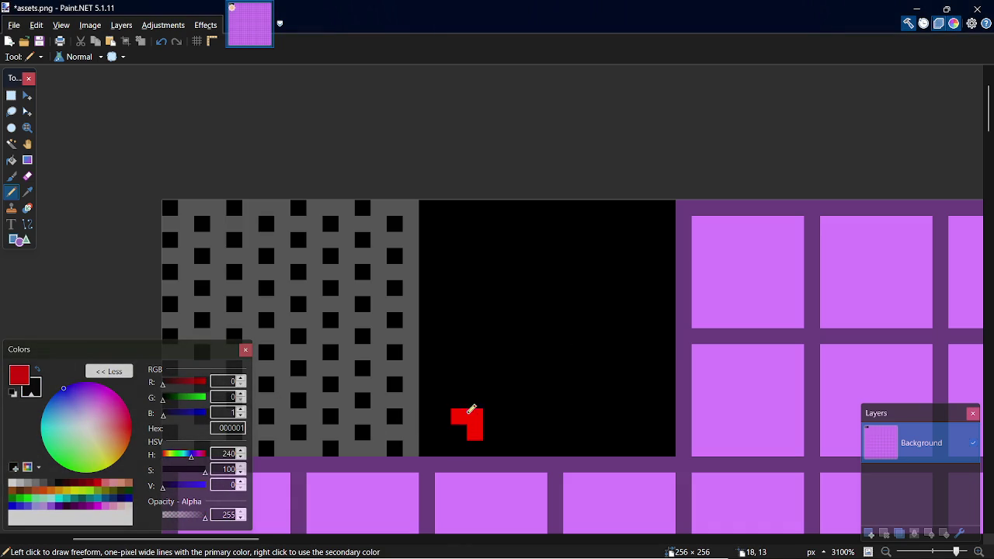
key("ctrl+z")
left_click_drag(450, 429, 443, 410)
left_click(459, 395)
right_click(459, 394)
left_click(443, 400)
left_click(454, 382)
right_click(455, 382)
left_click(447, 382)
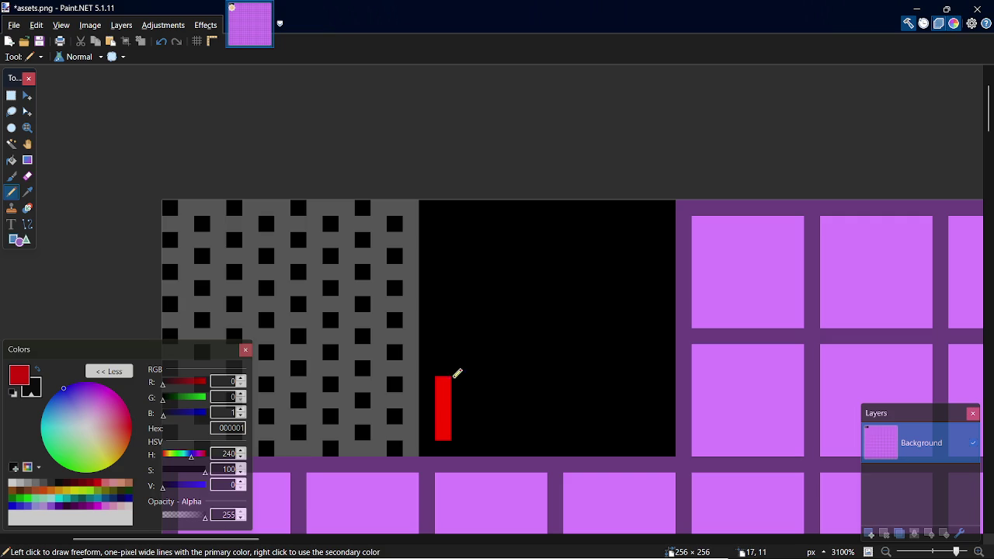
Step: Extend the red staircase upward, then undo everything back to the plain purple cells
left_click(460, 353)
left_click(459, 335)
left_click(475, 320)
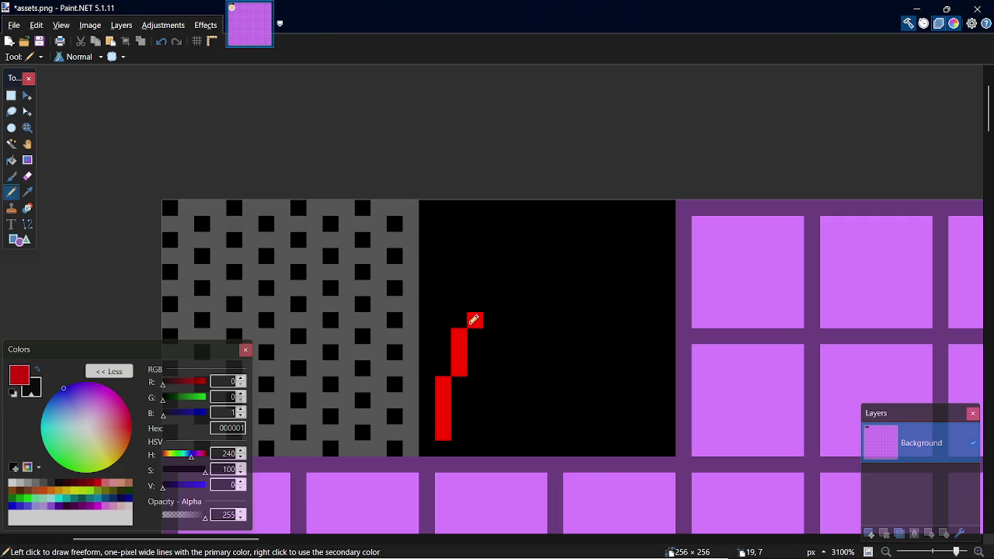
key("ctrl+z")
left_click(461, 320)
left_click(475, 304)
left_click(490, 289)
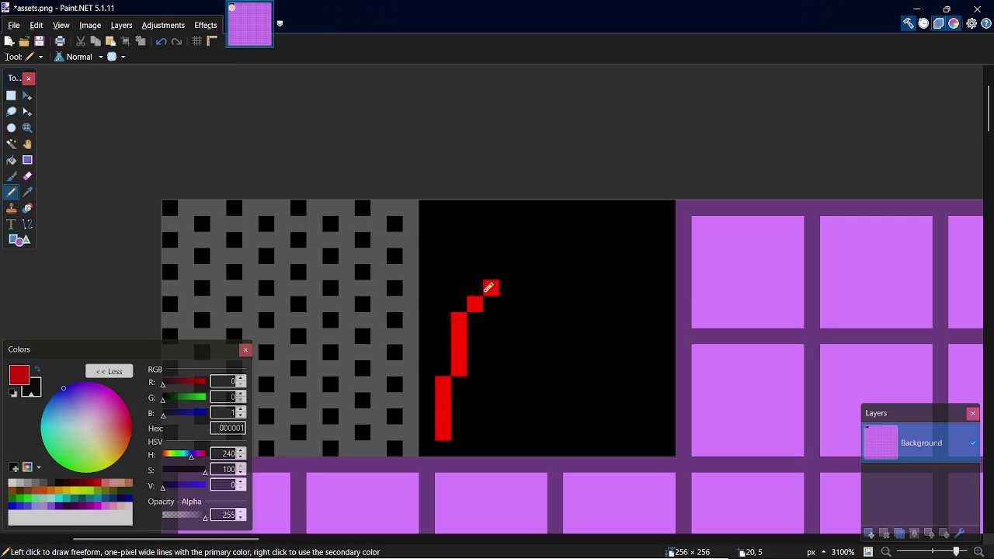
key("ctrl+z")
left_click(474, 286)
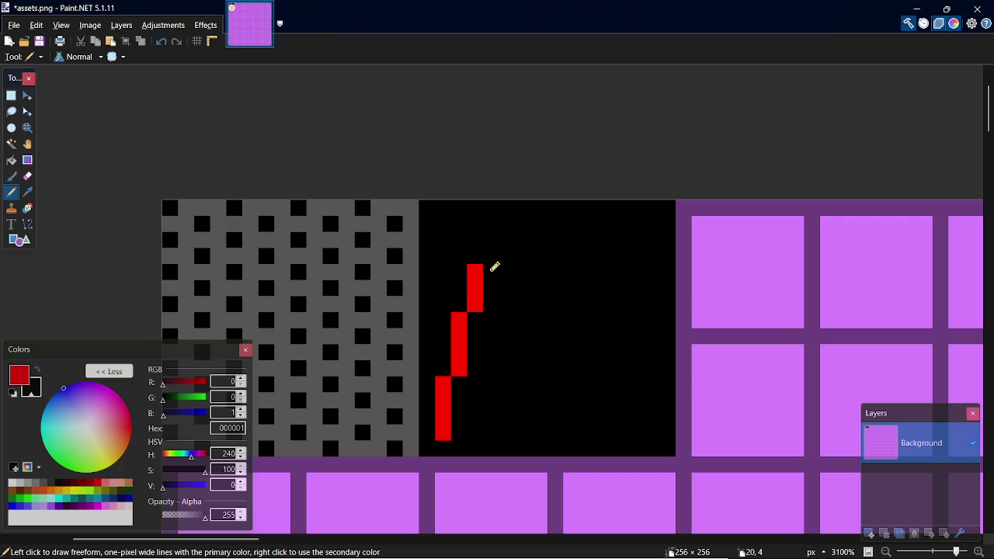
key("ctrl+z")
key("ctrl+z")
key("ctrl+z")
key("ctrl+z")
key("ctrl+z")
key("ctrl+z")
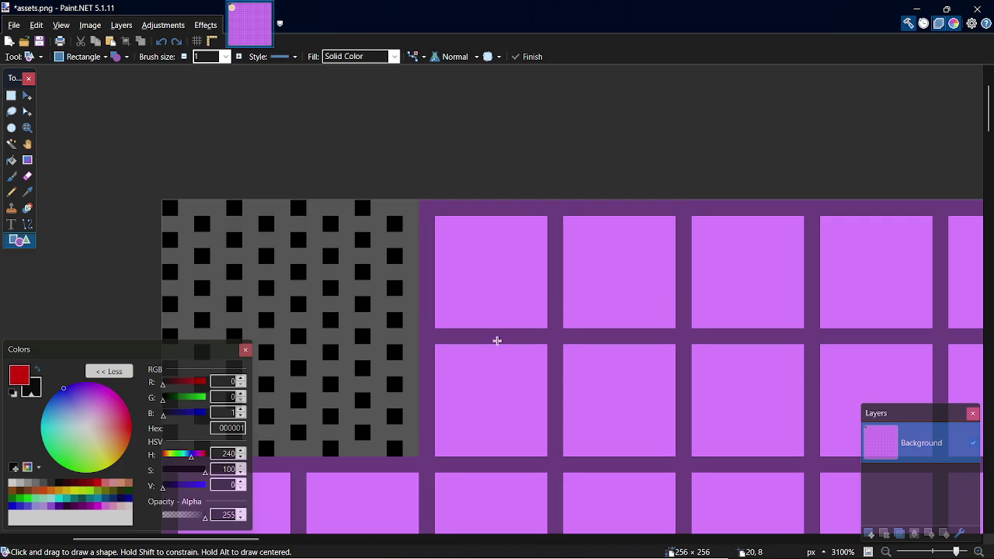
key("ctrl+z")
Step: Fill one purple cell with a black 8×8 rectangle
key("x")
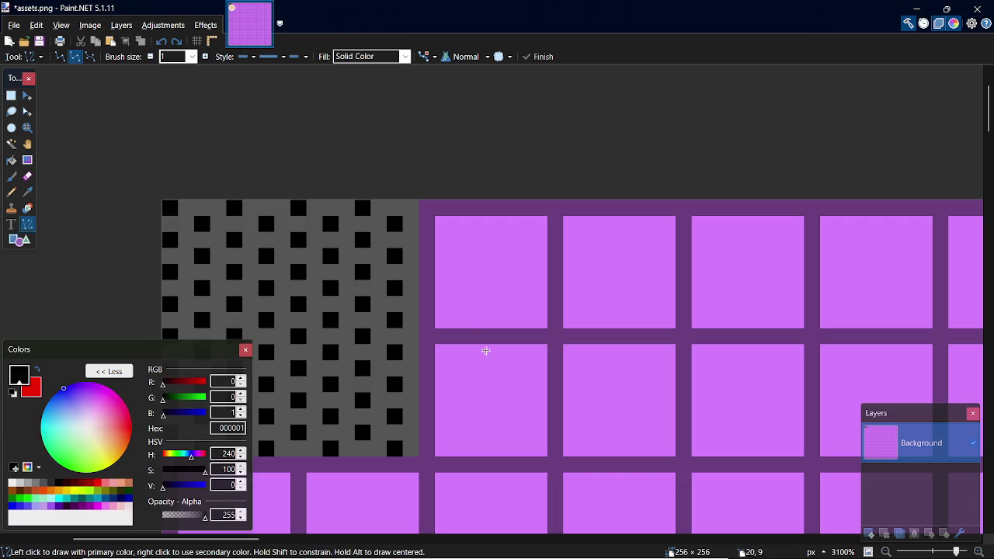
left_click_drag(427, 337, 528, 428)
key("Escape")
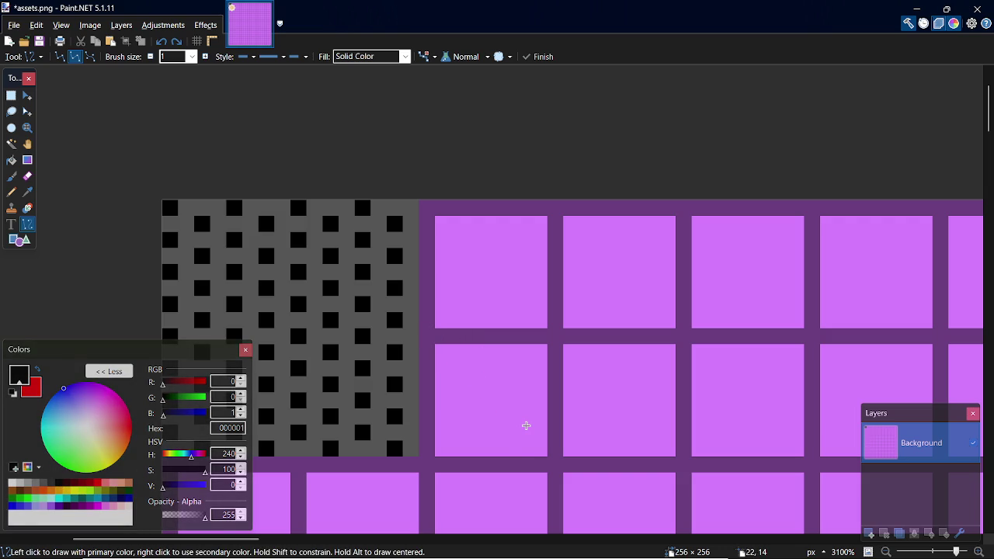
key("o")
mouse_move(433, 342)
left_mouse_down()
mouse_move(539, 439)
mouse_move(536, 448)
left_mouse_up()
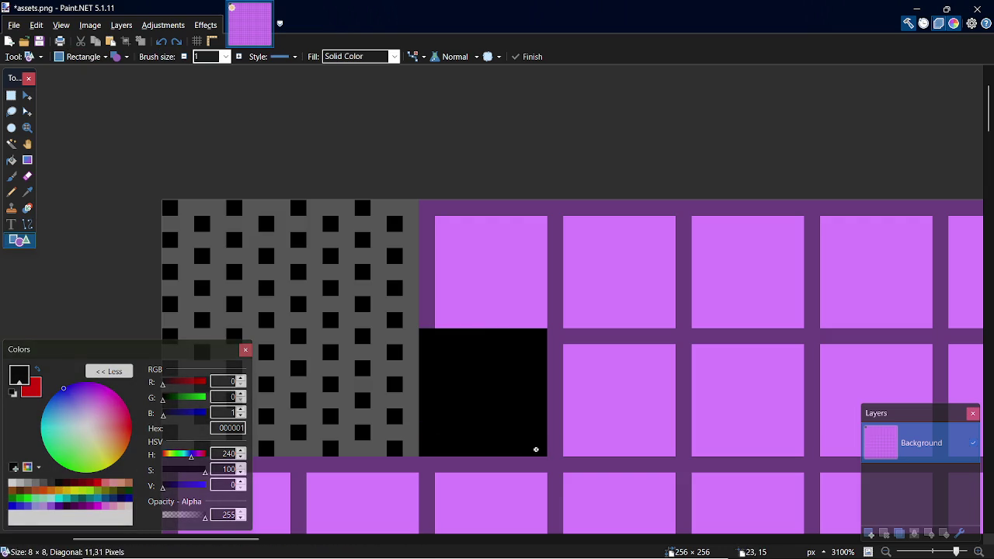
key("s")
Step: Draw the red stepped pyramid pixels on the black tile with the Pencil
key("p")
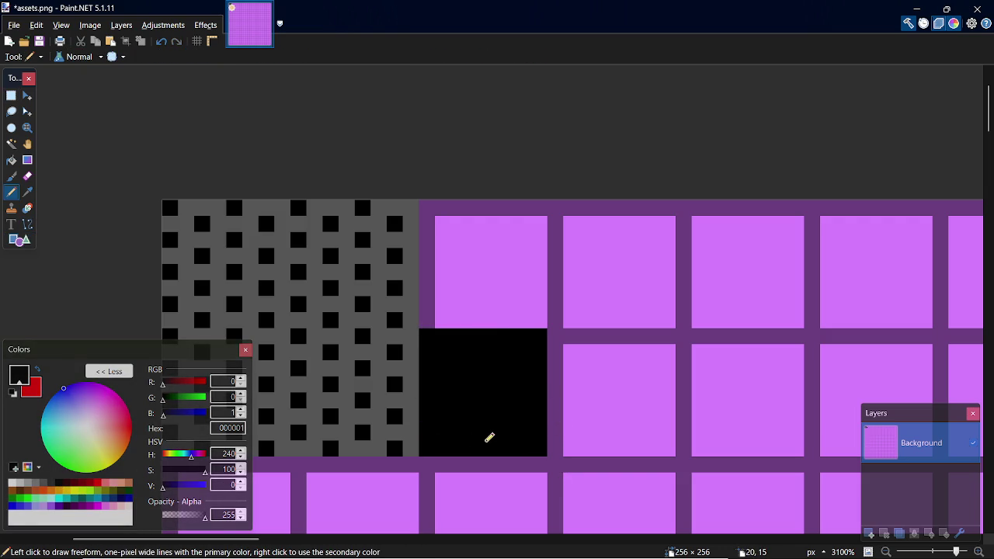
key("x")
mouse_move(437, 447)
left_mouse_down()
mouse_move(464, 365)
mouse_move(482, 345)
mouse_move(539, 446)
left_mouse_up()
left_click(481, 344)
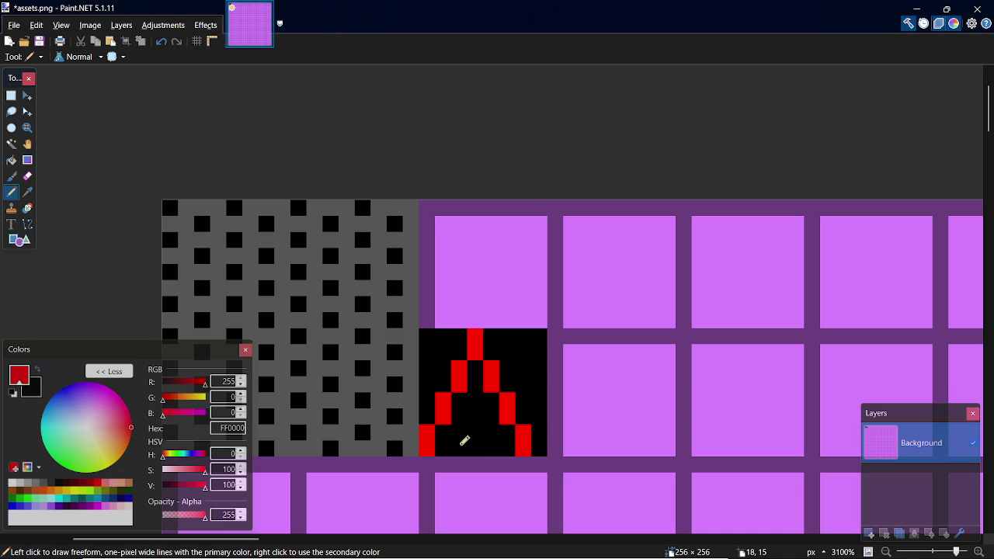
mouse_move(464, 440)
left_mouse_down()
mouse_move(455, 421)
mouse_move(488, 411)
mouse_move(497, 440)
left_mouse_up()
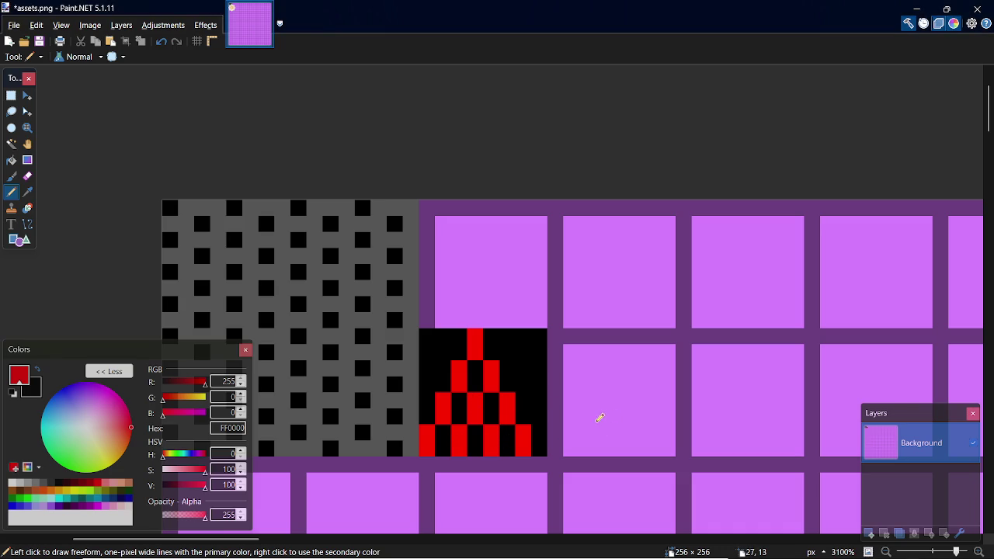
key("alt+Tab")
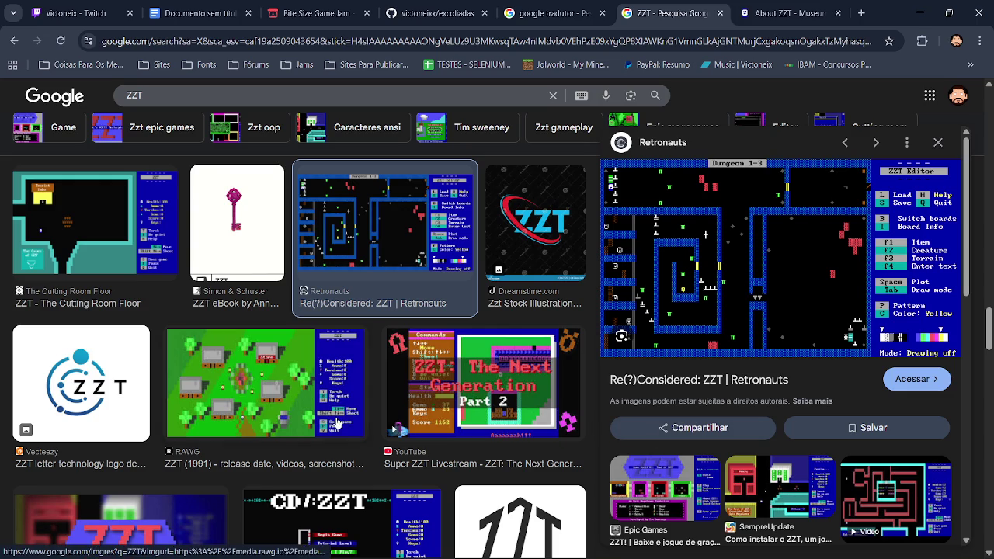
Step: Preview the RAWG ZZT (1991) screenshot, visit the About ZZT article, and return to image results
left_click(282, 396)
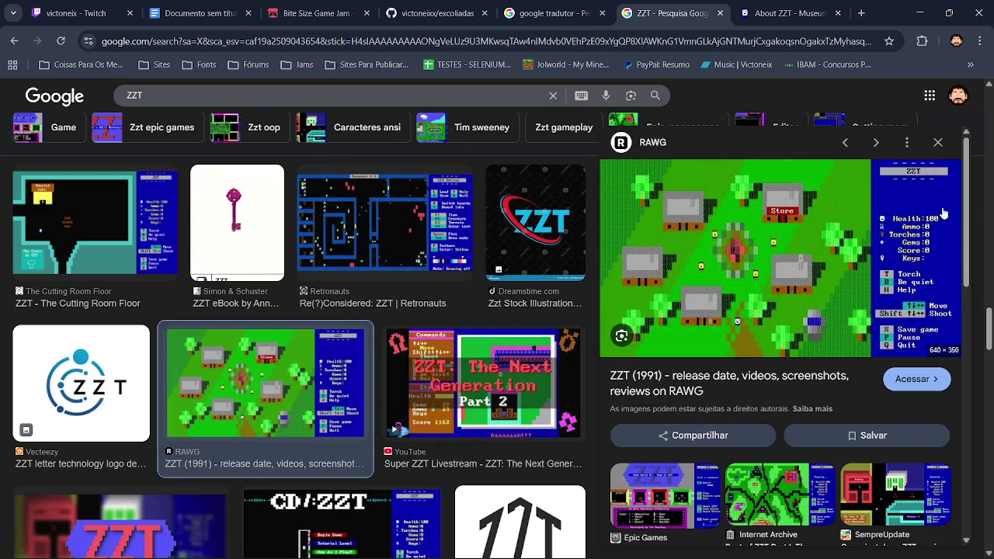
mouse_move(988, 319)
left_mouse_down()
mouse_move(988, 466)
mouse_move(989, 97)
left_mouse_up()
left_click(775, 11)
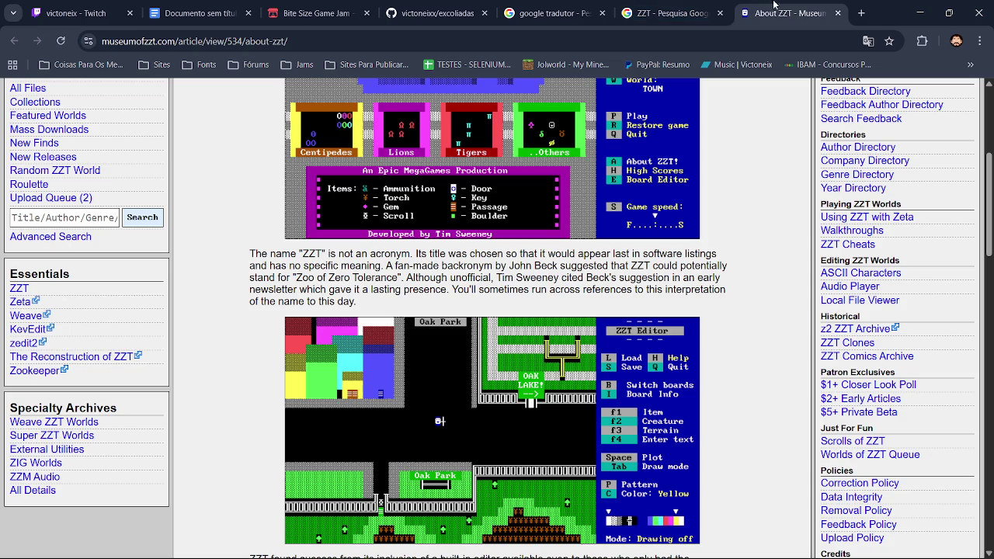
left_click(681, 5)
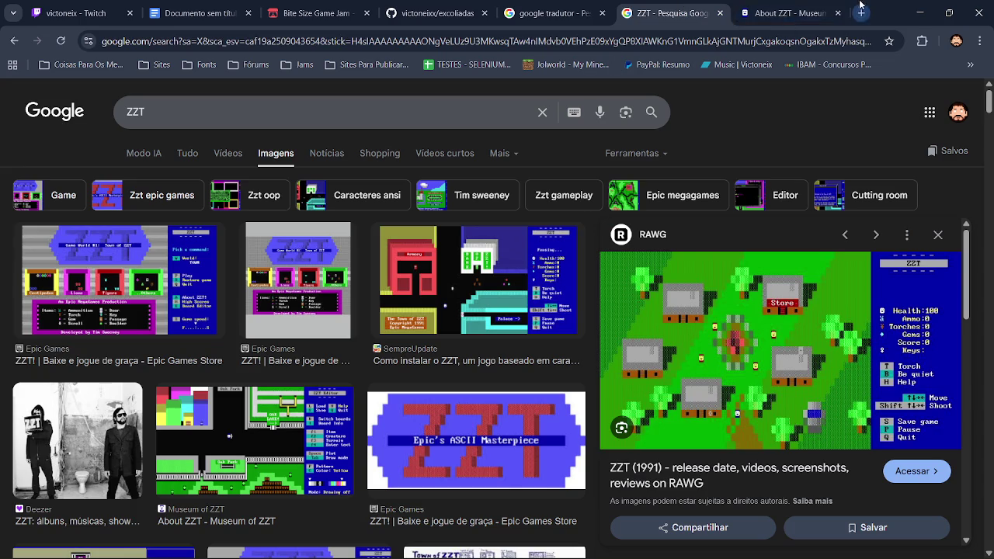
Step: Search 'caracteres especiais' in a new tab and open the caracteresespeciais.com result
left_click(861, 12)
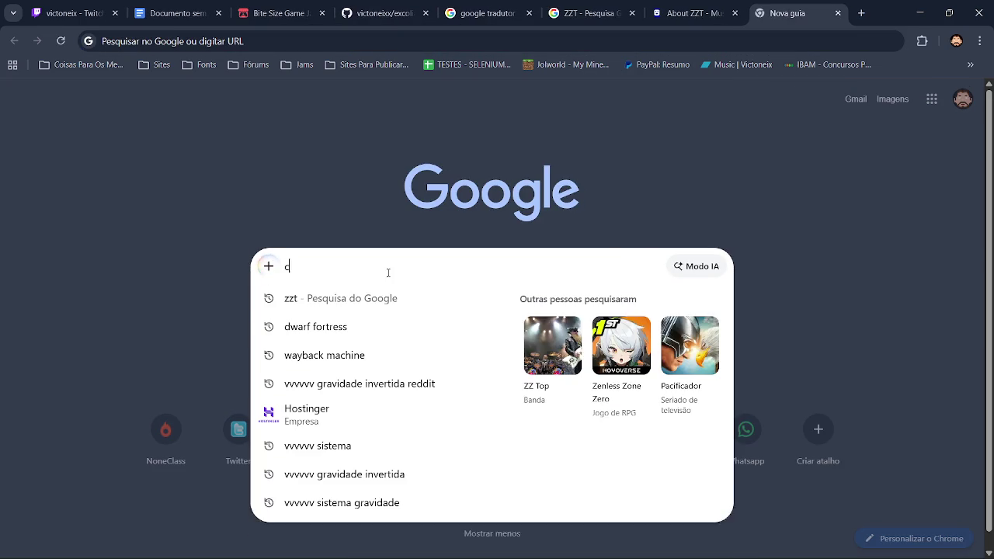
type("caraque")
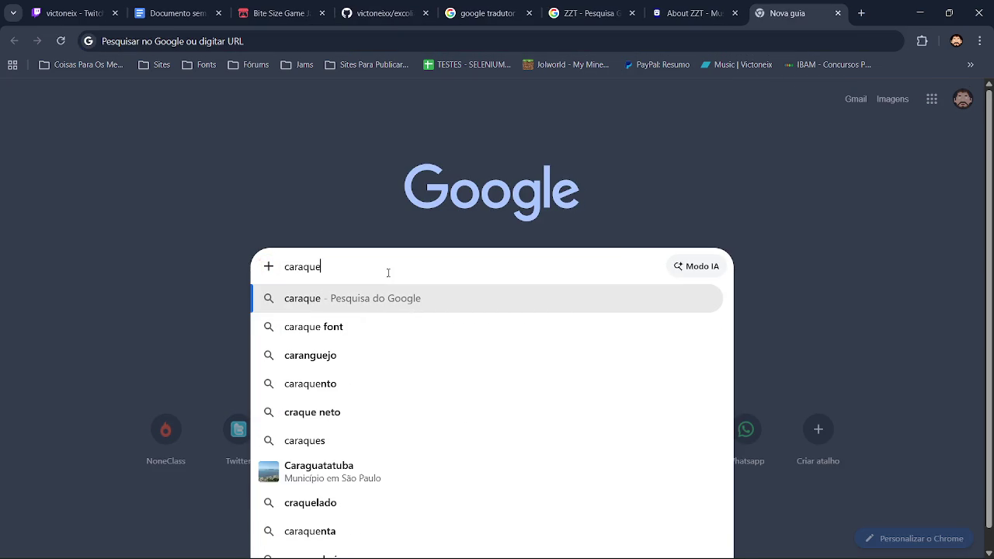
type("teres")
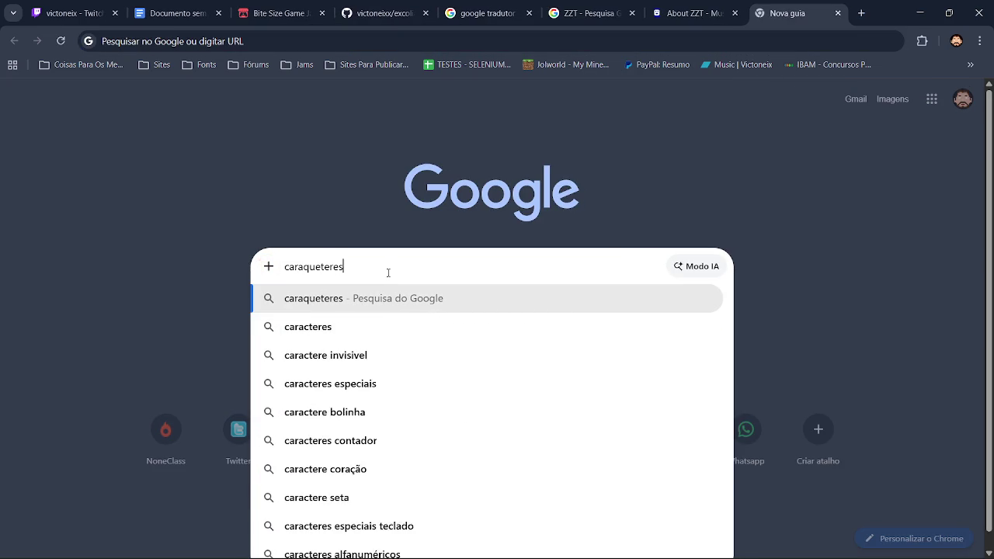
key("Down")
key("Return")
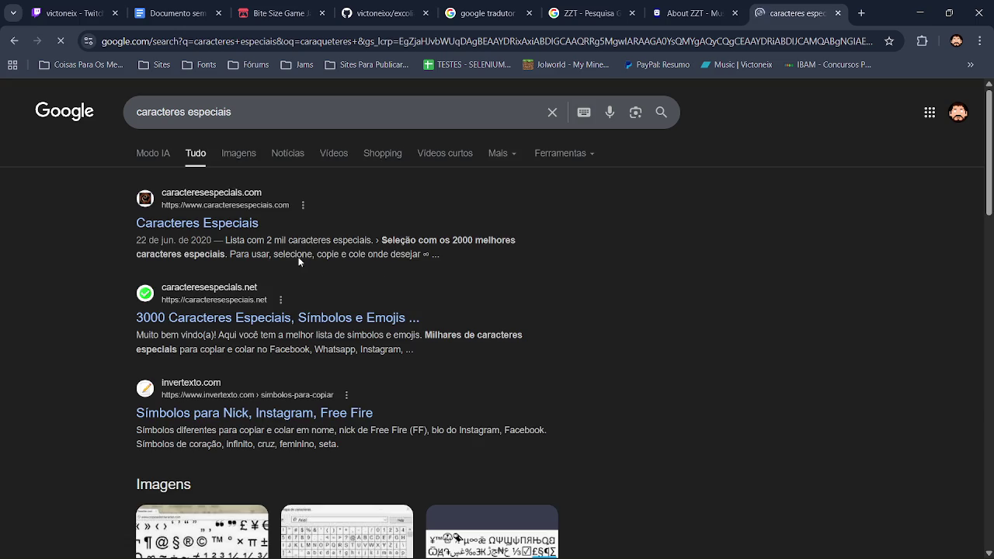
left_click(166, 233)
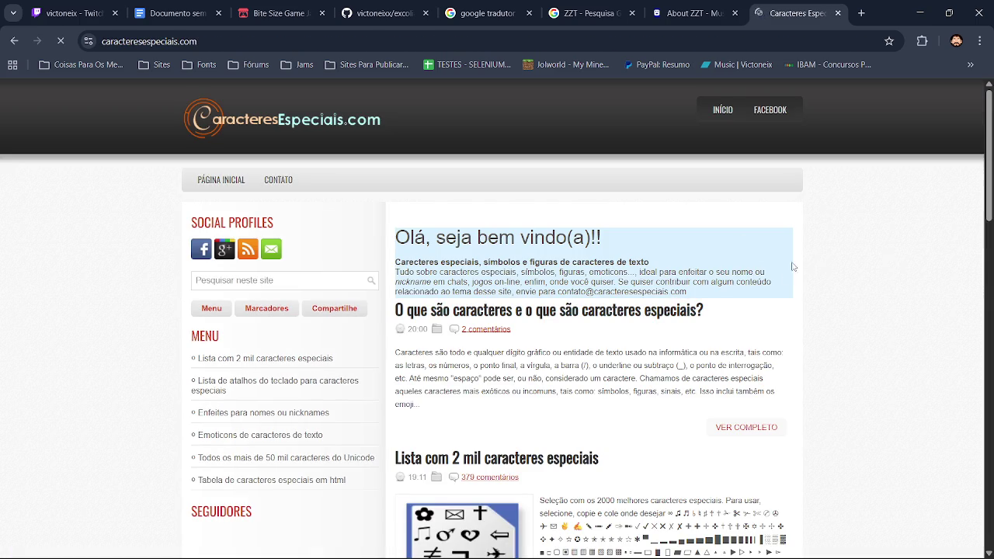
left_click_drag(990, 199, 991, 230)
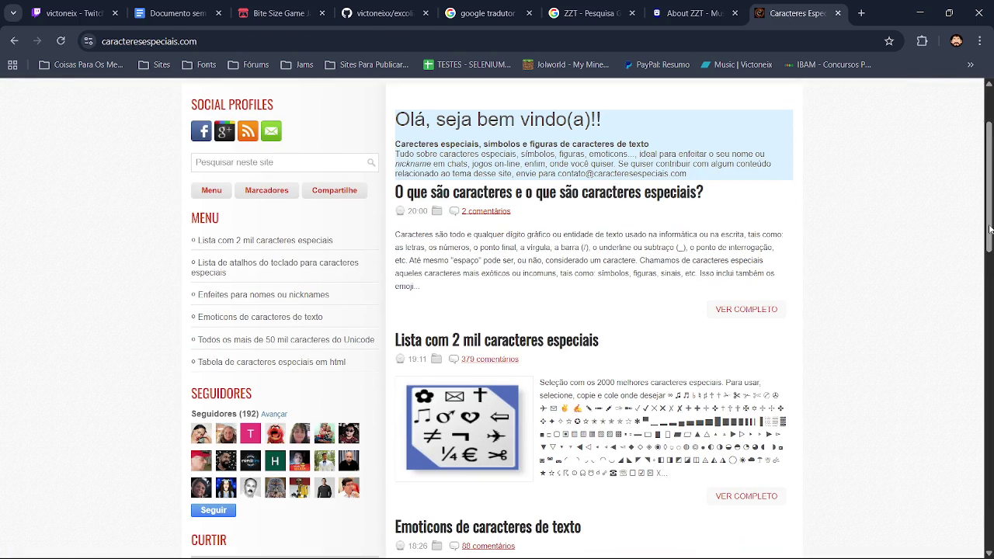
mouse_move(990, 229)
left_mouse_down()
mouse_move(989, 325)
mouse_move(988, 296)
left_mouse_up()
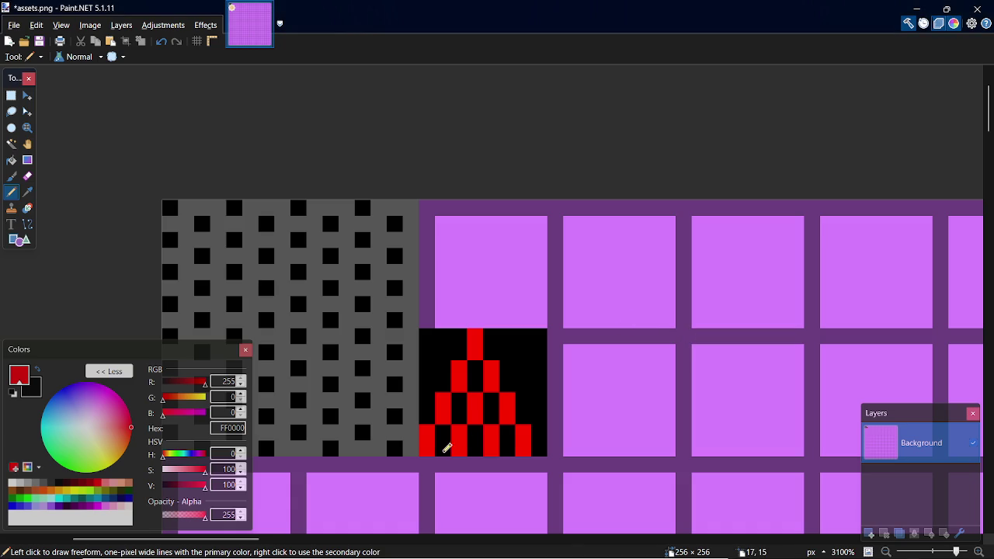
Step: Paint the pyramid's bottom row and remaining black holes red, then save assets.png
left_click_drag(448, 447, 524, 451)
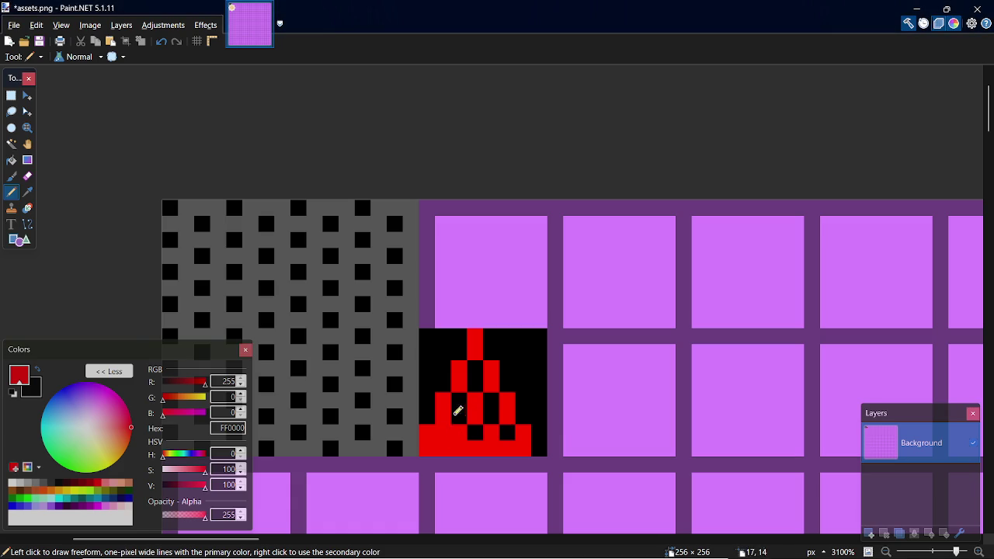
left_click_drag(459, 410, 473, 381)
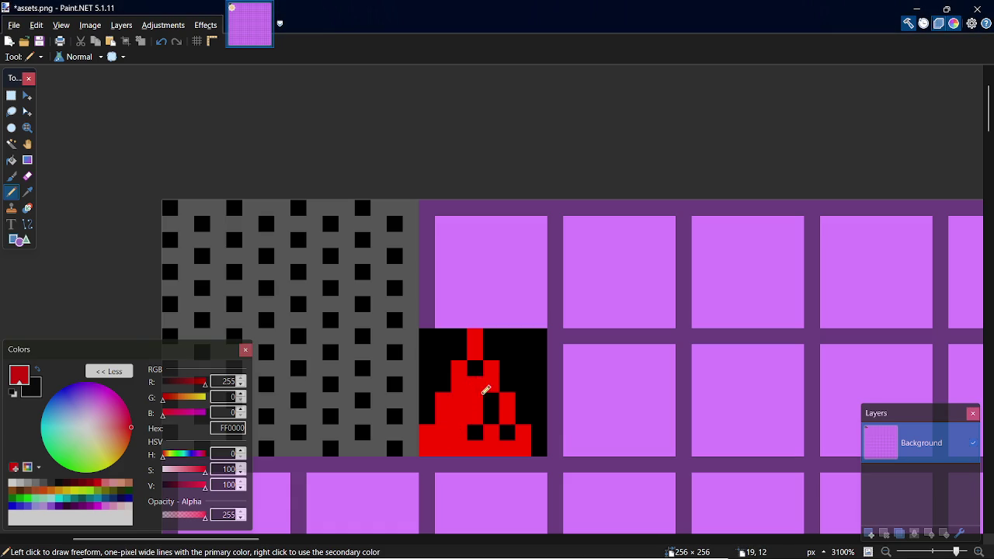
left_click(475, 368)
left_click(491, 399)
left_click(474, 431)
left_click(508, 431)
key("ctrl+s")
key("alt+Tab")
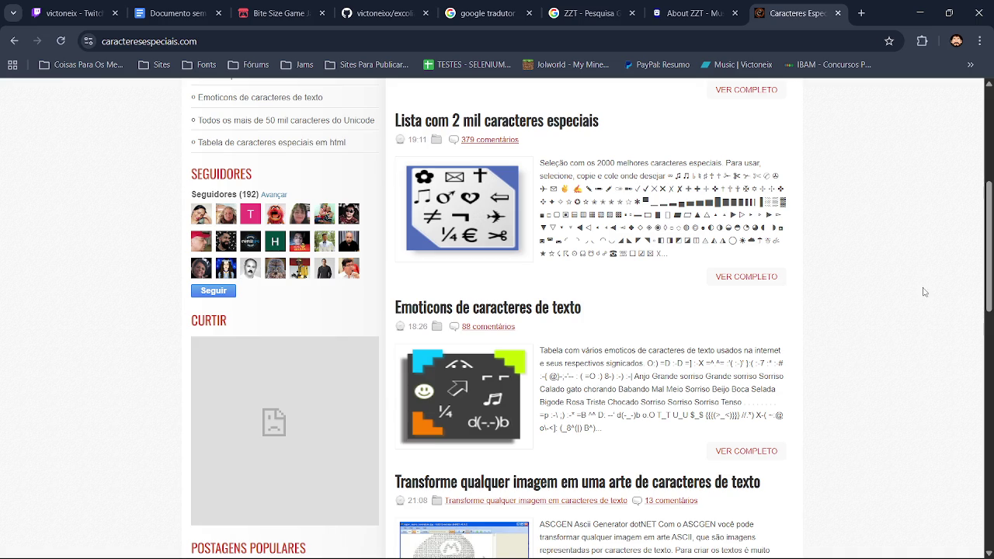
Step: Scroll the caracteresespeciais.com blog, then go back and open the caracteresespeciais.net result
left_click_drag(989, 246, 989, 275)
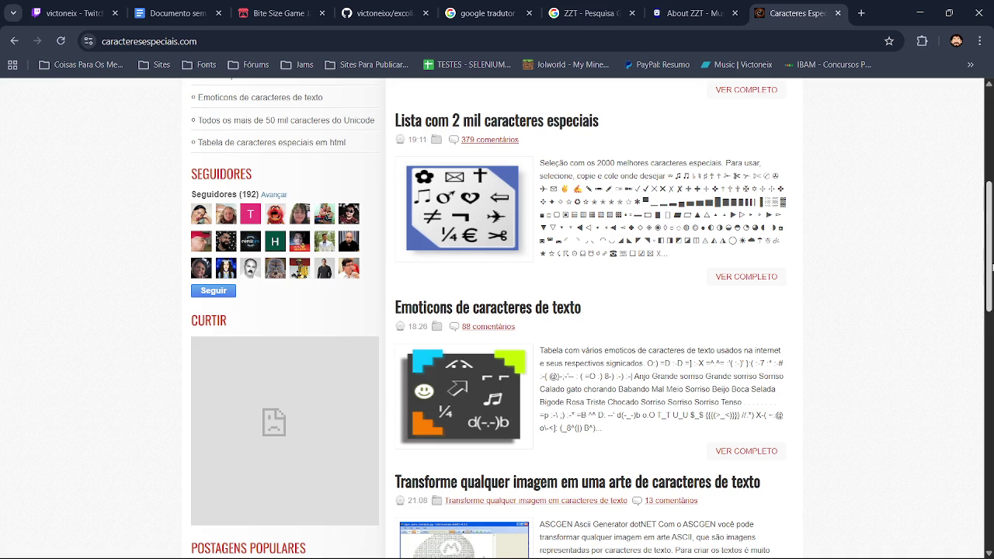
scroll(52, 270, "down", 2)
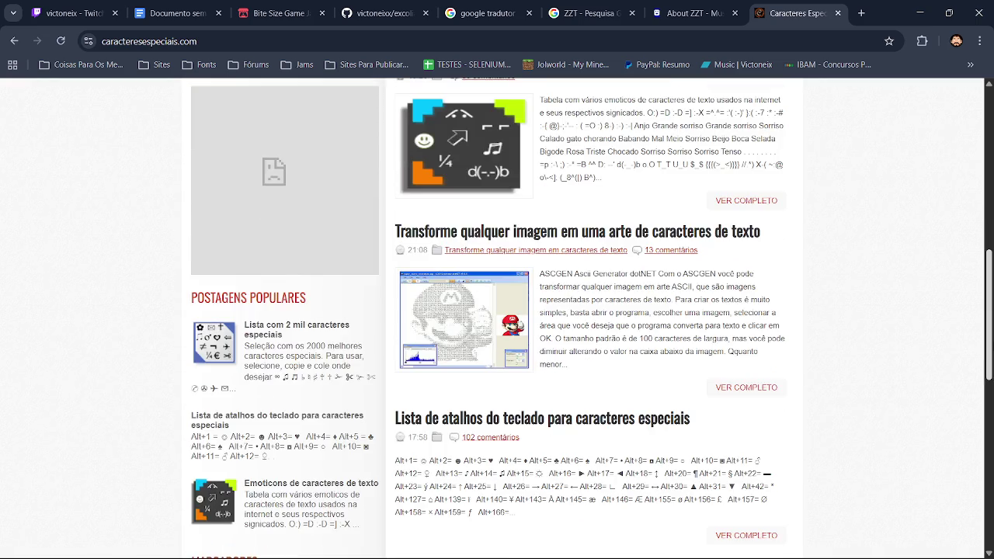
scroll(52, 270, "down", 2)
scroll(52, 270, "down", 1)
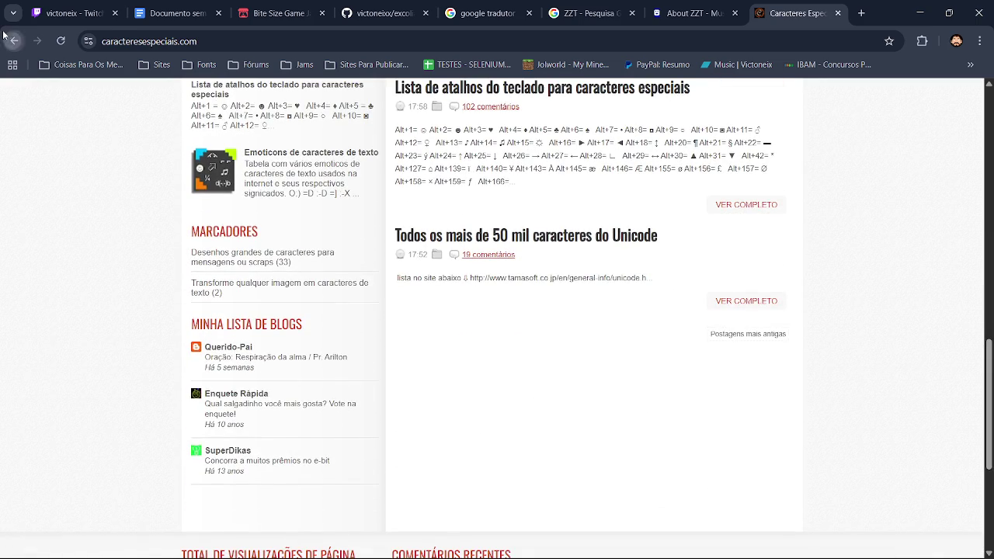
left_click(14, 40)
left_click(185, 318)
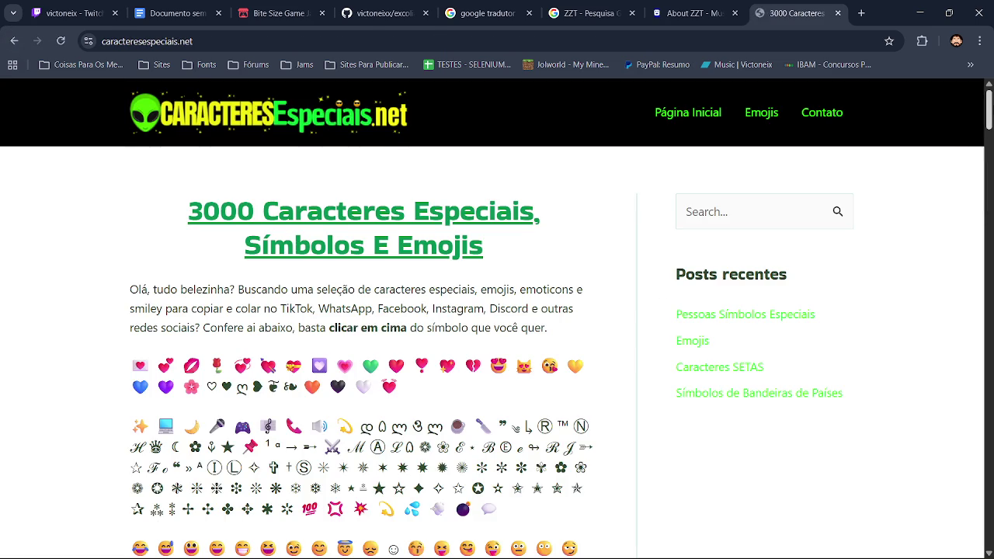
Step: Scroll down the caracteresespeciais.net symbol list to the arrow symbols, then switch to GameMaker
scroll(946, 154, "down", 2)
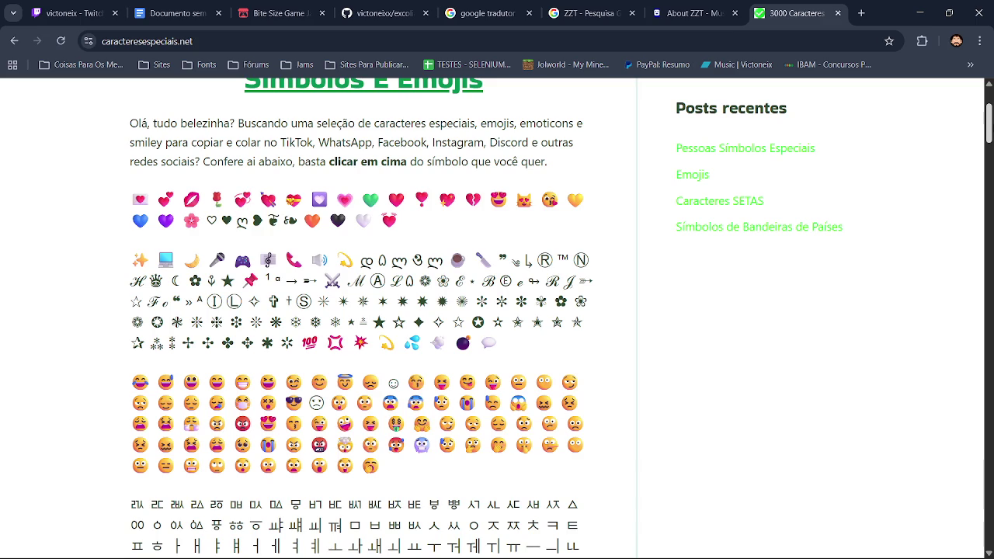
left_click_drag(989, 121, 989, 155)
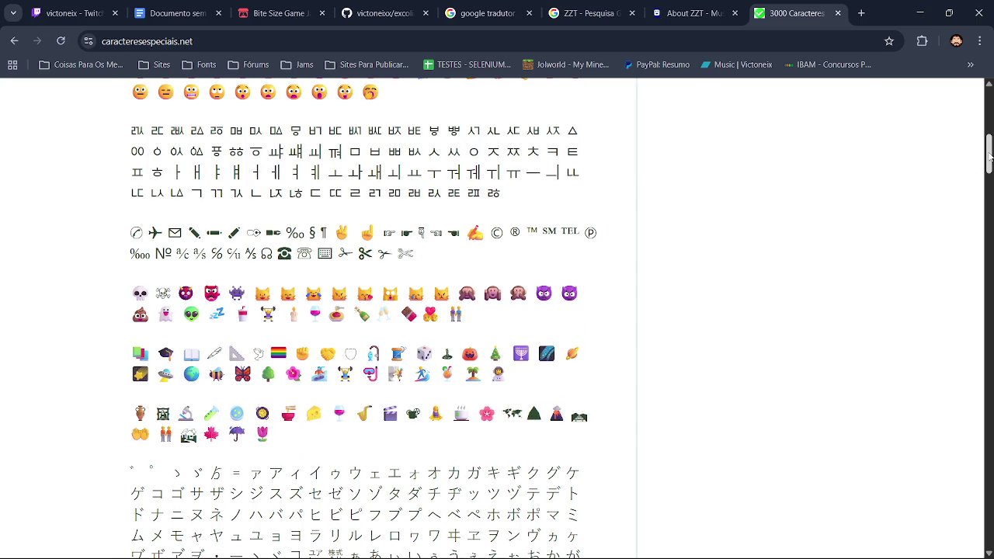
left_click_drag(989, 155, 990, 233)
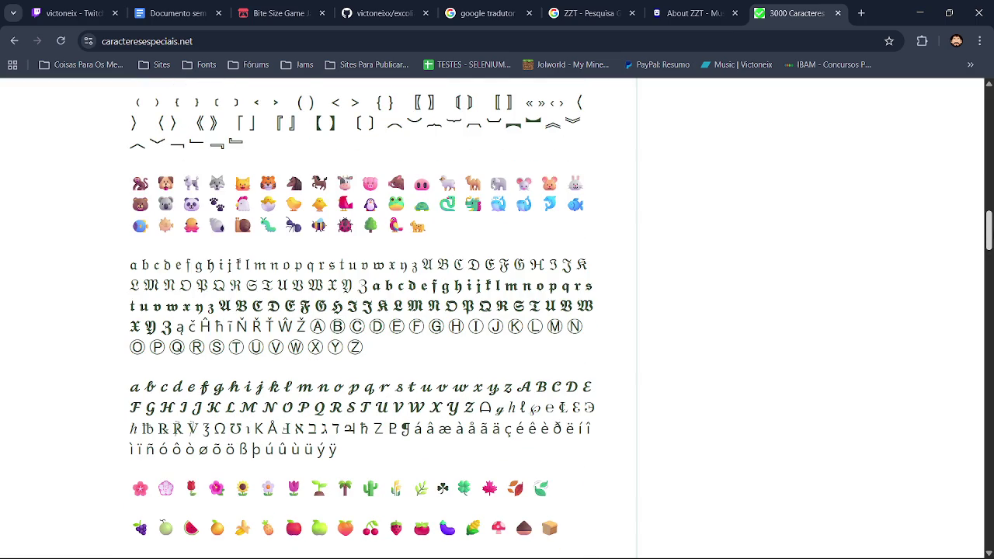
scroll(497, 310, "down", 4)
scroll(497, 311, "down", 2)
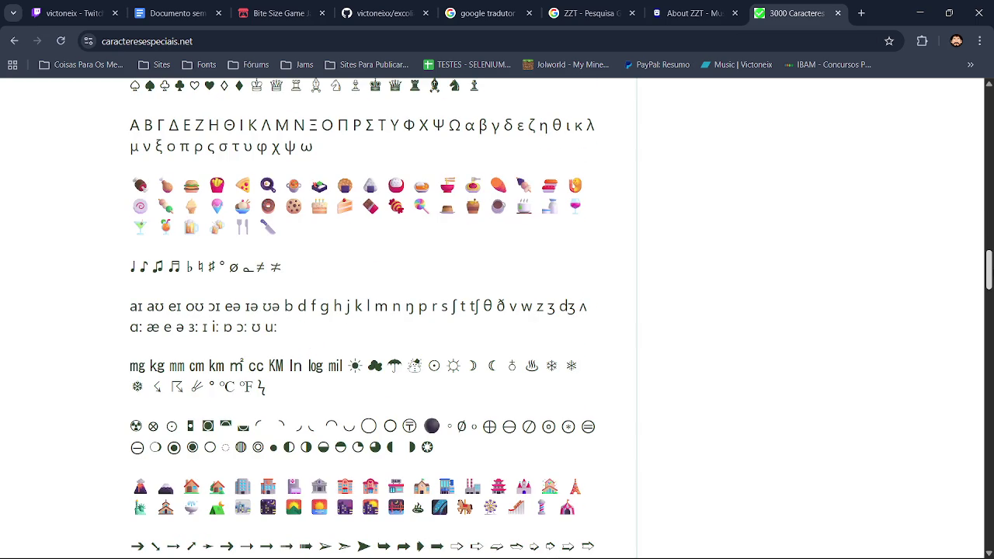
scroll(498, 311, "down", 1)
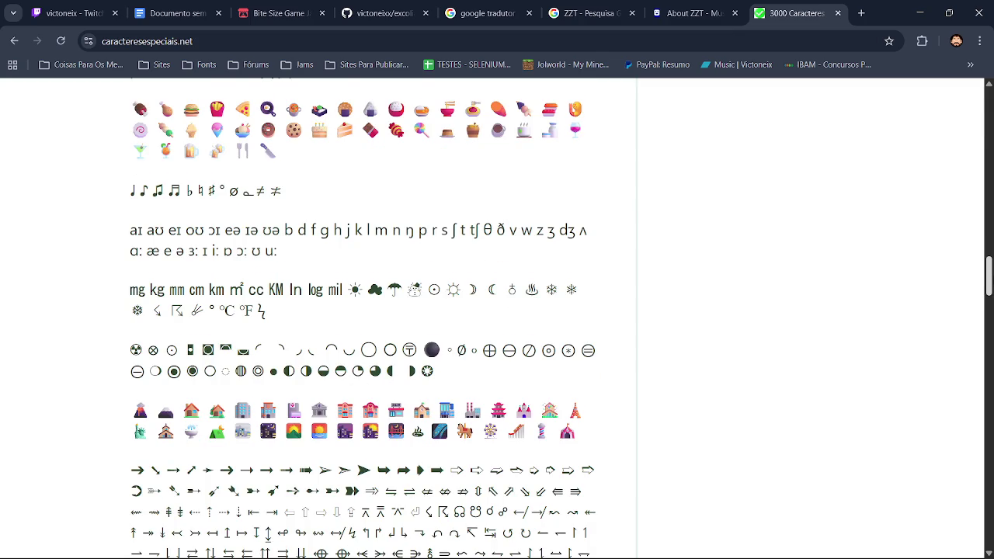
scroll(498, 311, "down", 1)
scroll(990, 295, "down", 1)
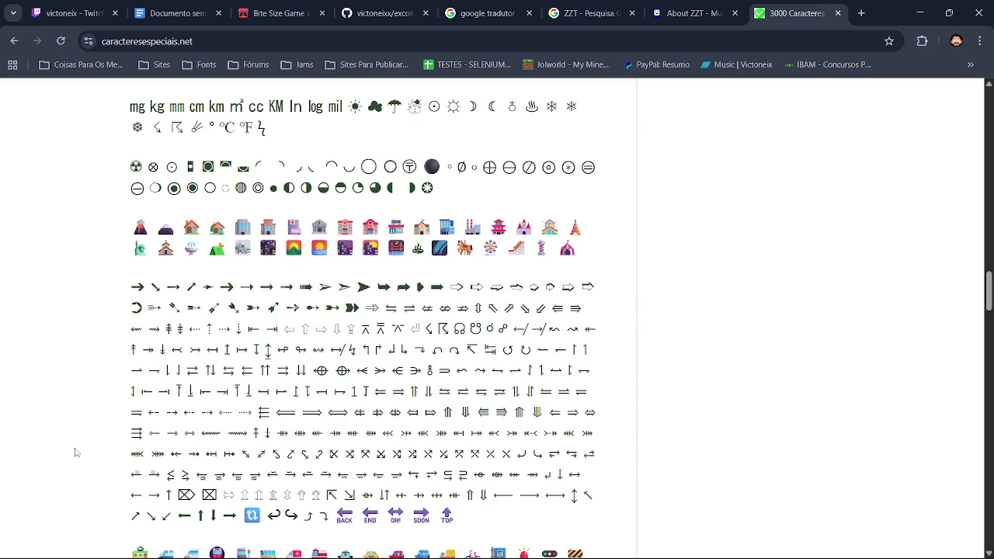
key("alt+Tab")
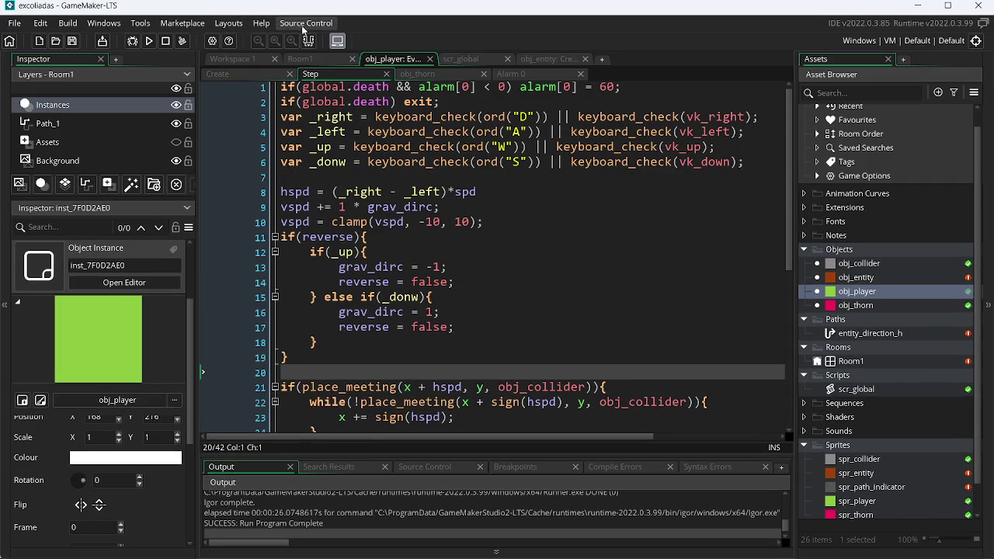
Step: Revert excoliadas to its latest commit from the source control history and reload it
left_click(306, 23)
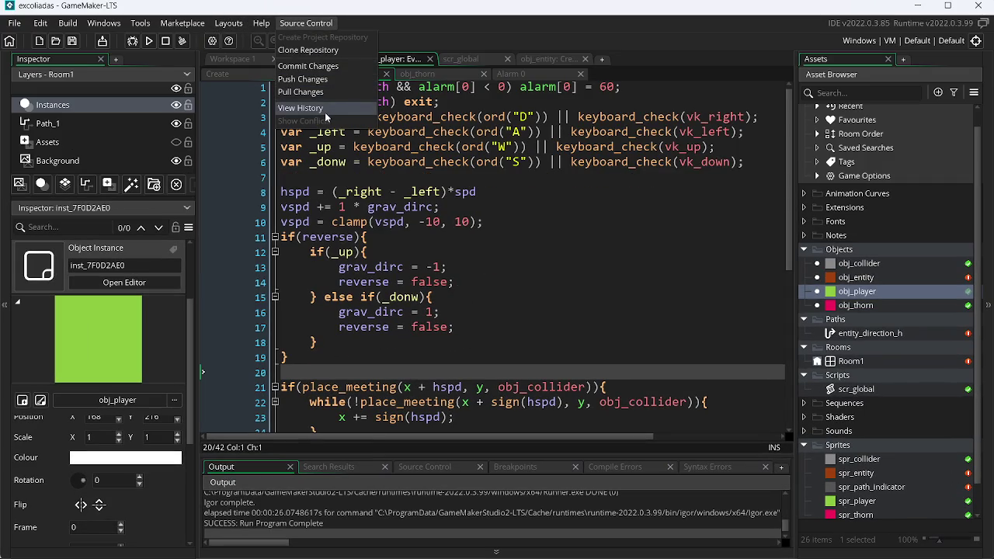
left_click(328, 110)
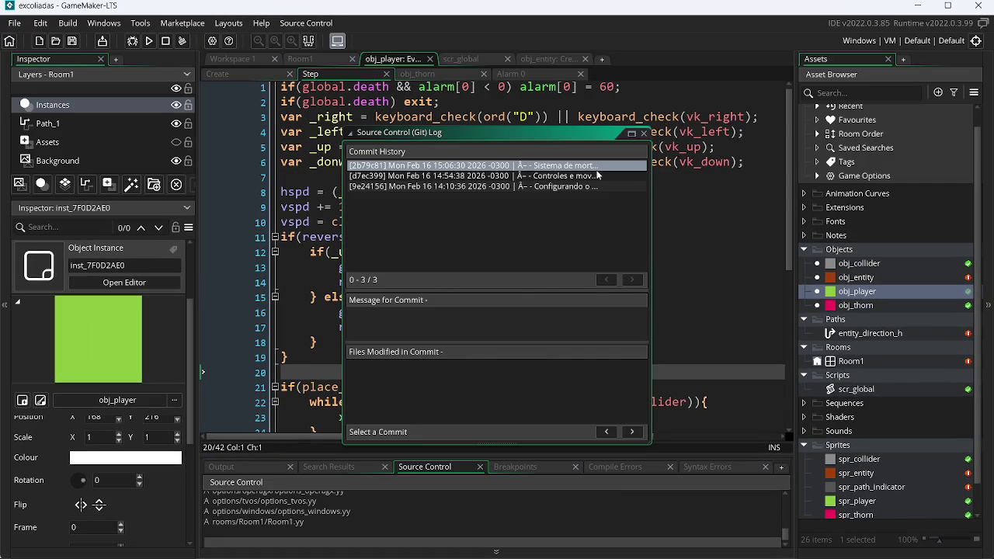
right_click(597, 170)
left_click(633, 177)
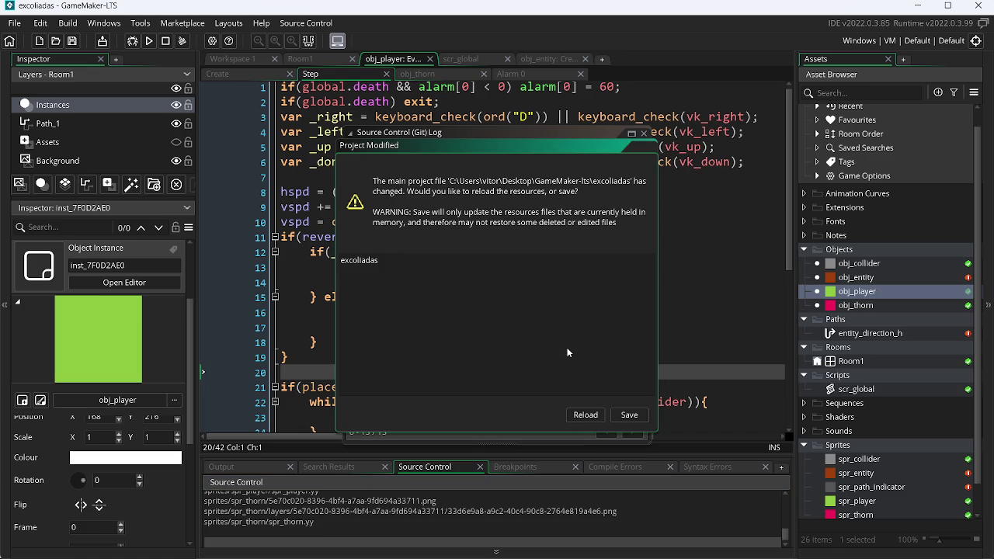
left_click(590, 414)
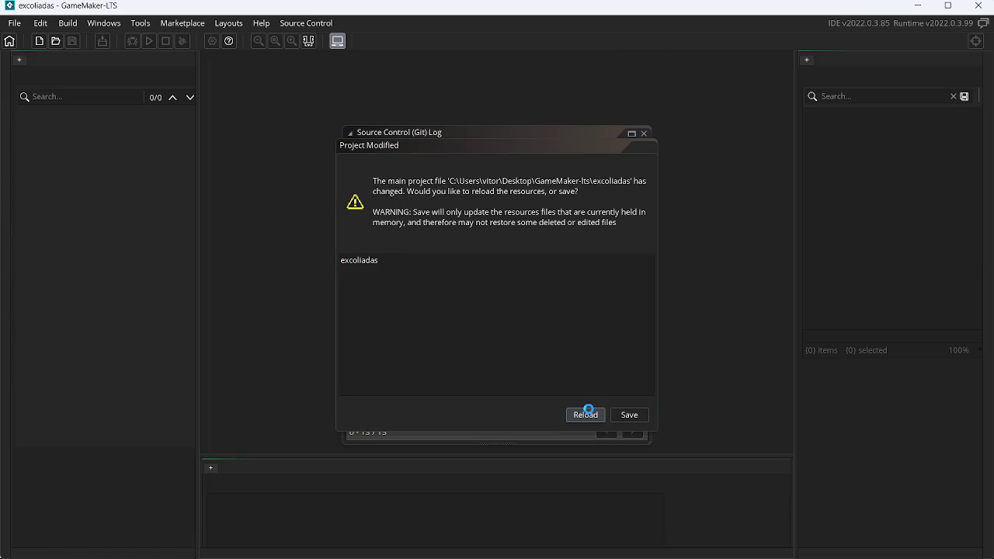
Step: Check obj_player's Step code, expand the Objects, Scripts and Sprites folders, and run the game
left_click(432, 74)
left_click(334, 74)
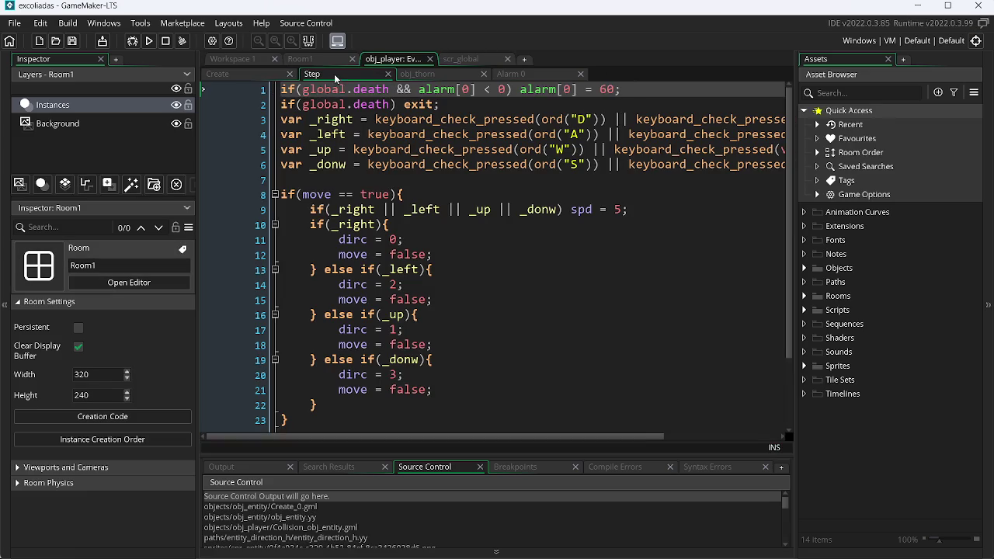
left_click(804, 269)
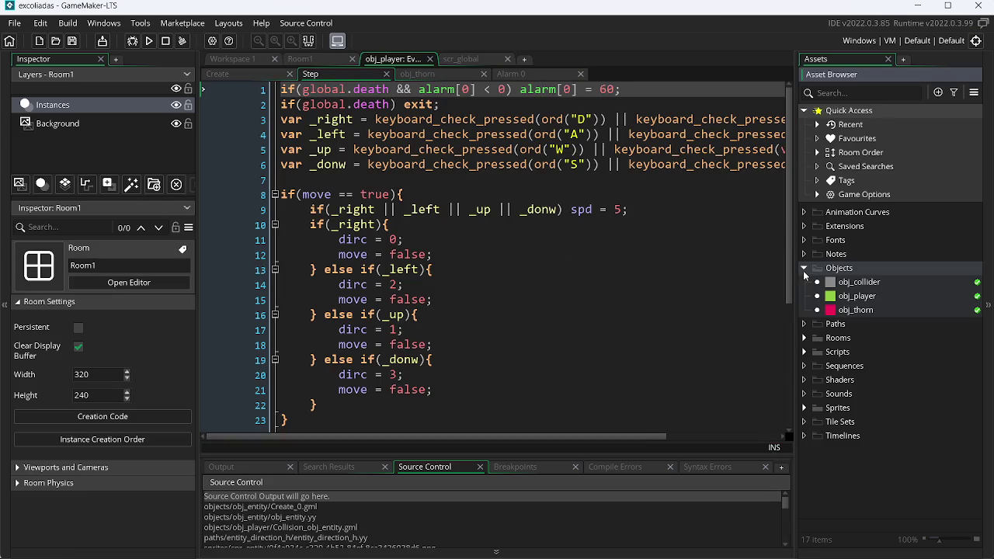
left_click(804, 353)
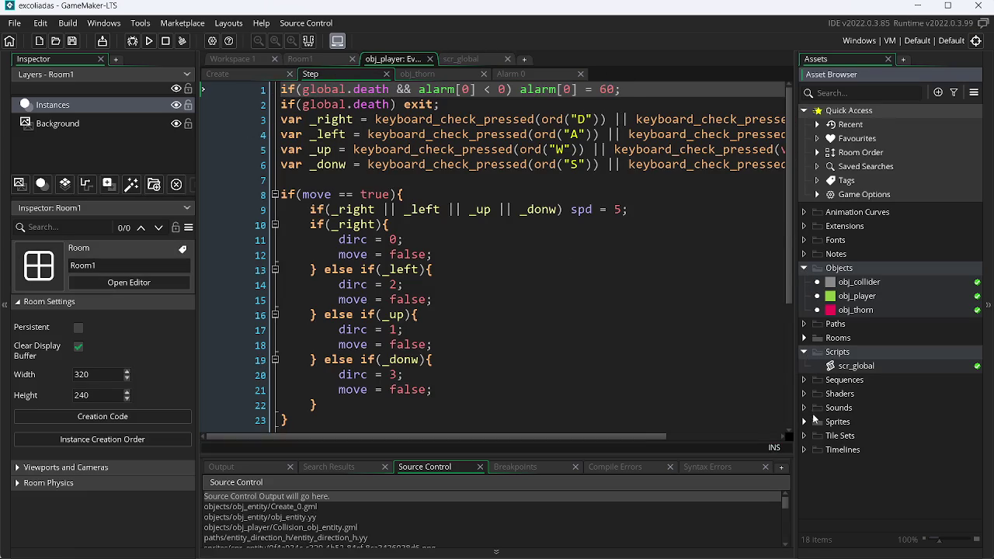
left_click(804, 422)
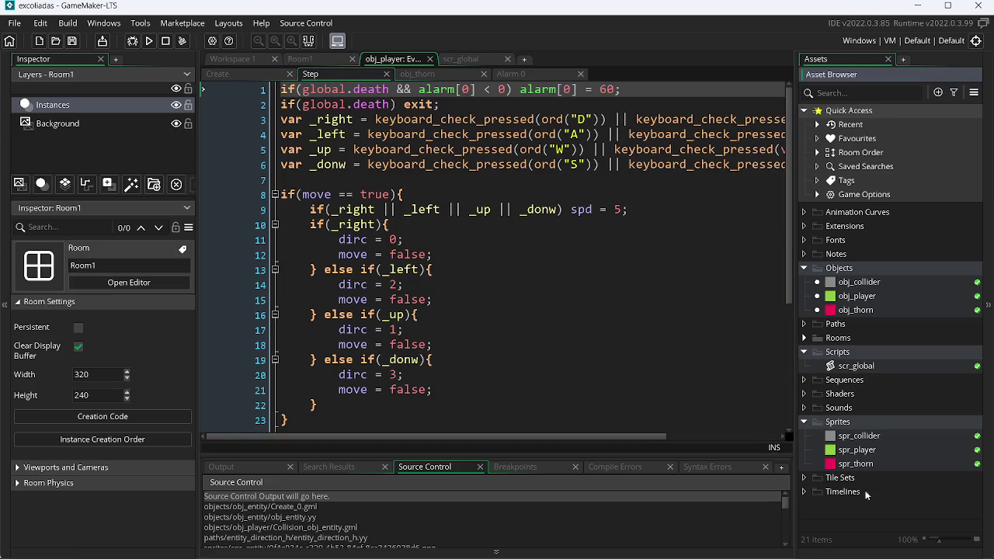
left_click(527, 330)
scroll(772, 189, "down", 4)
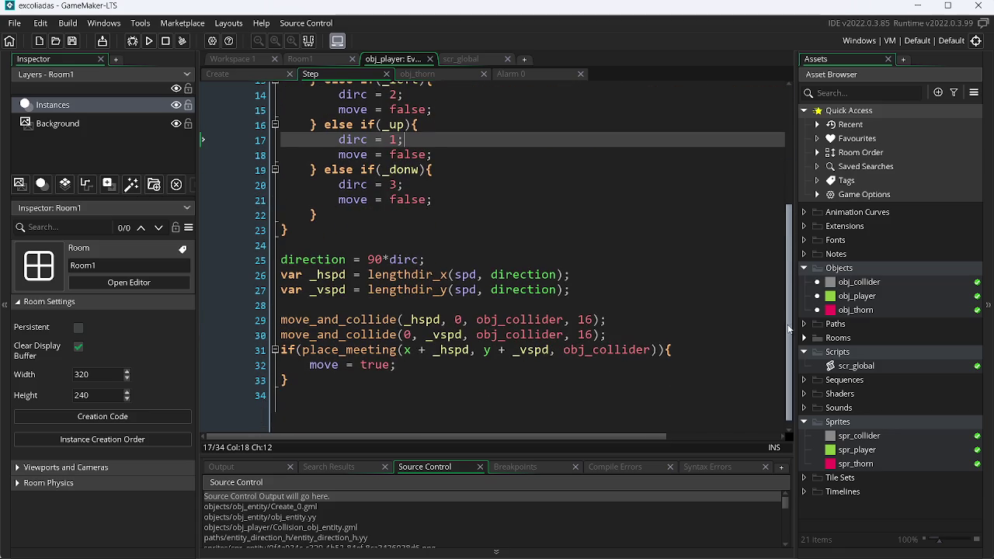
left_click(149, 42)
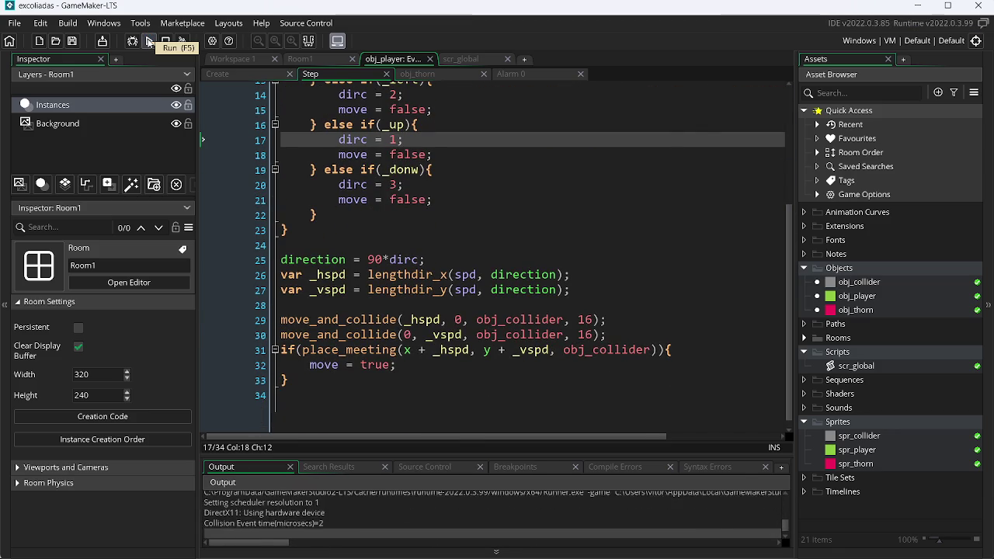
Step: Steer the green player block around the room with the arrow keys, then close the game
key("Right")
key("Up")
key("Left")
key("Down")
key("Right")
key("Up")
key("Left")
key("Left")
key("Down")
key("Right")
key("Up")
key("Down")
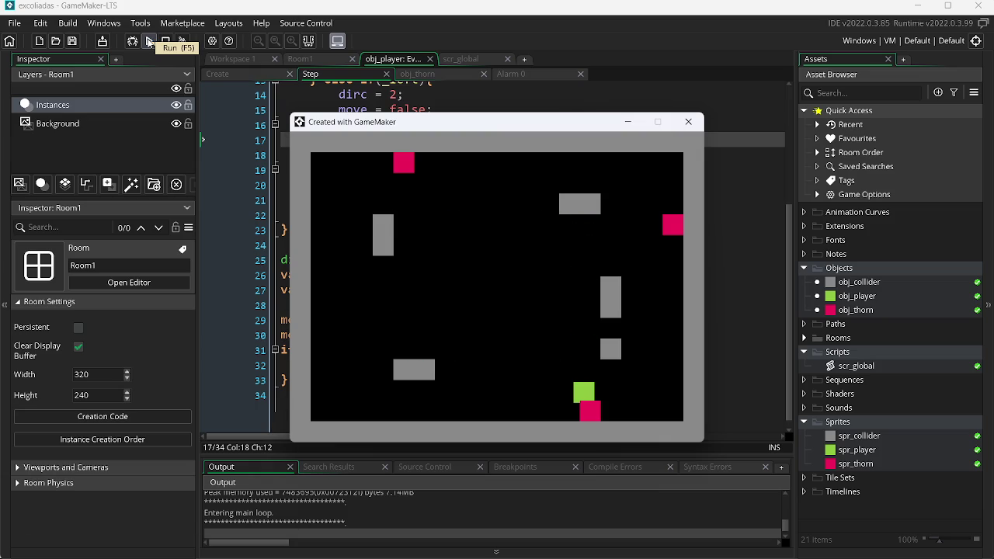
key("Escape")
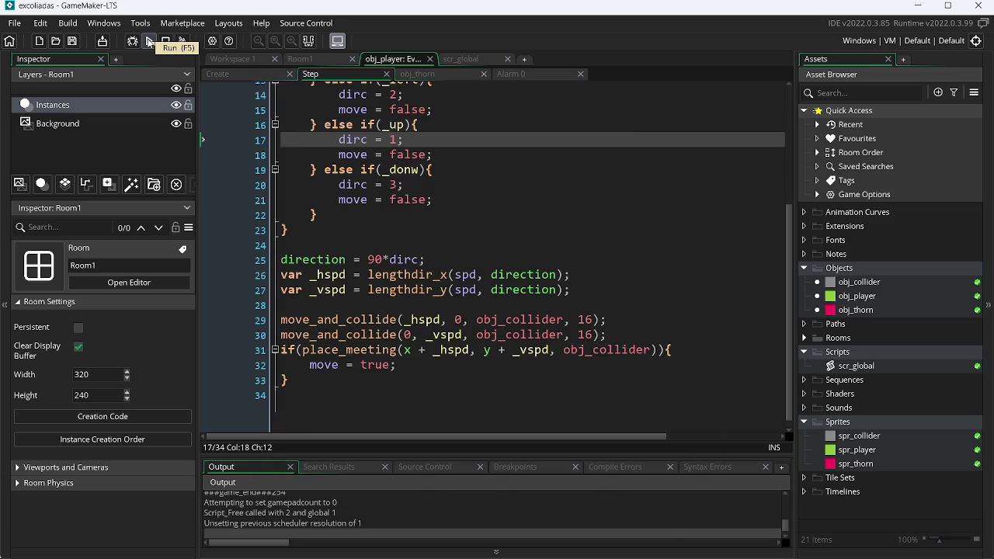
Step: Review obj_player's Create and Alarm 0 event code, then return to Chrome
left_click(221, 74)
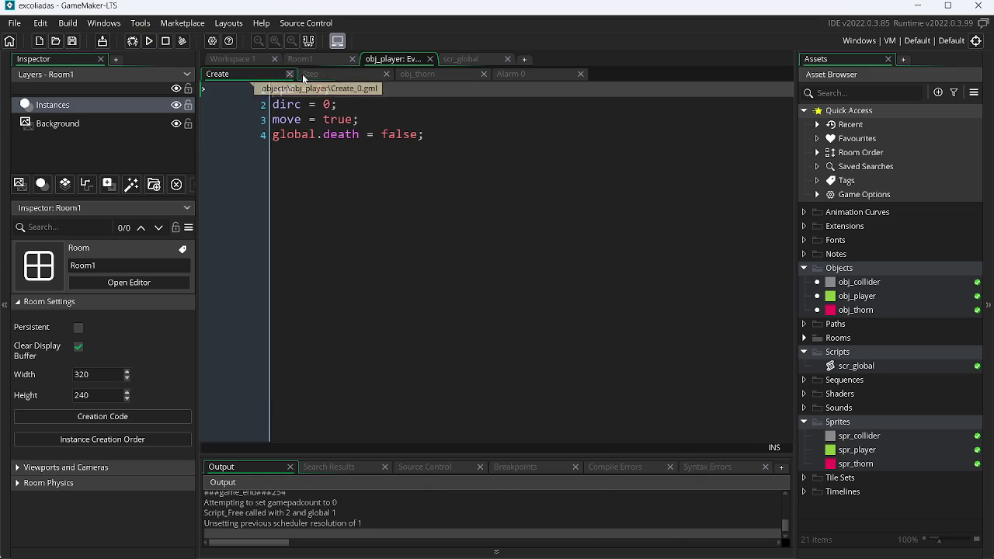
left_click(423, 75)
left_click(534, 77)
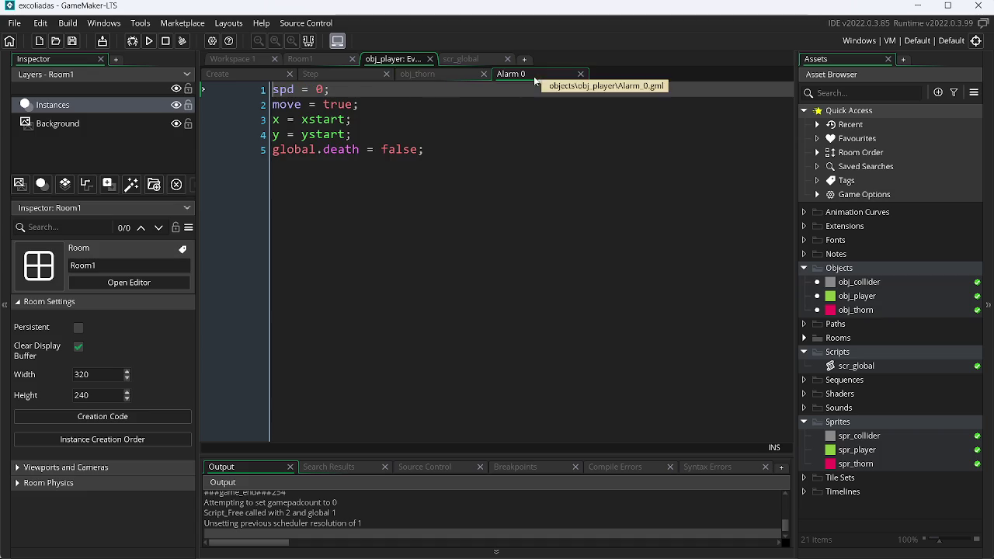
key("alt+Tab")
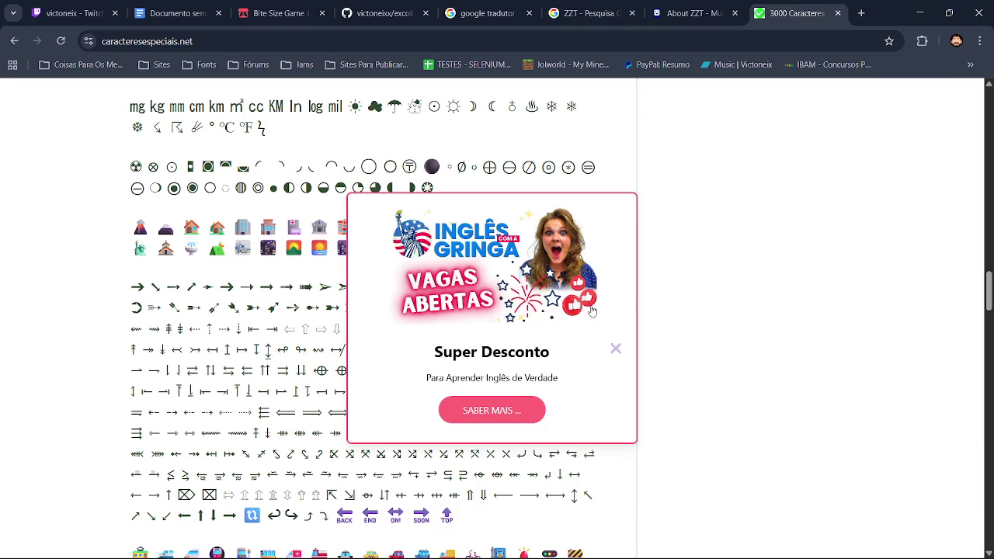
Step: Dismiss the language-course ad and switch to the EXCOLIADAS GDD tab
left_click(613, 351)
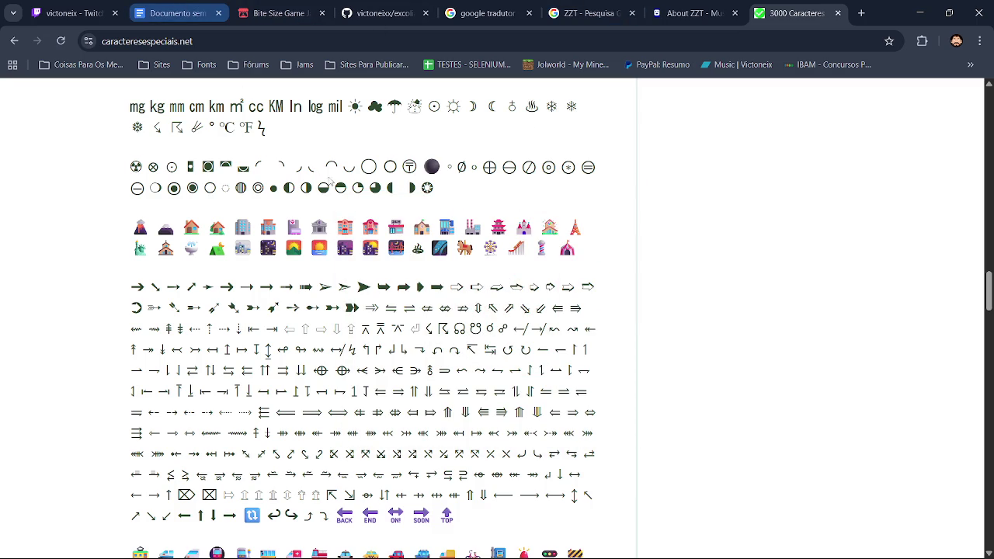
left_click(177, 13)
scroll(527, 384, "down", 5)
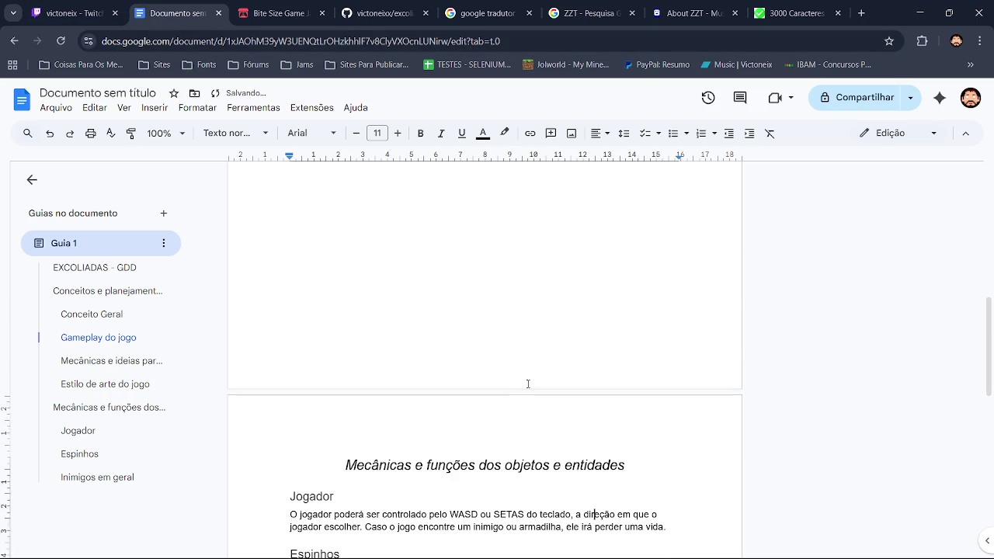
Step: Undo and redo GDD edits until Gameplay reads top down with 'quando' and 'repletas'
key("ctrl+z")
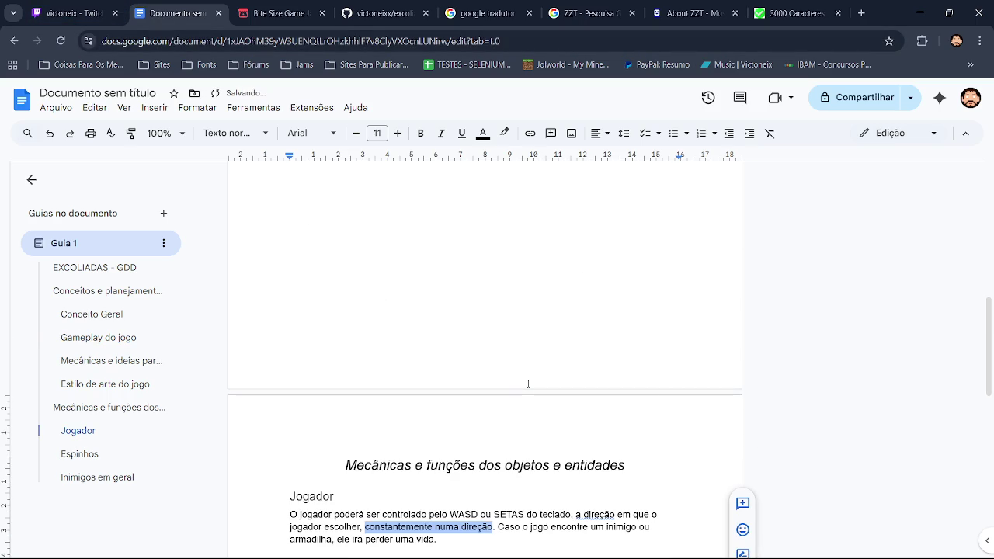
key("ctrl+z")
key("ctrl+z")
key("ctrl+z")
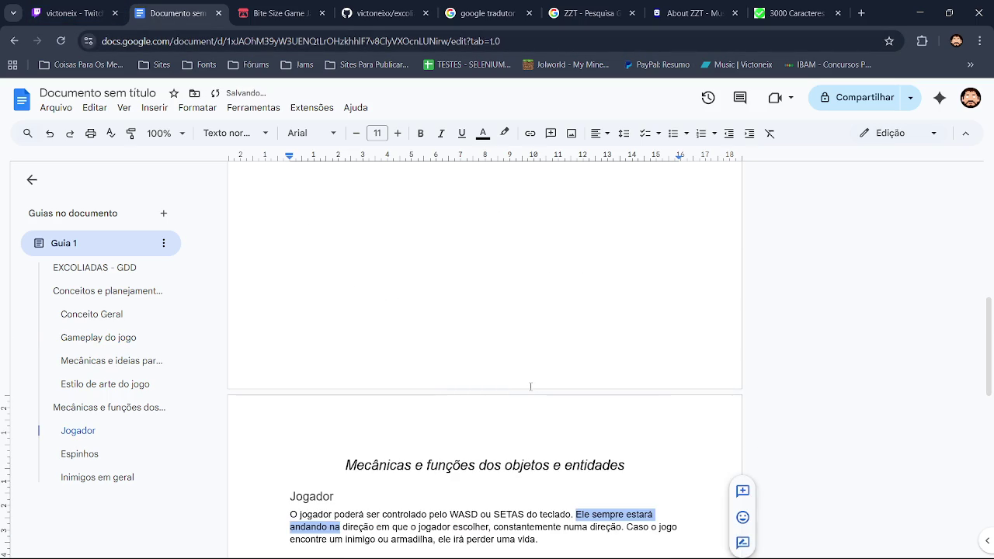
key("ctrl+z")
key("ctrl+z")
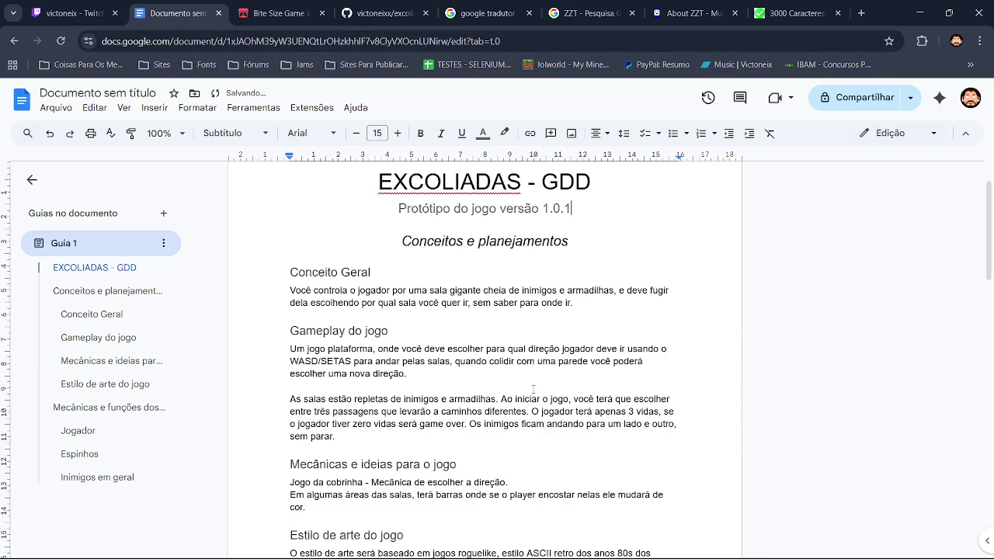
key("ctrl+z")
key("ctrl+z")
key("ctrl+z")
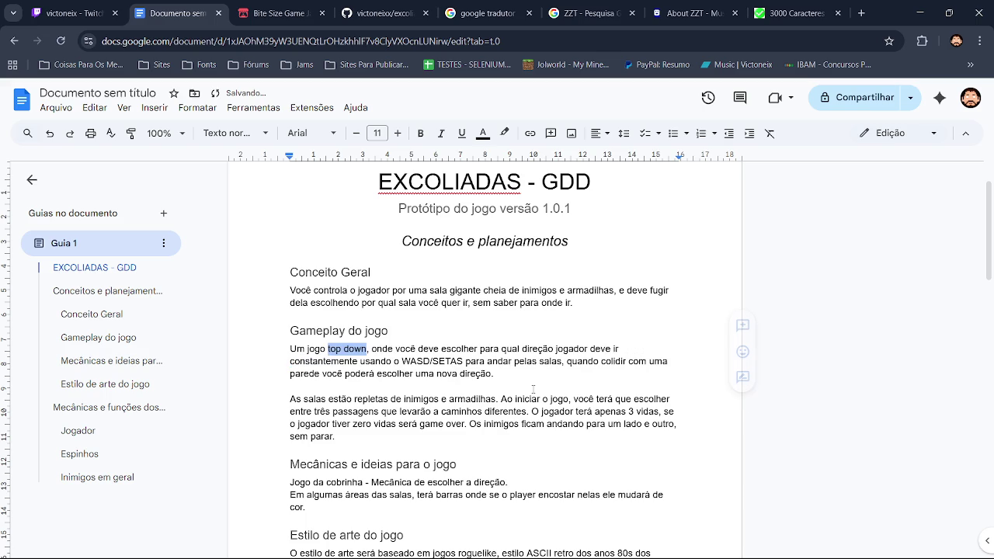
key("ctrl+z")
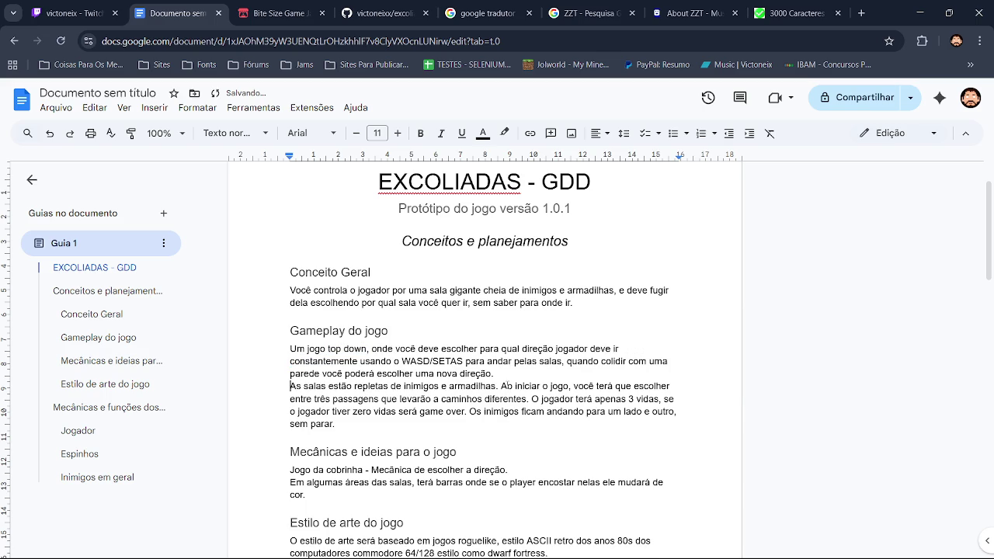
key("ctrl+z")
key("ctrl+z")
key("ctrl+z")
key("ctrl+z")
key("ctrl+z")
key("ctrl+z")
key("ctrl+z")
key("ctrl+z")
key("ctrl+y")
key("ctrl+y")
key("ctrl+y")
key("ctrl+y")
key("ctrl+y")
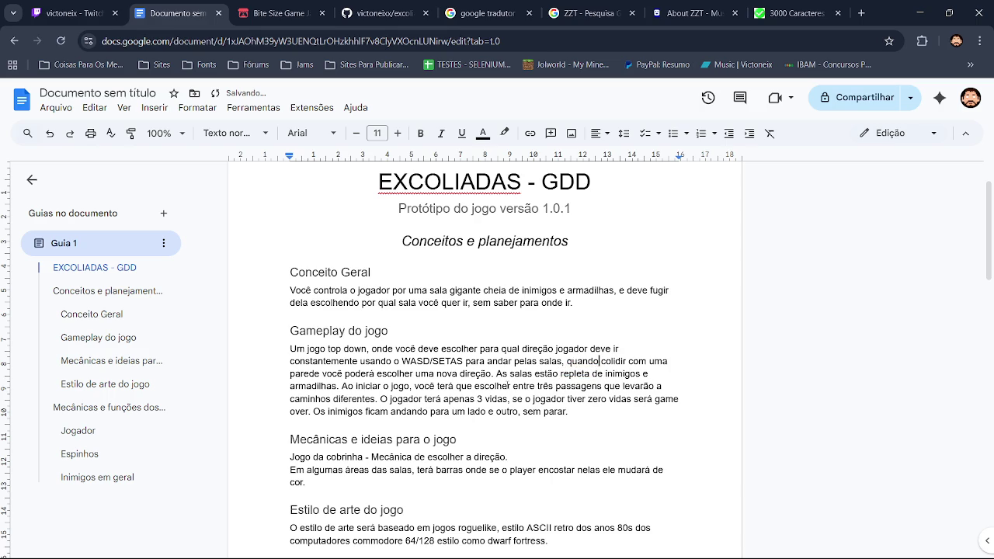
key("ctrl+y")
key("ctrl+y")
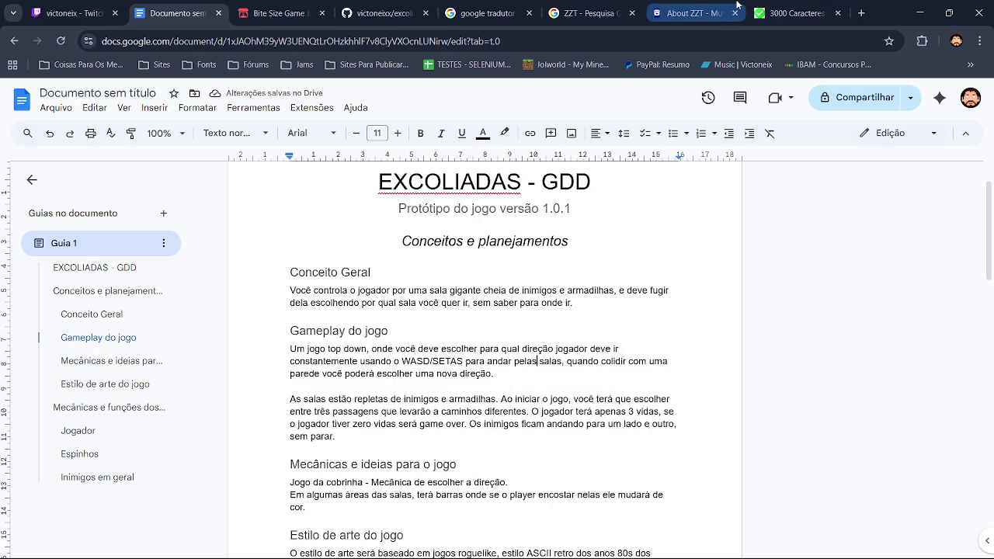
left_click(812, 6)
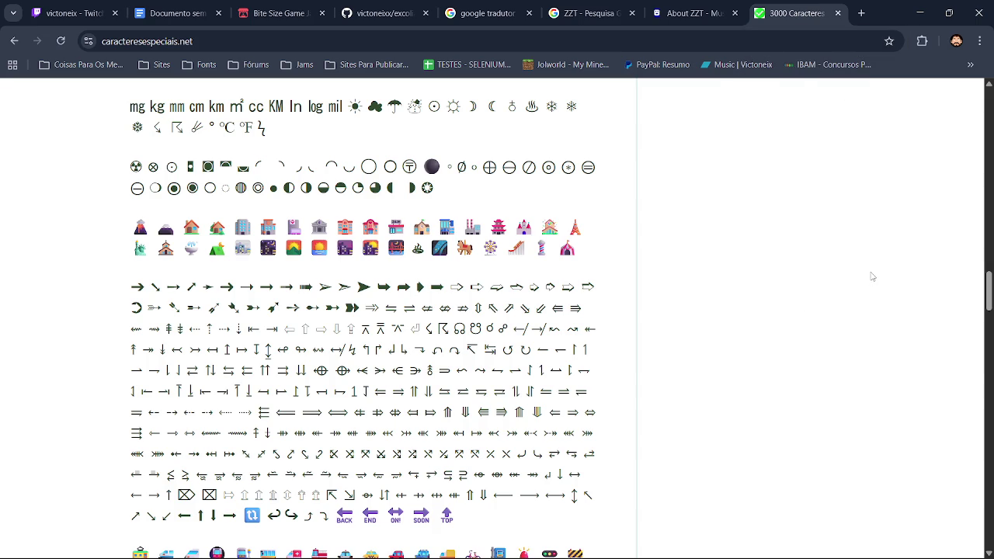
Step: Scroll the symbol list to the crosses, stars and zodiac symbols, then switch windows
left_click_drag(989, 308, 989, 354)
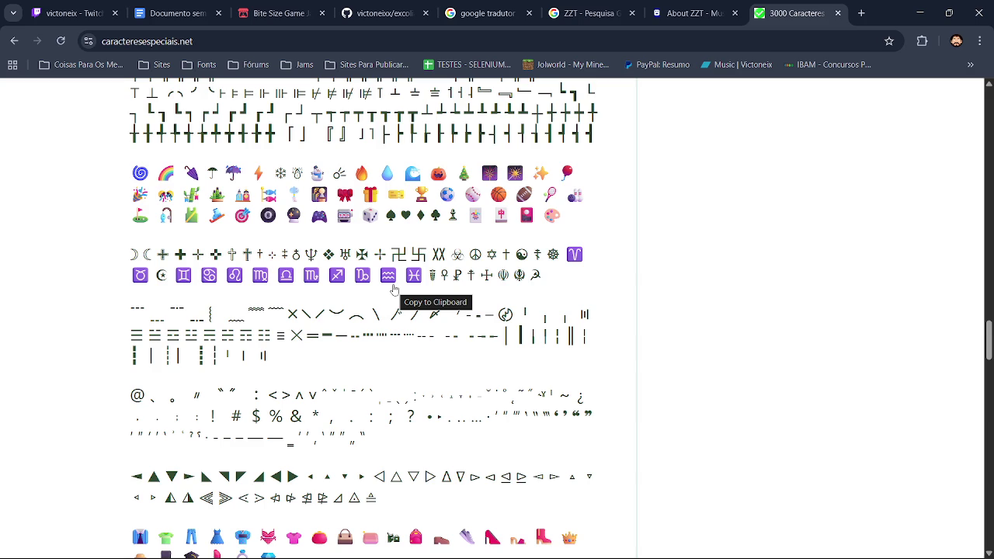
key("alt+Tab")
key("alt+Tab")
Step: Return to assets.png in Paint.NET, sample black from the tile background and switch to the Pencil
key("Tab")
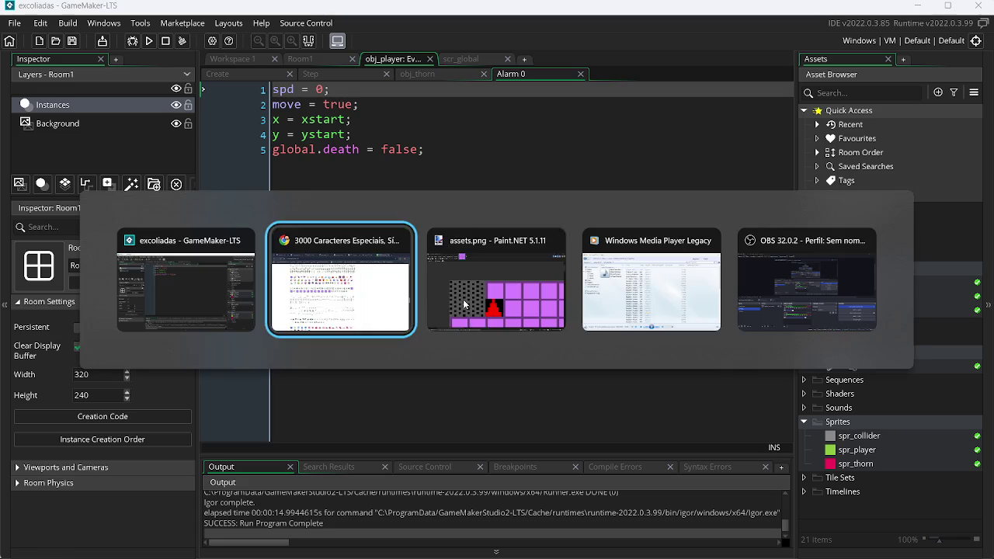
left_click(463, 304)
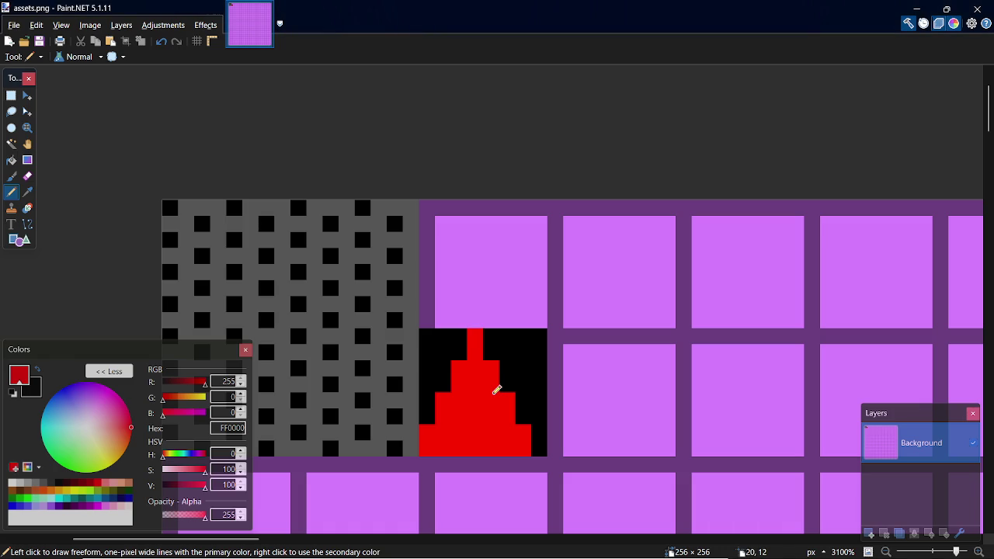
key("k")
left_click(539, 386)
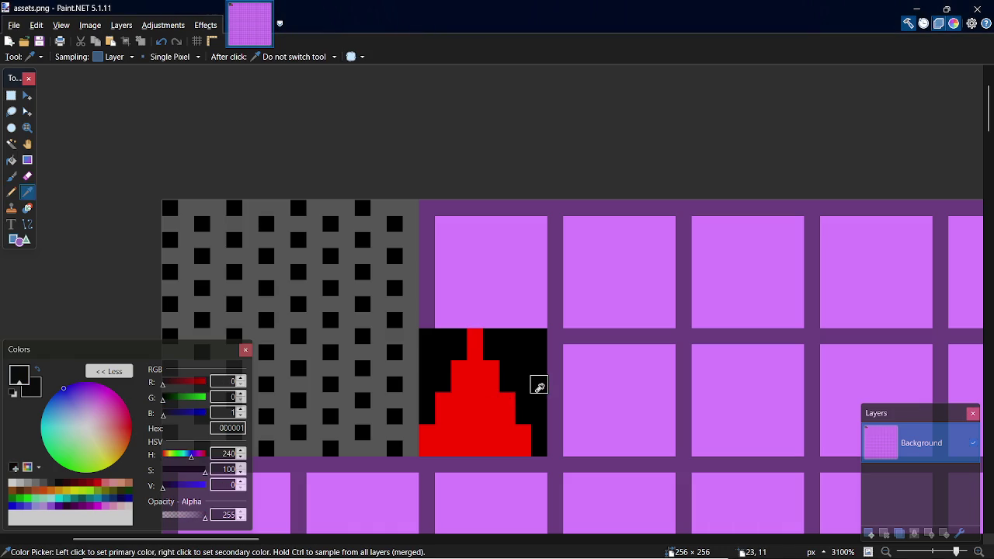
key("p")
Step: Paint the red triangle's interior and bottom foot pixels black, undoing one stray stroke
left_click_drag(443, 449, 474, 396)
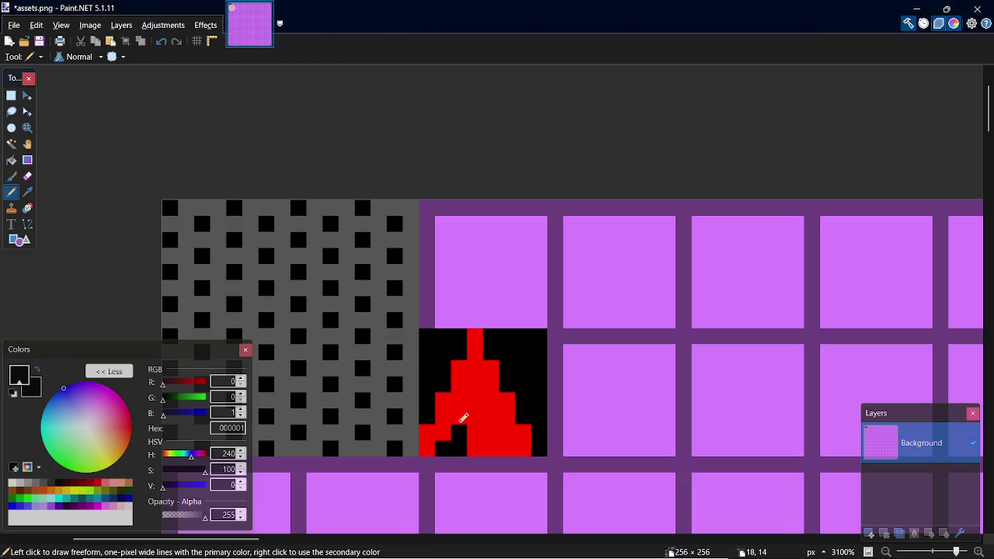
left_click(474, 396)
key("ctrl+z")
left_click_drag(466, 429, 454, 439)
left_click(459, 414)
left_click(475, 386)
mouse_move(482, 389)
left_mouse_down()
mouse_move(492, 413)
mouse_move(483, 421)
mouse_move(498, 431)
mouse_move(482, 437)
mouse_move(503, 446)
mouse_move(475, 449)
left_mouse_up()
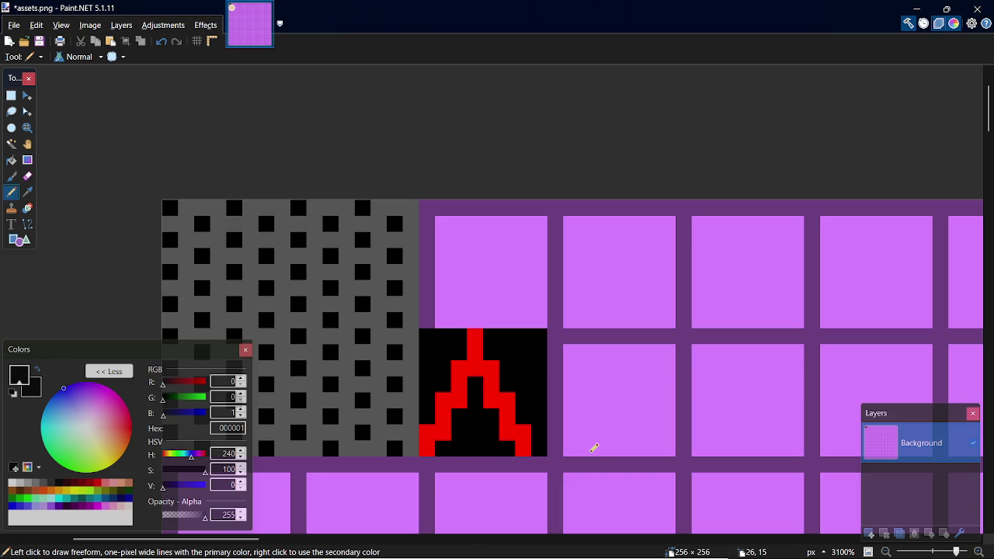
left_click(522, 448)
left_click(428, 448)
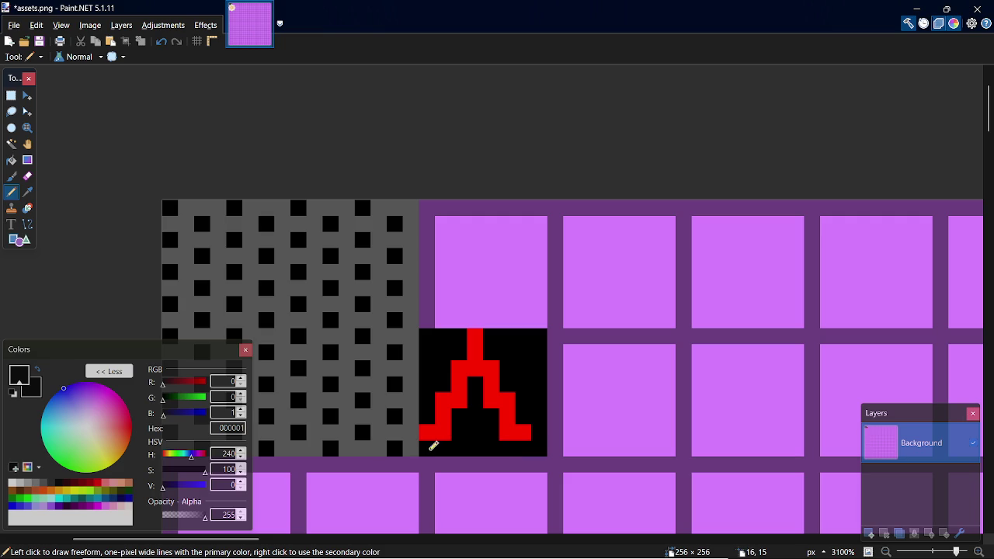
key("alt+Tab")
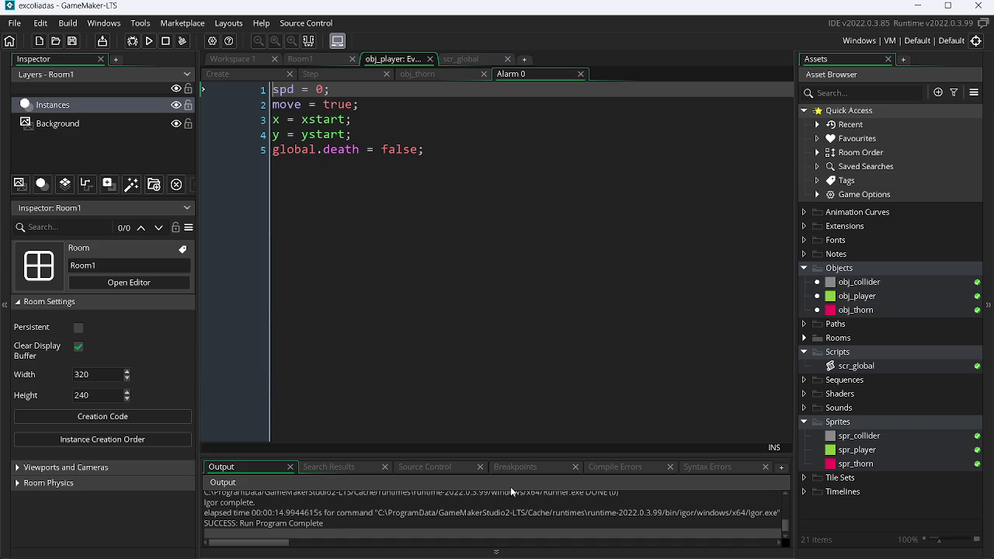
Step: Copy the 卍 symbol from caracteresespeciais.net to the clipboard
key("alt+Tab")
key("alt+Tab")
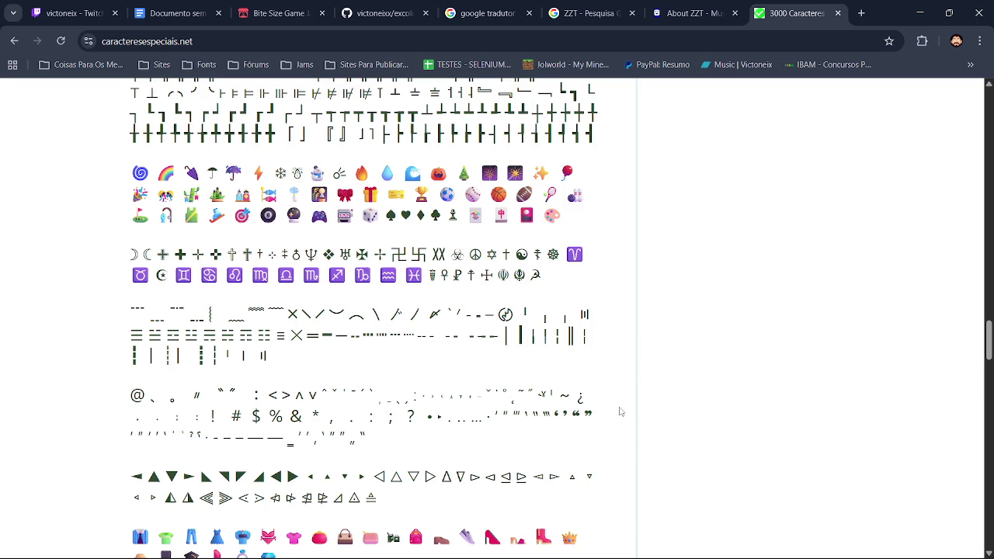
double_click(404, 253)
left_click(404, 252)
left_click(403, 251)
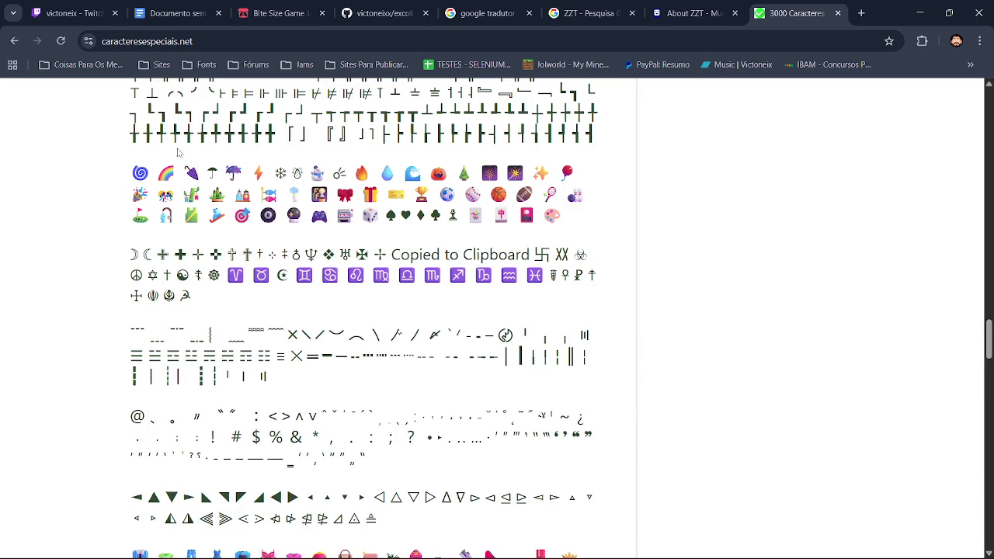
left_click(544, 255)
Step: Scroll through the rest of the symbol collection, closing the advertisement popup
left_click_drag(990, 313, 991, 431)
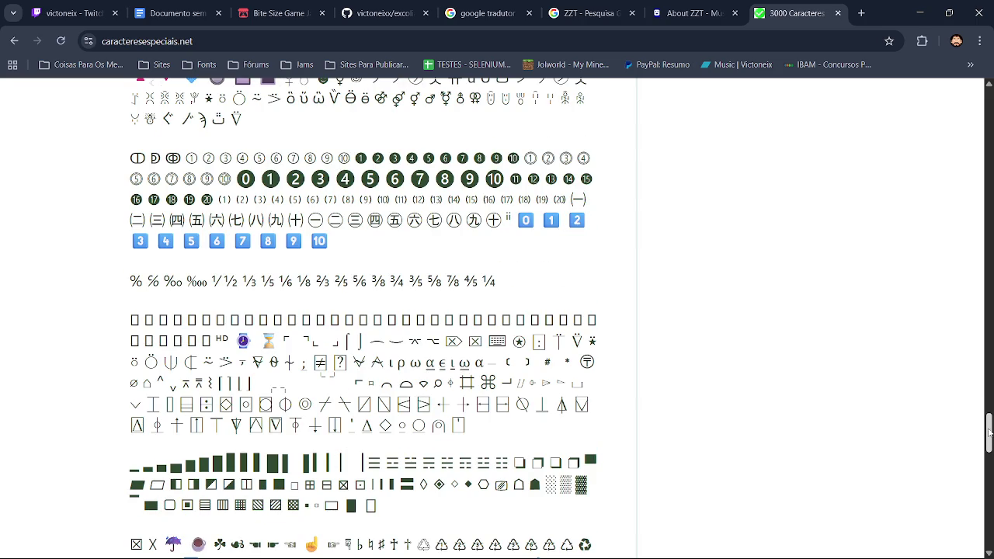
scroll(991, 431, "down", 2)
left_click(614, 348)
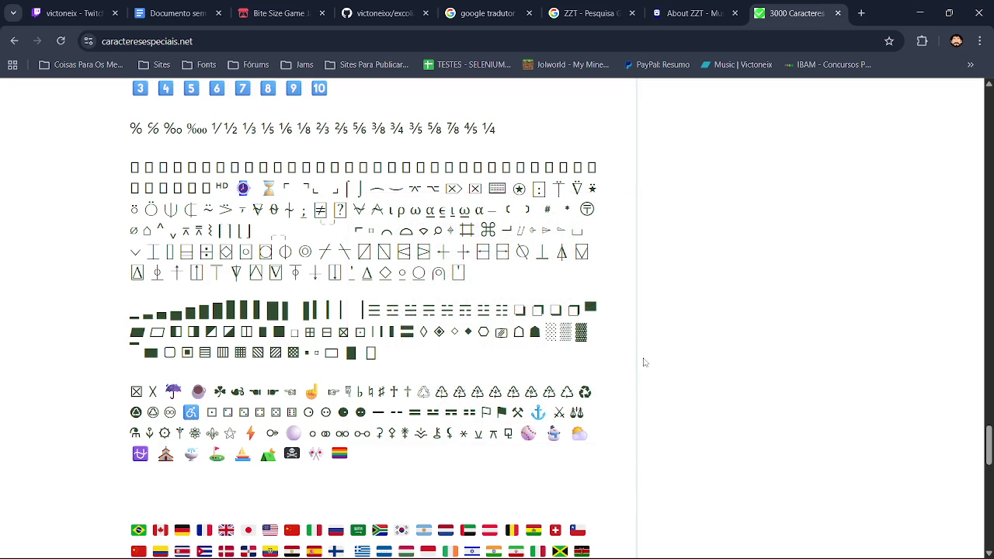
mouse_move(990, 449)
left_mouse_down()
mouse_move(989, 485)
mouse_move(988, 134)
left_mouse_up()
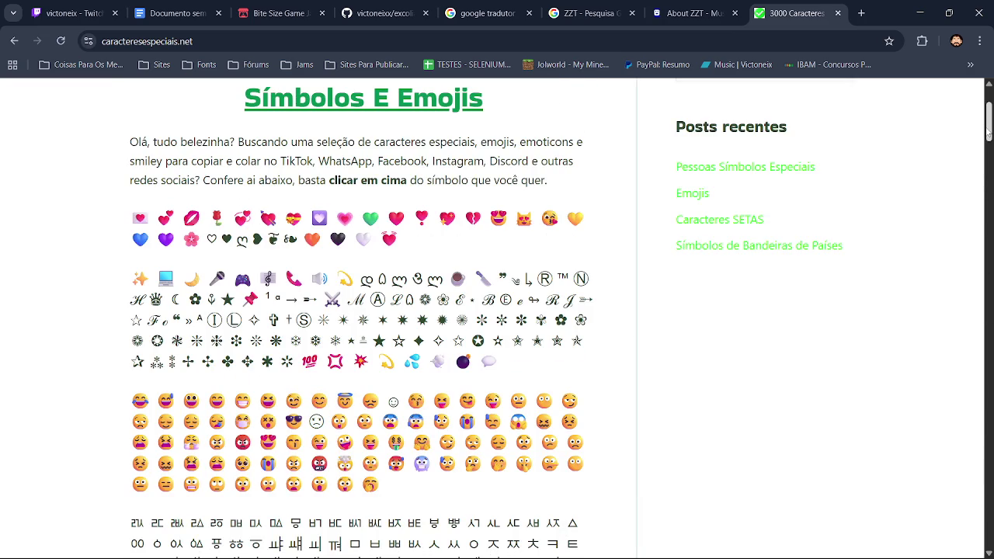
scroll(989, 133, "down", 3)
key("alt+Tab")
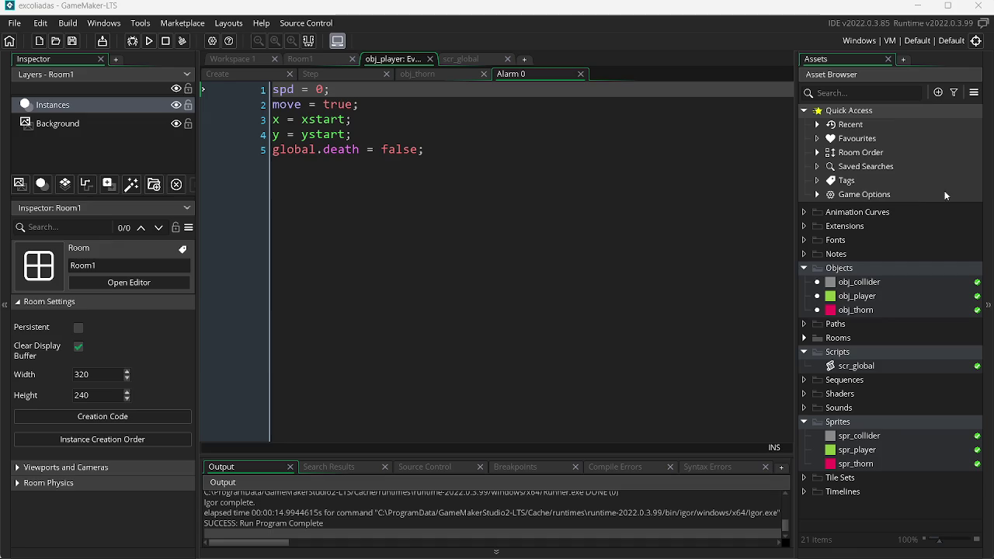
Step: Add a pixel at the red outline's bottom left, sample its red, and save assets.png
key("alt+Tab")
key("Tab")
key("ctrl+s")
left_click(434, 441)
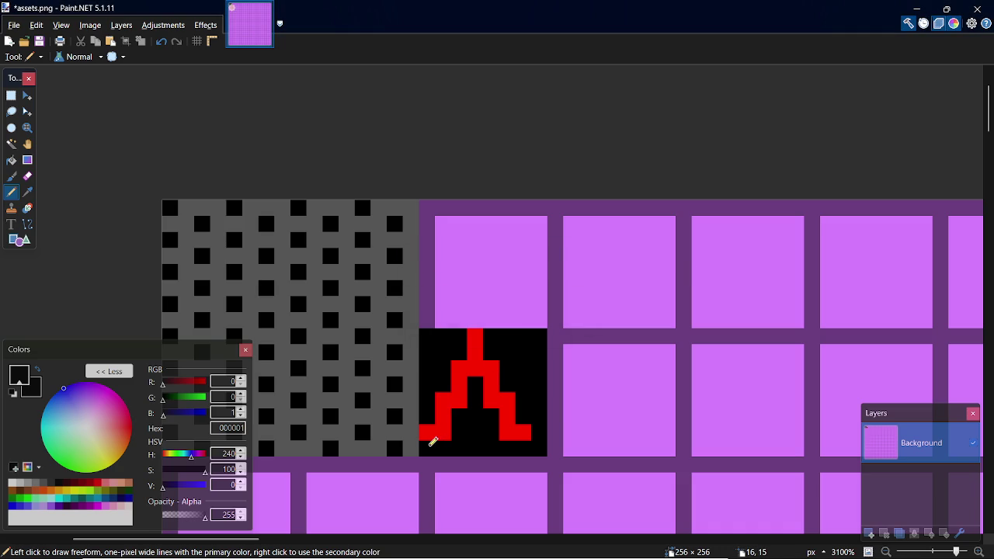
key("k")
left_click(443, 430)
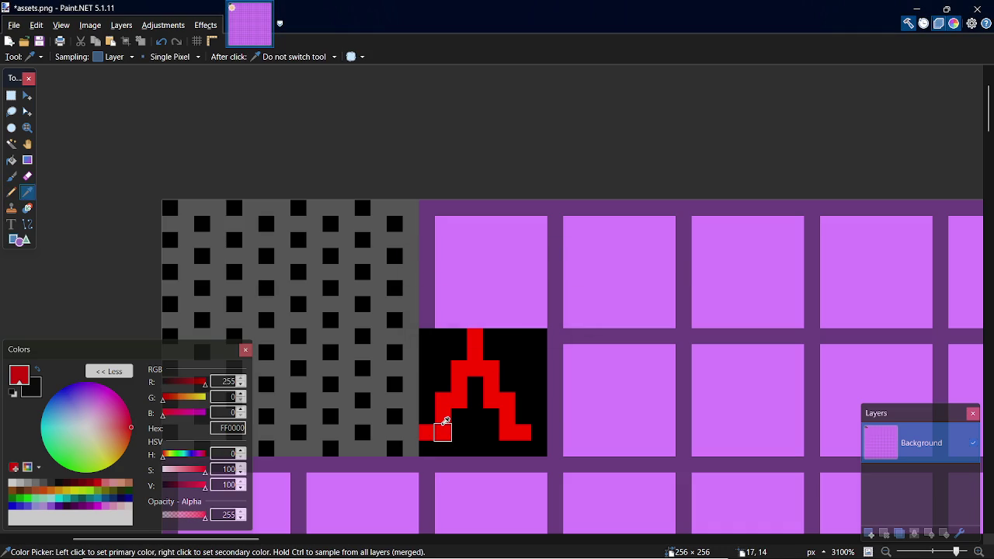
key("p")
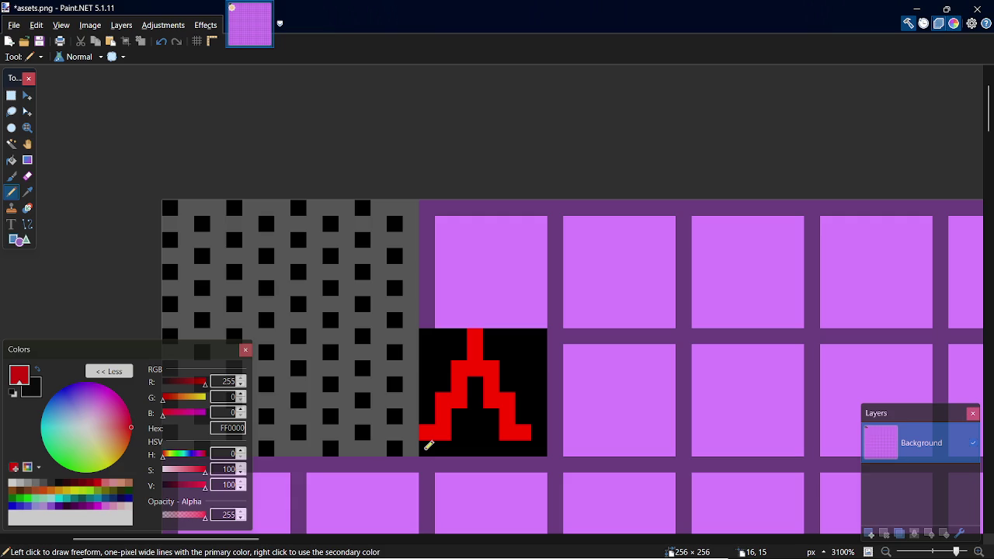
key("ctrl+s")
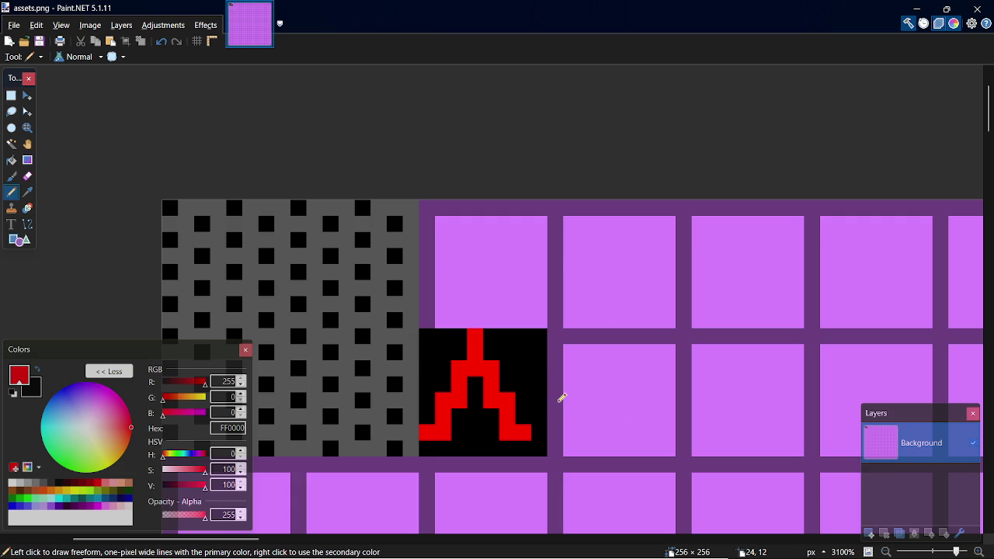
Step: Select the red stepped tile and move it down to 0,16, below the grey dotted tiles
key("s")
mouse_move(420, 329)
left_mouse_down()
mouse_move(525, 395)
mouse_move(546, 455)
left_mouse_up()
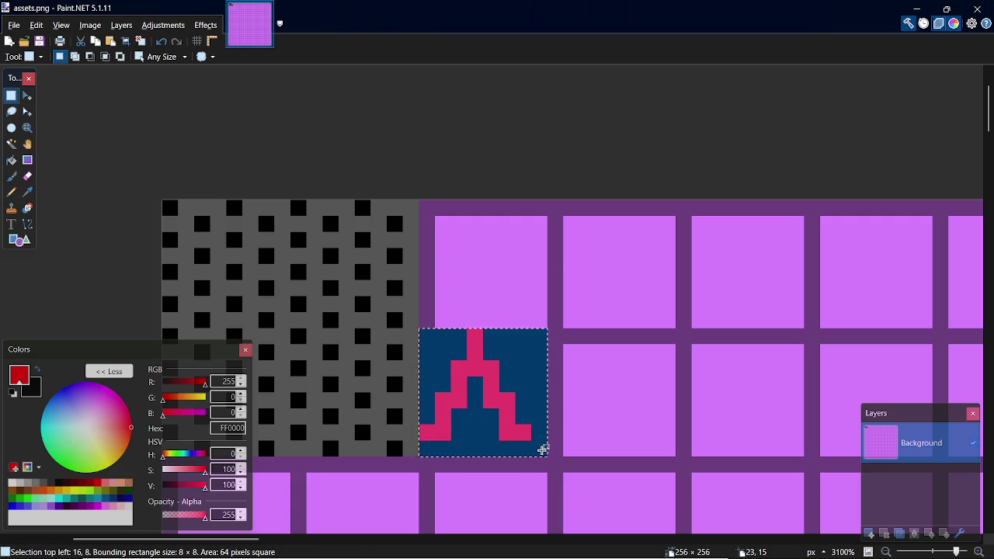
key("m")
left_click_drag(525, 401, 282, 191)
scroll(225, 501, "down", 5)
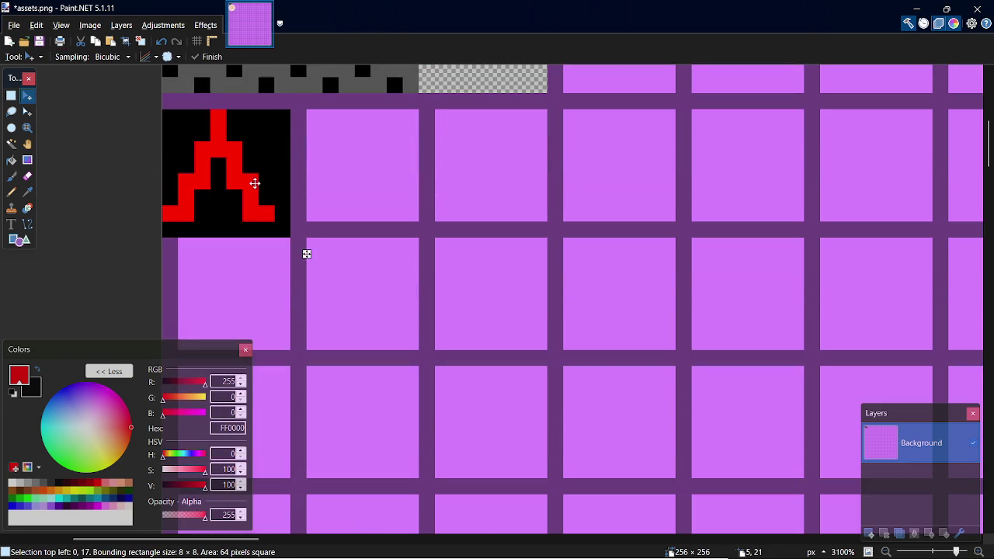
key("s")
scroll(676, 293, "up", 1)
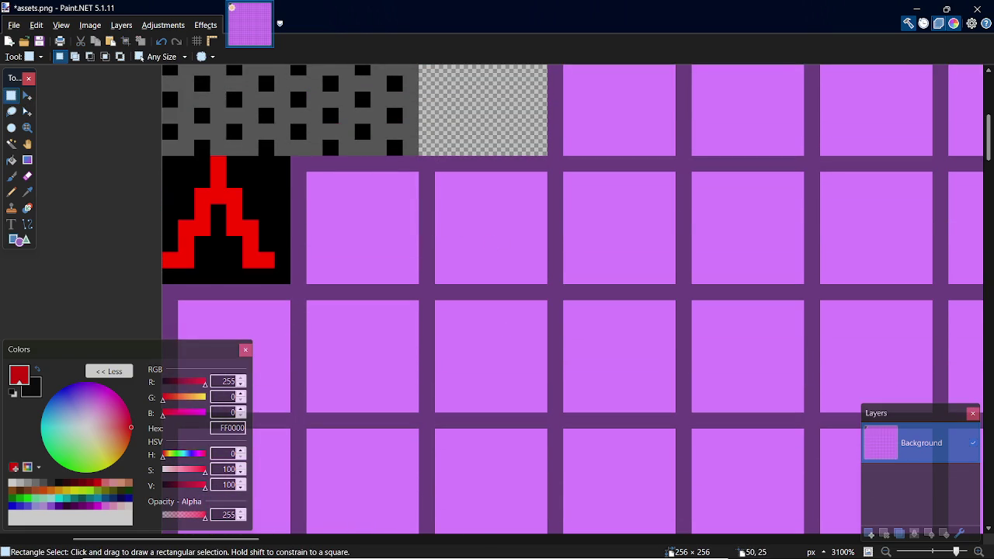
Step: Shift the purple tile left into the empty gap beside the grey tiles, then save assets.png
scroll(986, 94, "up", 2)
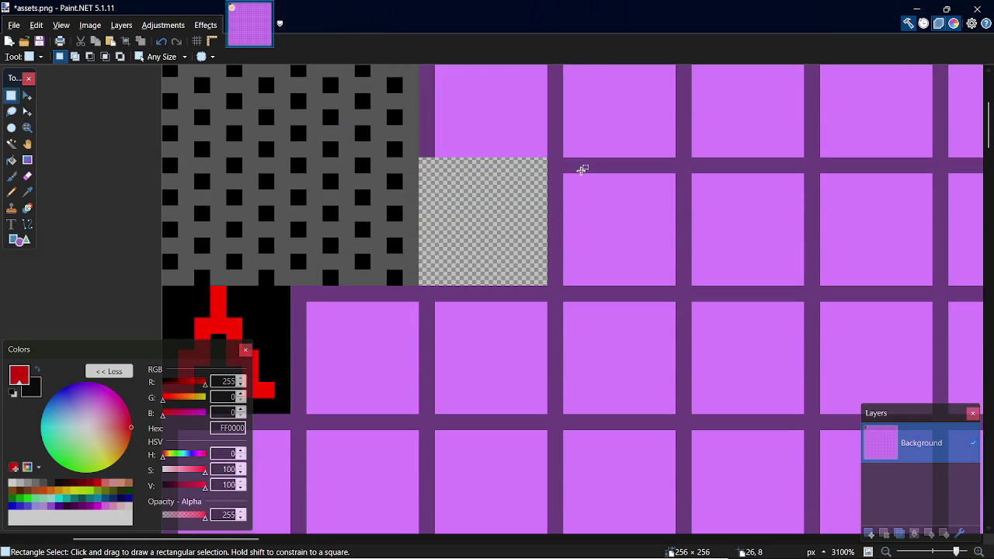
mouse_move(550, 160)
left_mouse_down()
mouse_move(672, 283)
mouse_move(510, 255)
left_mouse_up()
key("m")
key("ctrl+d")
key("s")
key("ctrl+s")
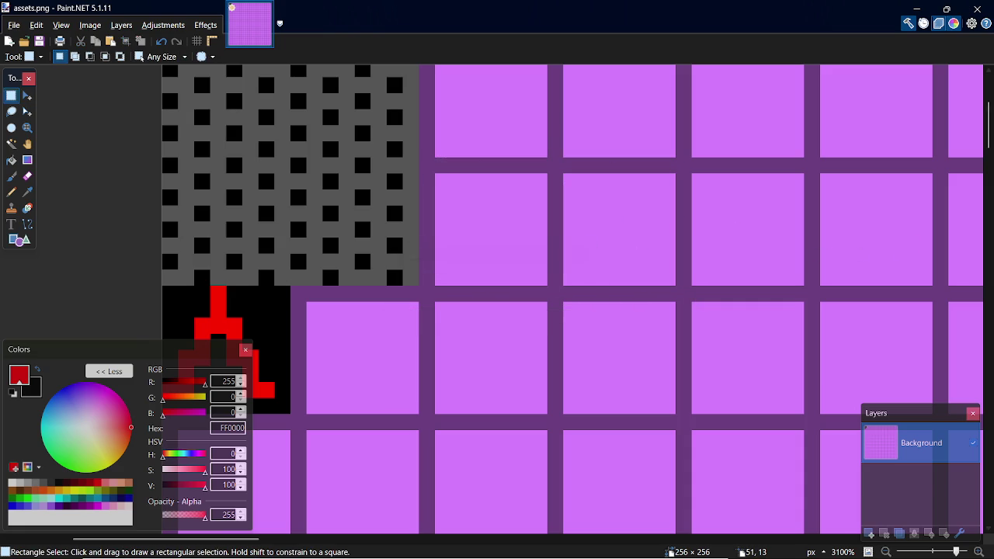
left_click_drag(991, 123, 991, 118)
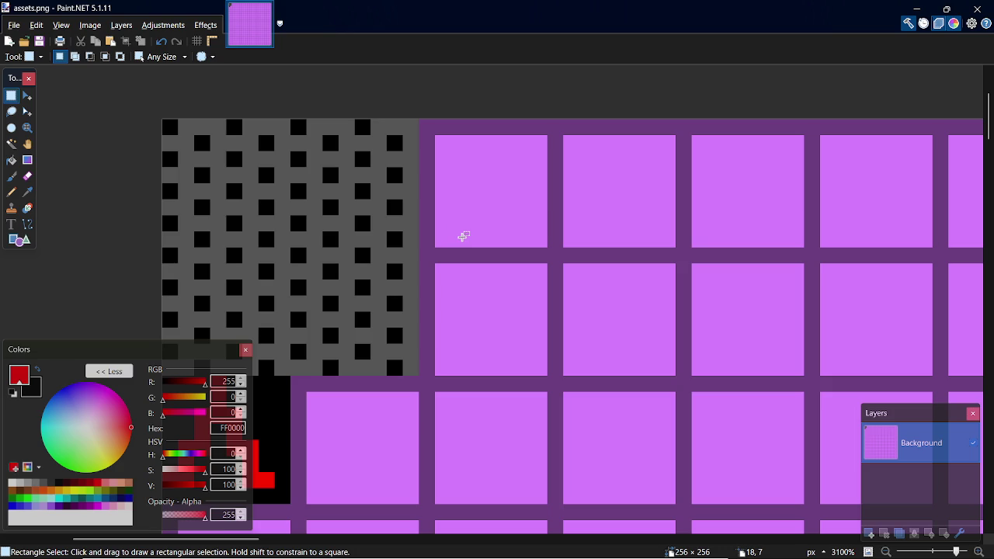
Step: Make black the primary colour and draw a filled black square over the top-right tiles
key("k")
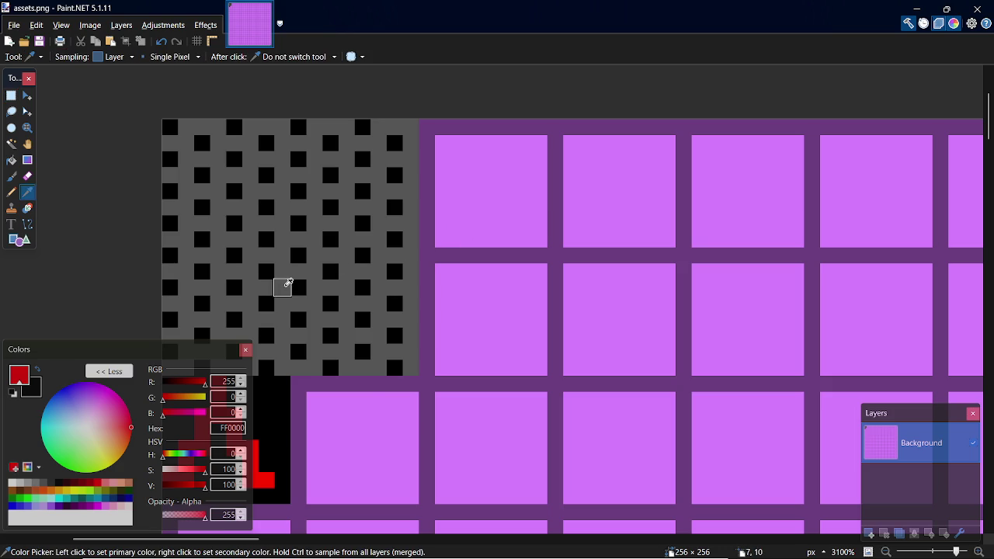
key("x")
left_click_drag(253, 540, 891, 483)
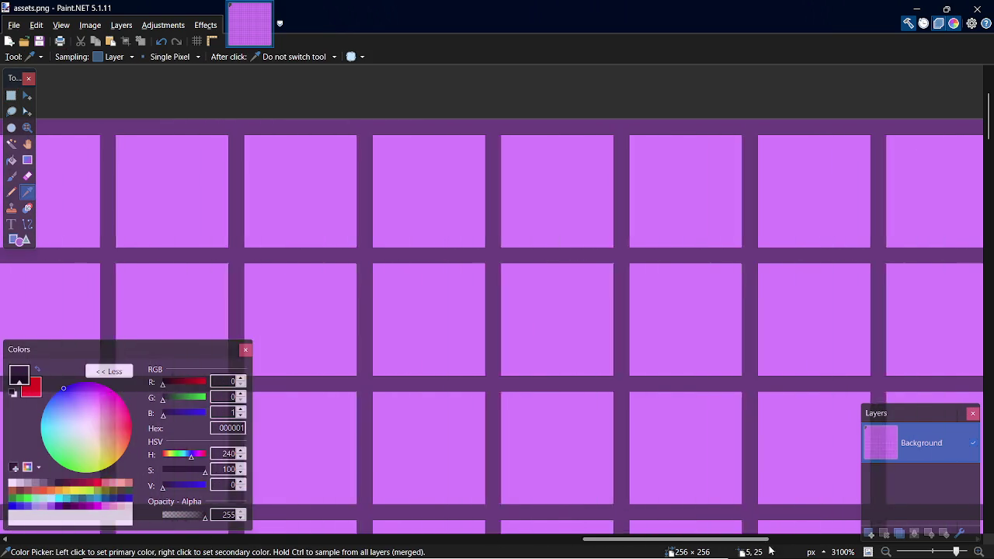
key("s")
key("s")
key("s")
key("s")
key("s")
key("o")
left_click_drag(546, 127, 752, 343)
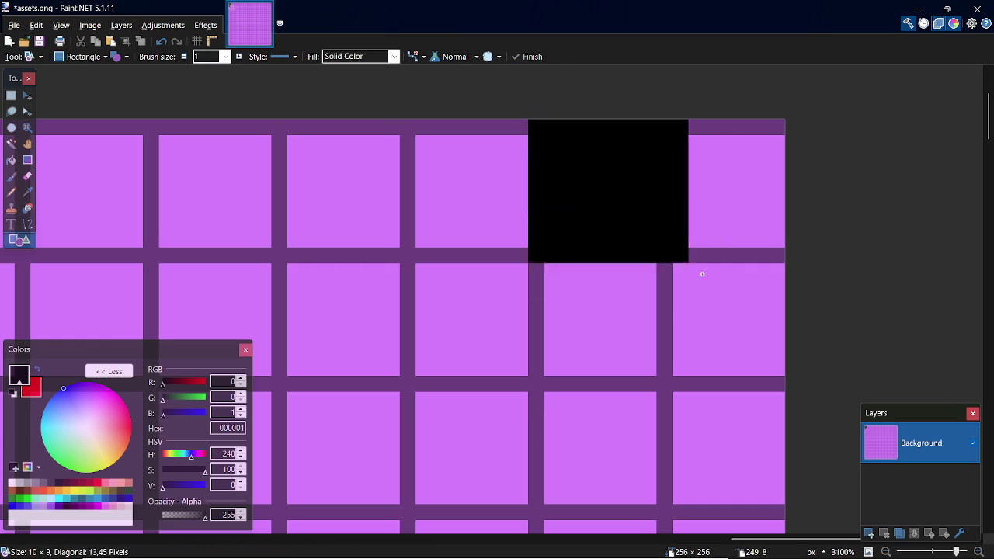
key("s")
Step: Set up the Pencil with green as the drawing colour, then bring up the special-characters page
key("p")
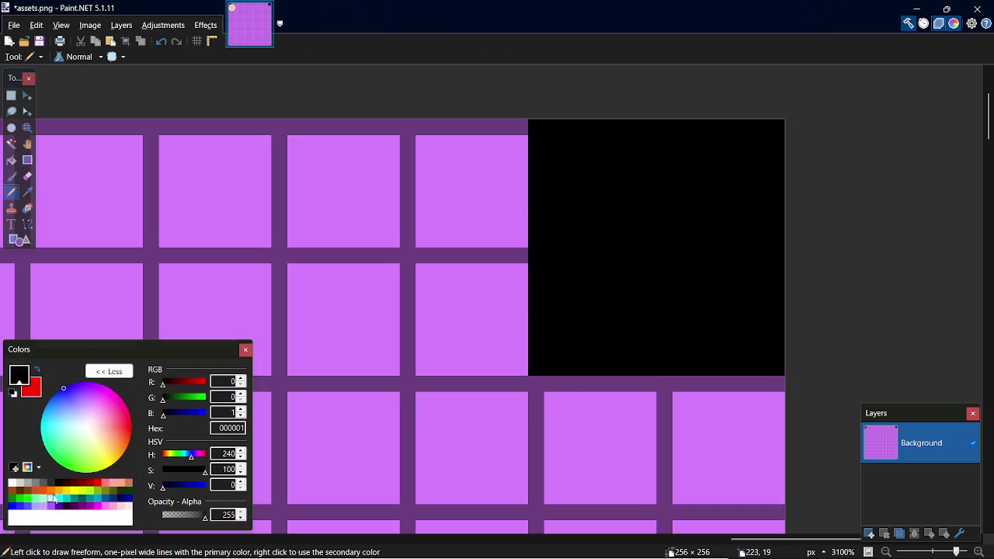
left_click(97, 491)
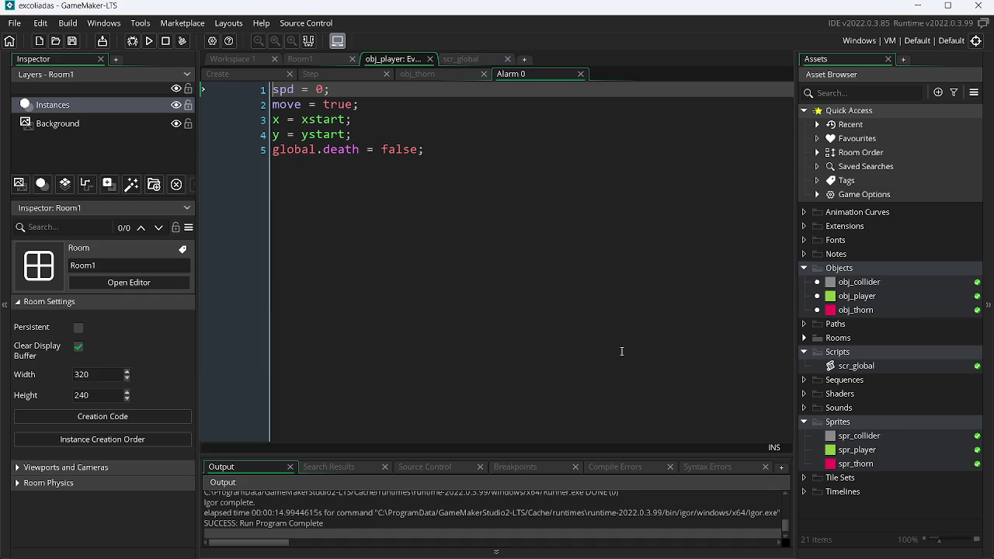
key("alt+Tab")
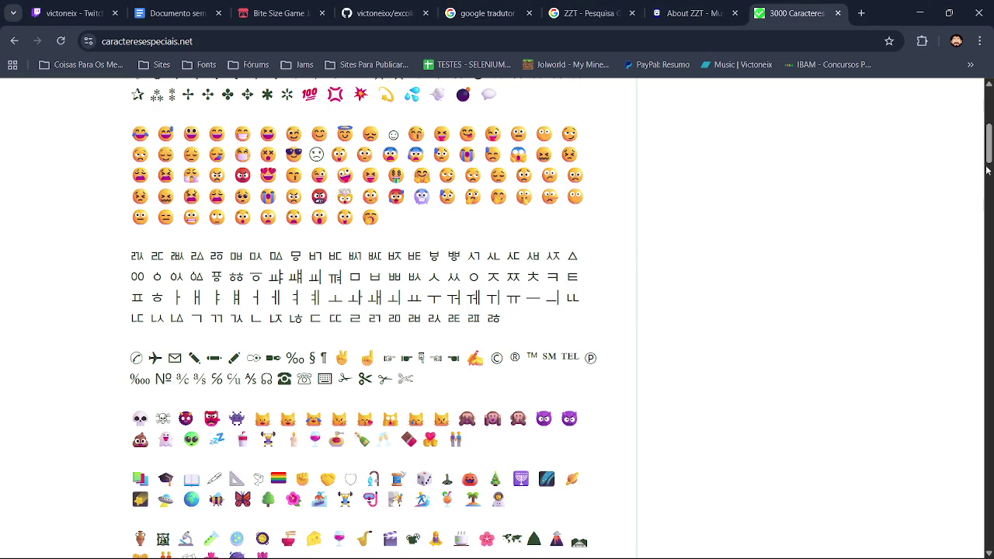
Step: Scroll up to the top symbols on caracteresespeciais.net and go back to Paint.NET
left_click_drag(988, 169, 988, 136)
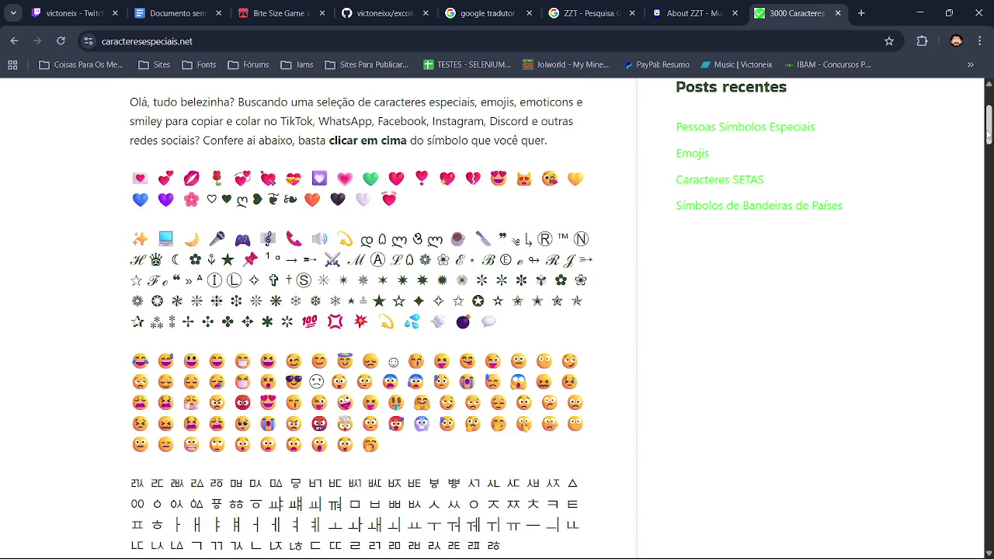
key("alt+Tab")
key("alt+Tab")
key("alt+Tab")
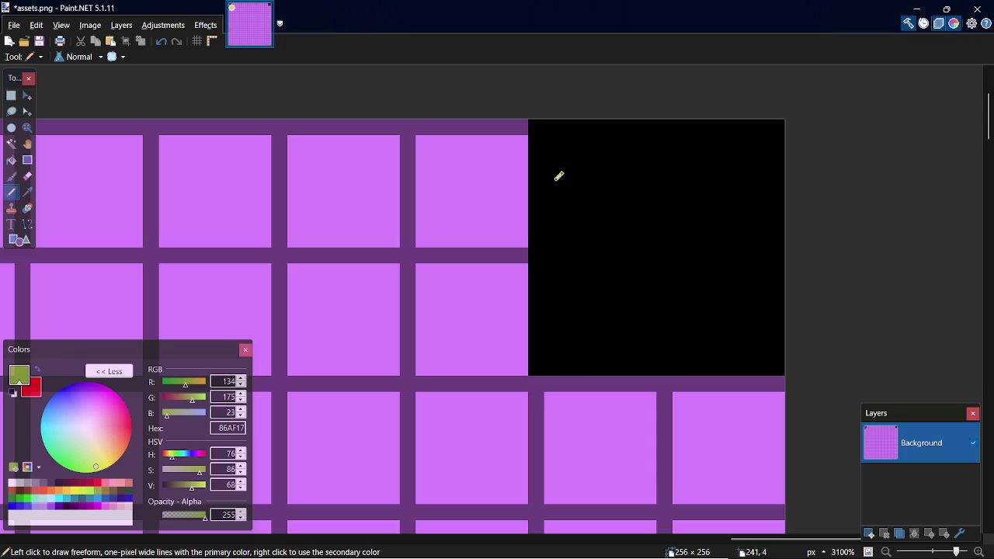
Step: Draw the green square outline of the ring inside the black block
mouse_move(552, 323)
left_mouse_down()
mouse_move(555, 151)
mouse_move(575, 357)
left_mouse_up()
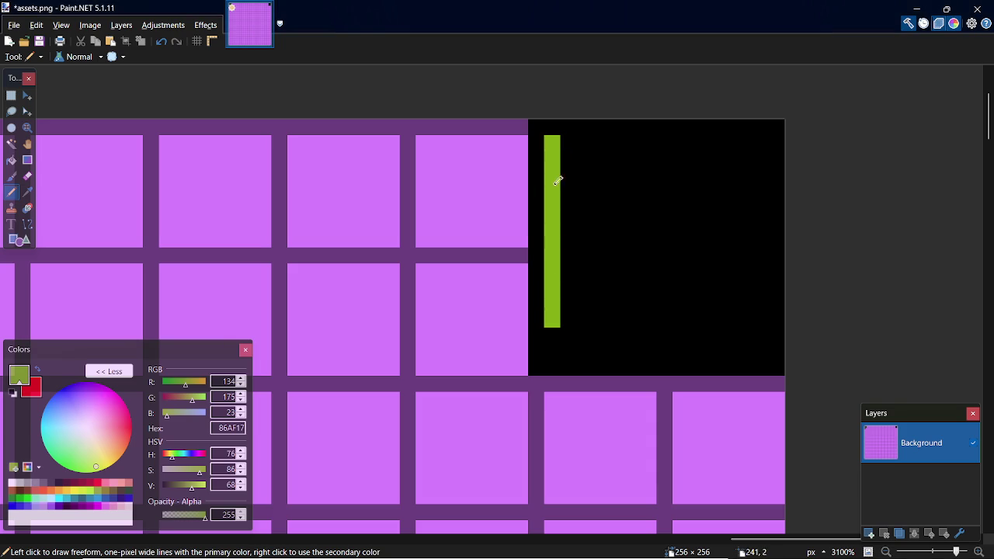
key("ctrl+z")
key("ctrl+z")
key("ctrl+z")
left_click(553, 335)
mouse_move(567, 144)
left_mouse_down()
mouse_move(624, 135)
mouse_move(750, 142)
mouse_move(761, 160)
mouse_move(766, 277)
mouse_move(766, 328)
mouse_move(753, 335)
mouse_move(704, 349)
mouse_move(569, 334)
left_mouse_up()
left_click(747, 336)
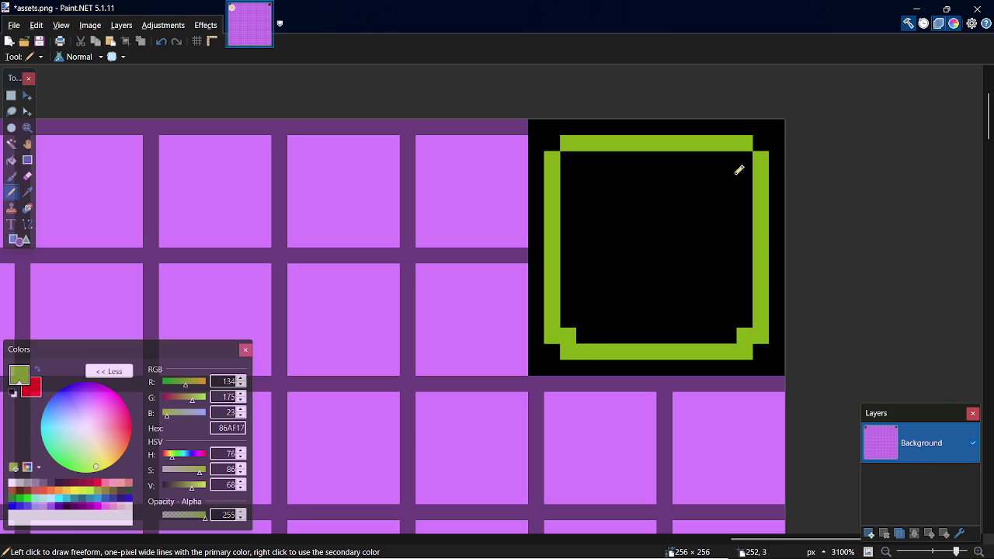
Step: Add green step pixels at the inner top corners, bottom corners and lower right edge
left_click(744, 159)
left_click(568, 158)
left_click(584, 159)
left_click(568, 319)
left_click(584, 336)
left_click(729, 336)
left_click(744, 320)
left_click(744, 304)
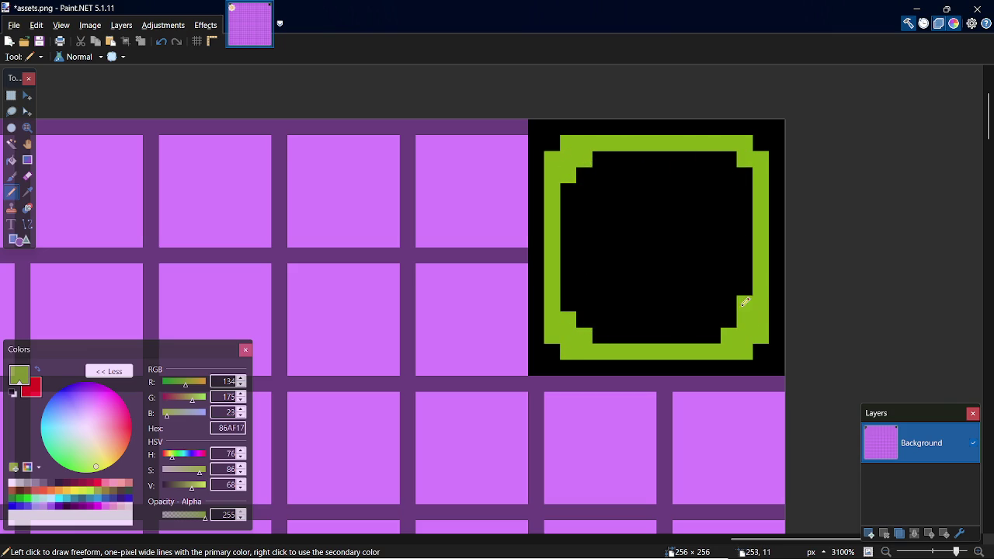
left_click(712, 335)
Step: Add green steps at the inner top-right and top-left and thicken the side walls
left_click(744, 174)
left_click(729, 159)
left_click(744, 191)
left_click(712, 159)
left_click(600, 159)
left_click(568, 191)
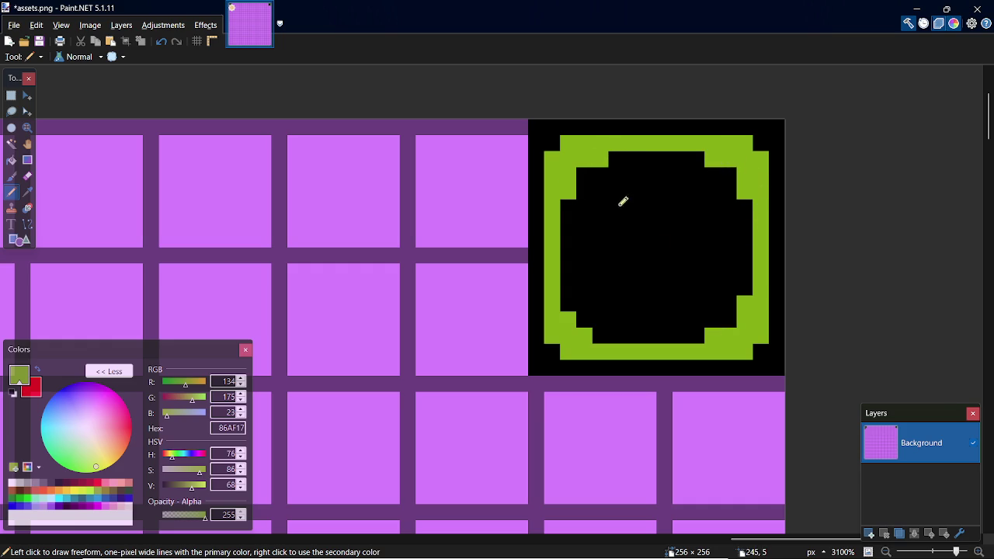
left_click(569, 302)
left_click(600, 334)
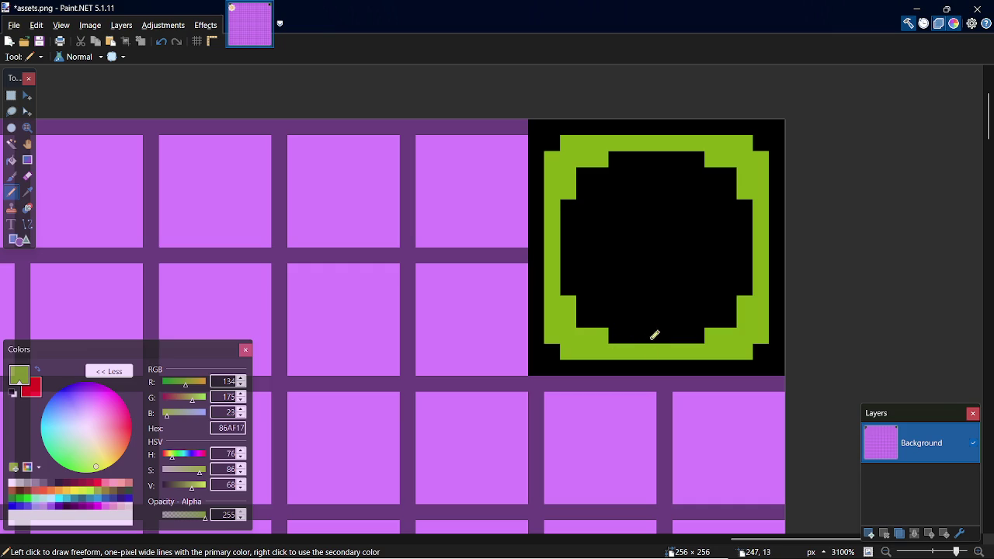
Step: Sample black and blacken the ring's outer corner pixels
key("k")
left_click(549, 353)
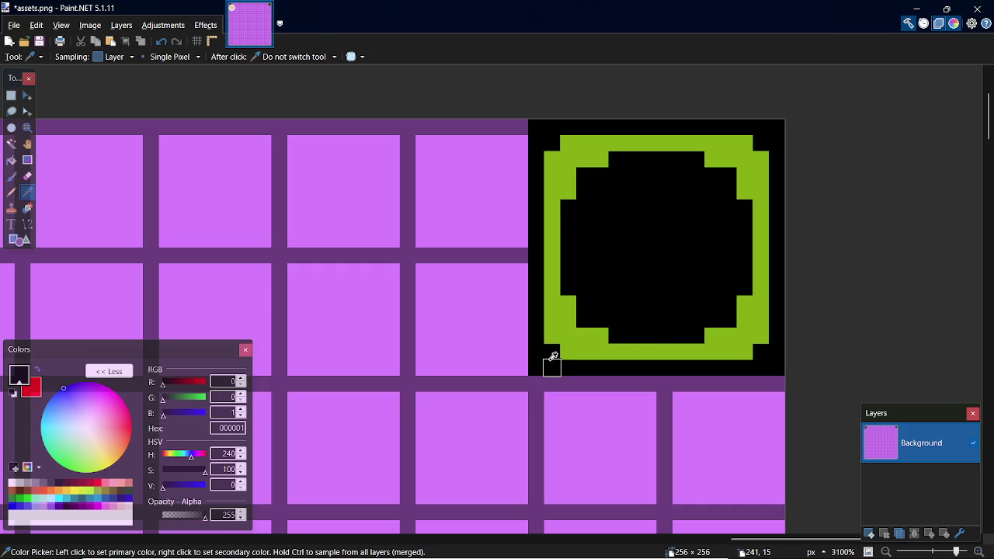
key("p")
left_click(567, 349)
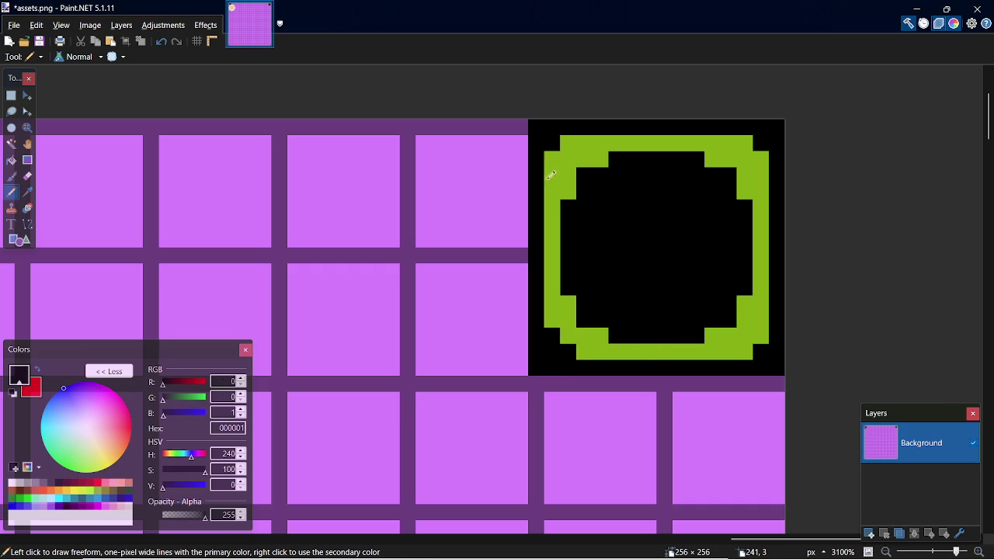
left_click(552, 159)
left_click(568, 143)
left_click(744, 143)
left_click(744, 351)
left_click(761, 335)
left_click(729, 351)
left_click(745, 335)
Step: Trim the ring's remaining outer edge pixels to black to round its shape
key("ctrl+z")
left_click(767, 320)
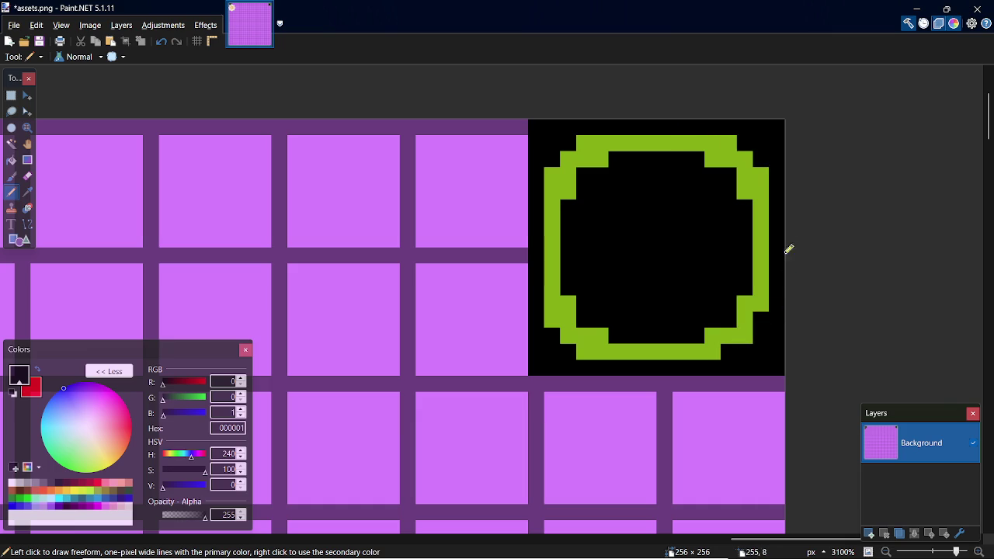
left_click(767, 176)
left_click(729, 143)
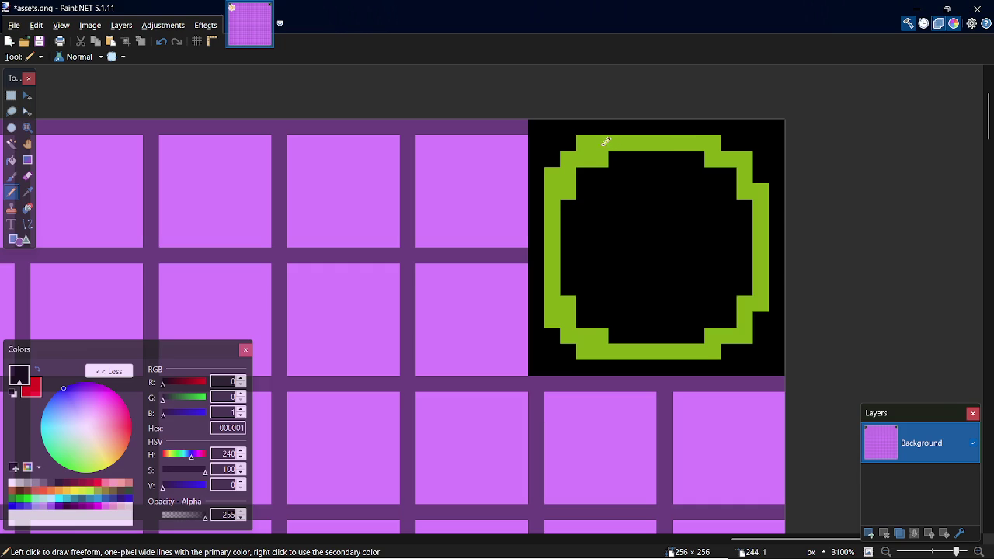
left_click(584, 142)
left_click(552, 175)
left_click(552, 319)
left_click(587, 351)
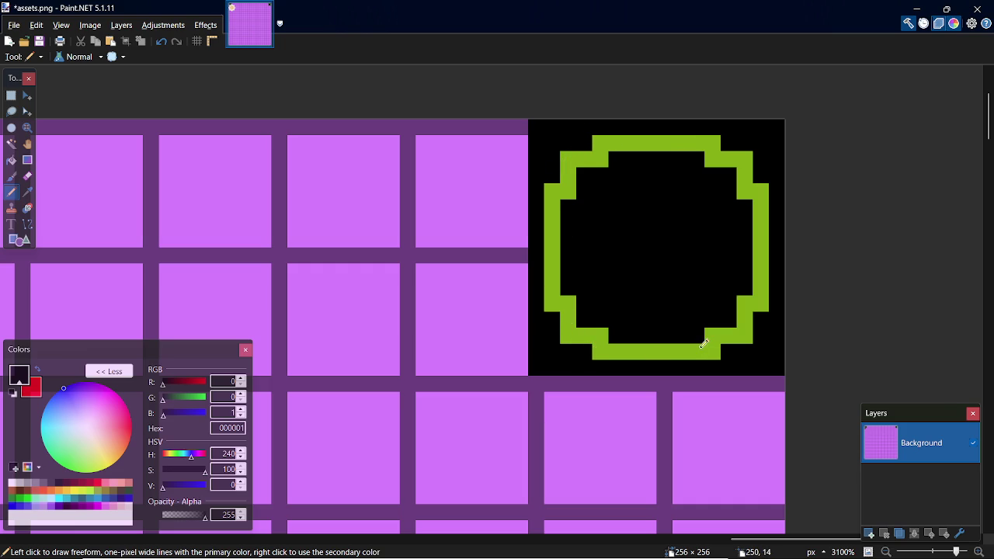
Step: Sample the ring's green and draw a horizontal mouth line inside the ring
key("k")
left_click(644, 343)
key("p")
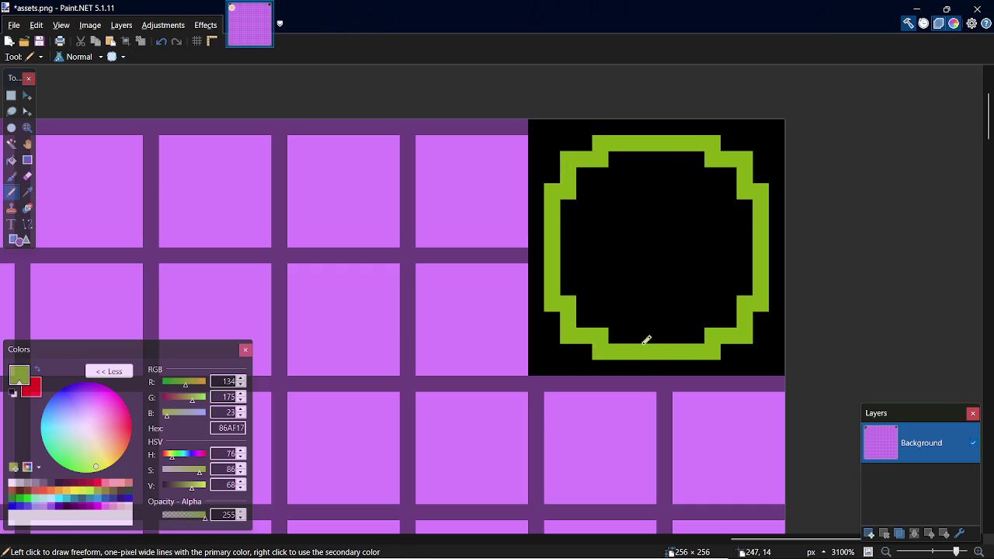
left_click_drag(615, 287, 699, 288)
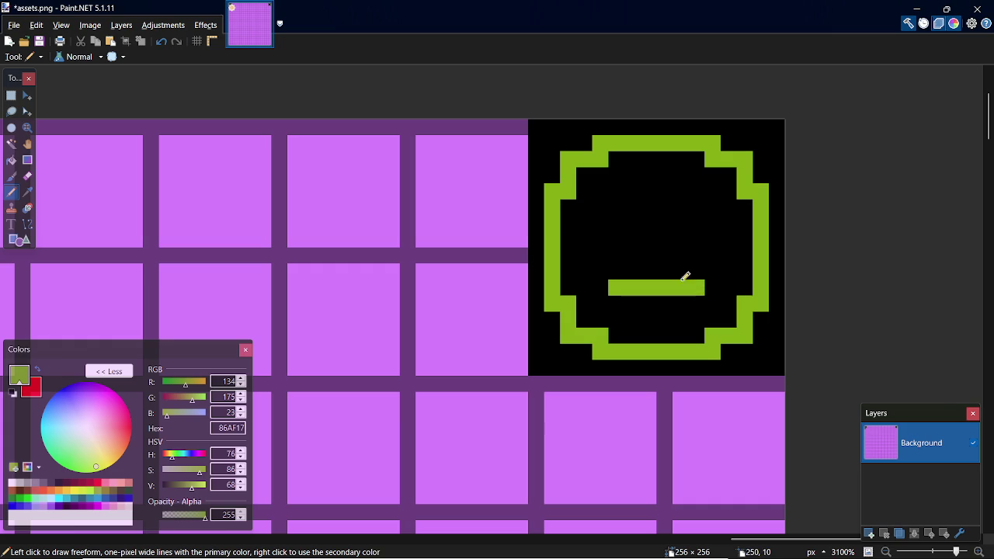
Step: Place the smiley's two green eyes, trying out a nose and then removing it
left_click(615, 207)
key("ctrl+z")
left_click(616, 224)
left_click(697, 224)
left_click(648, 240)
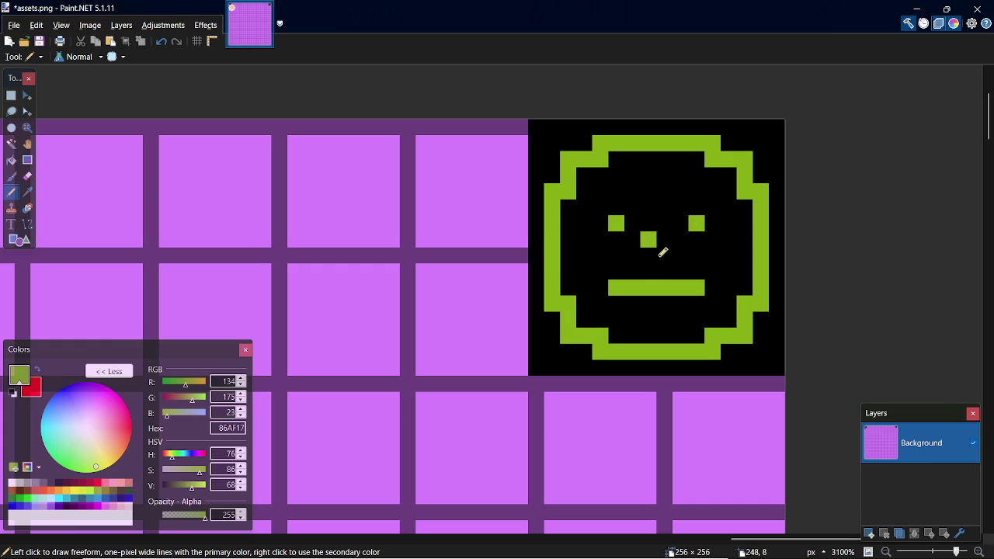
left_click_drag(648, 257, 664, 257)
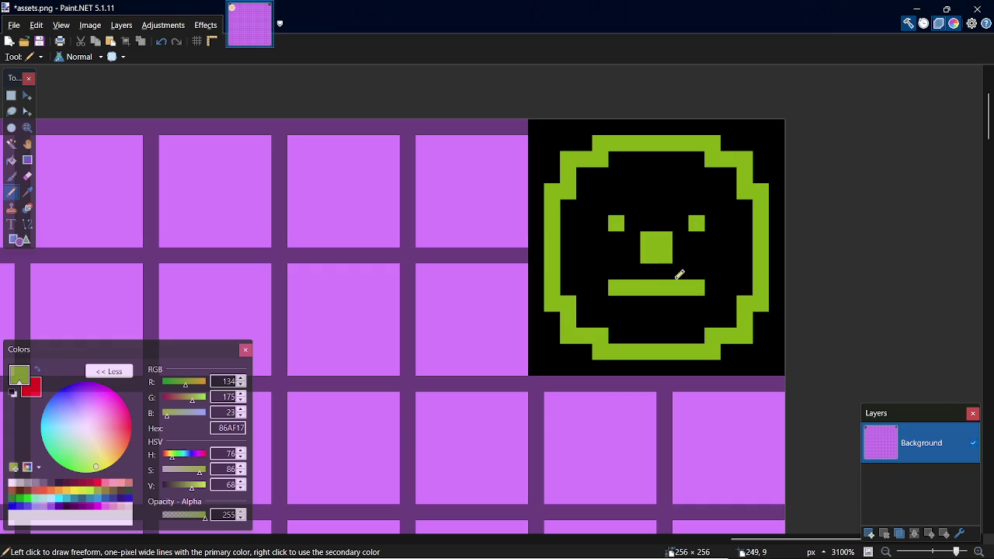
key("ctrl+z")
key("ctrl+z")
key("ctrl+z")
key("ctrl+z")
Step: Raise both ends of the mouth into a smile and save assets.png
left_click(600, 271)
left_click(712, 271)
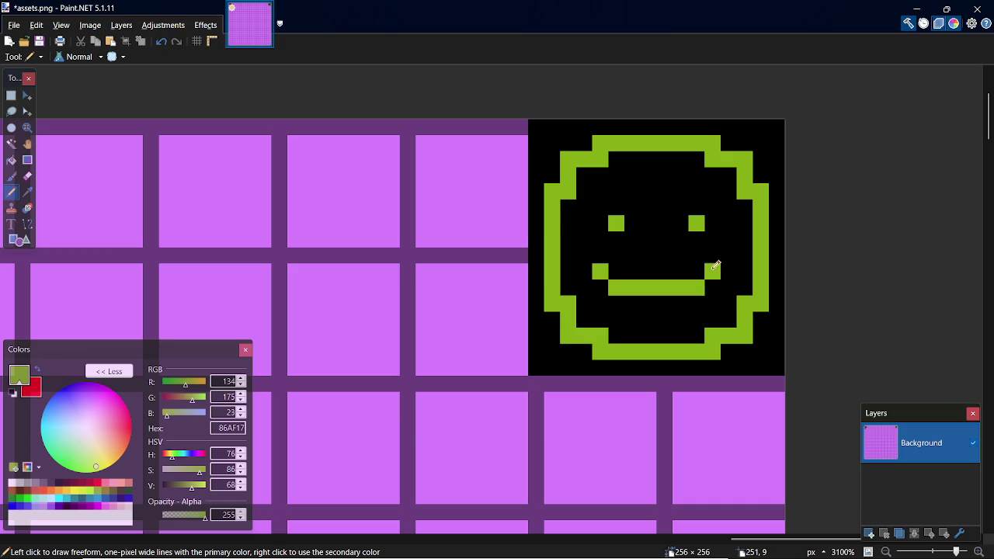
key("ctrl+s")
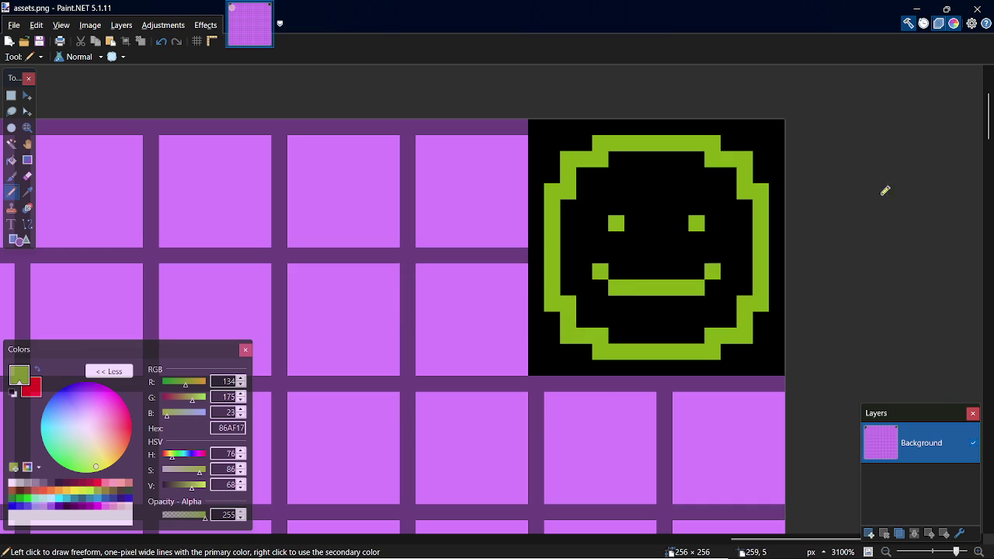
key("alt+Tab")
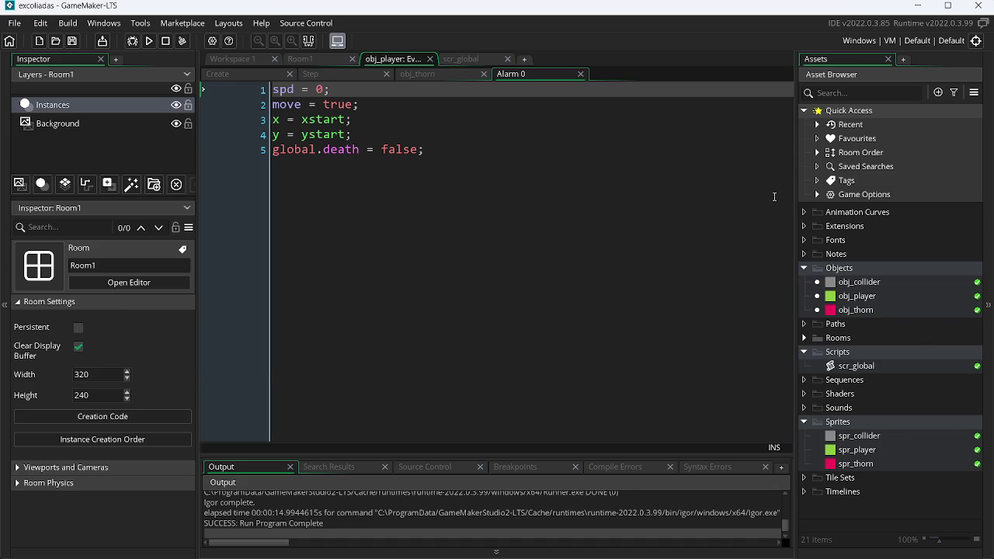
Step: Browse the Museum of ZZT About ZZT article's screenshots, then return to Paint.NET
key("alt+Tab")
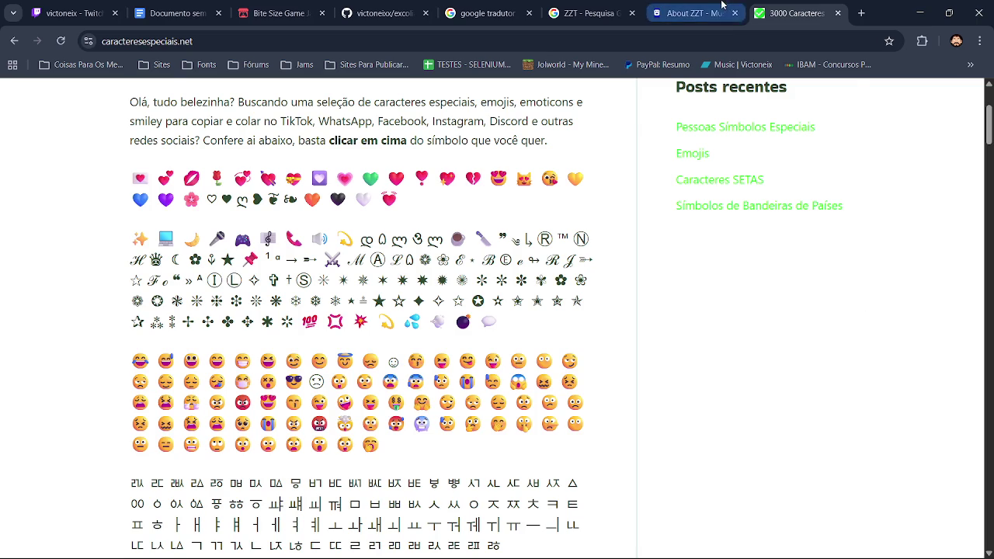
left_click(694, 13)
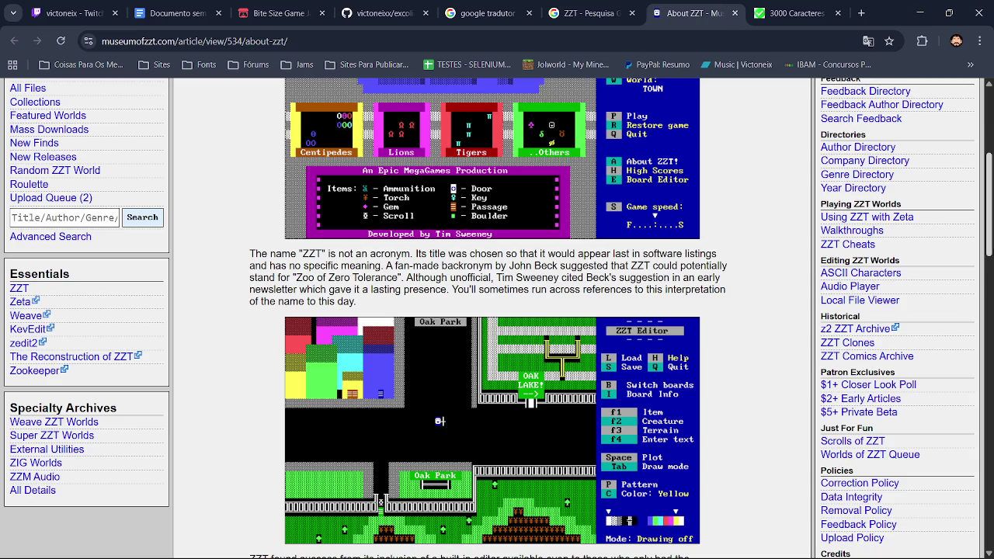
scroll(497, 310, "up", 2)
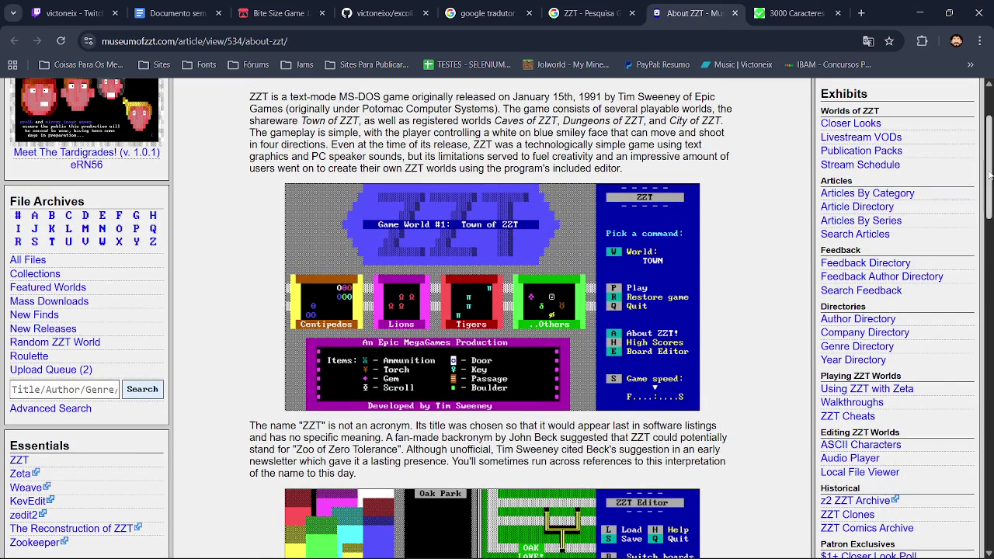
scroll(986, 176, "down", 1)
scroll(497, 311, "down", 1)
key("alt+Tab")
key("alt+Tab")
key("alt+Tab")
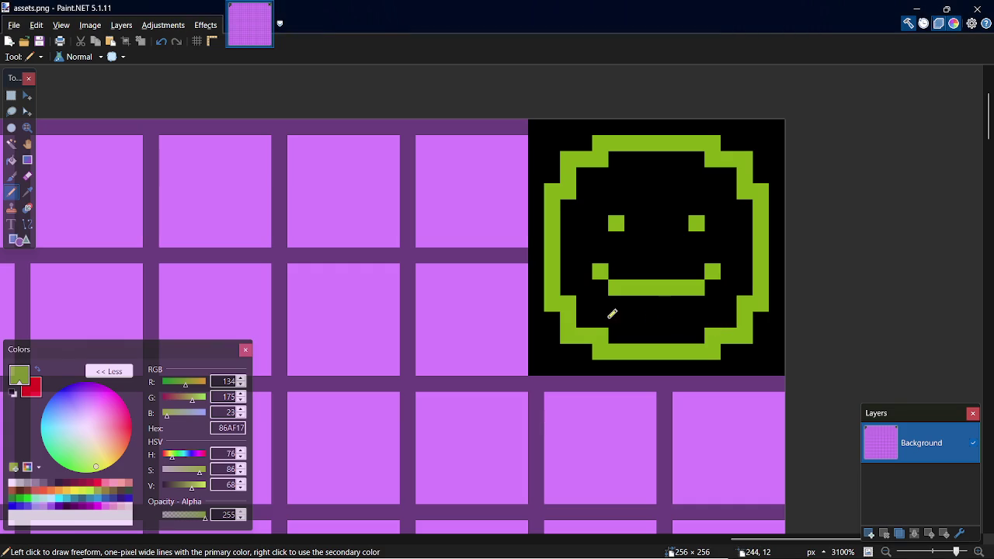
Step: Fill in a wide green grin under the smile, undoing a trial black mouth interior, and save
mouse_move(631, 301)
left_mouse_down()
mouse_move(681, 298)
mouse_move(639, 295)
mouse_move(702, 268)
mouse_move(599, 269)
left_mouse_up()
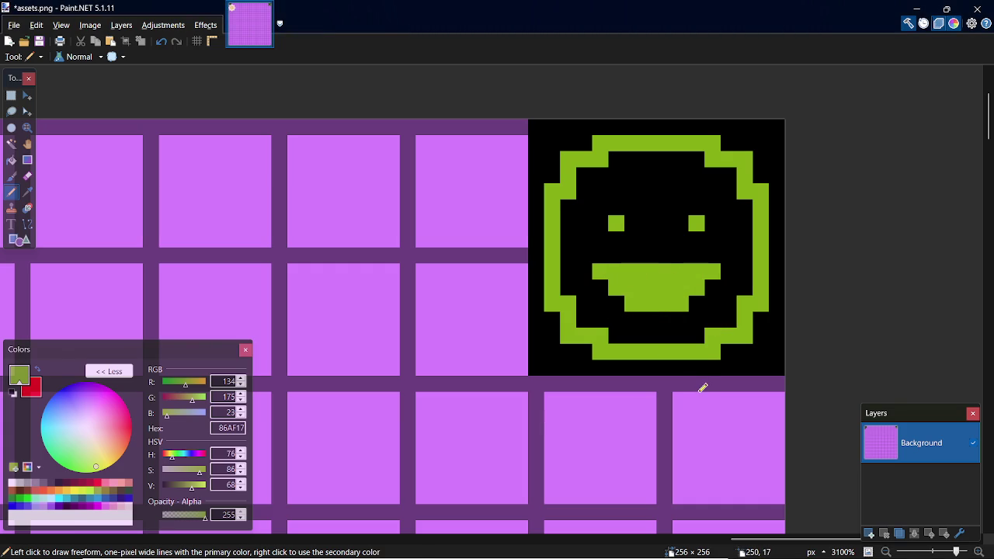
key("k")
left_click(647, 237)
key("p")
left_click_drag(625, 265, 684, 264)
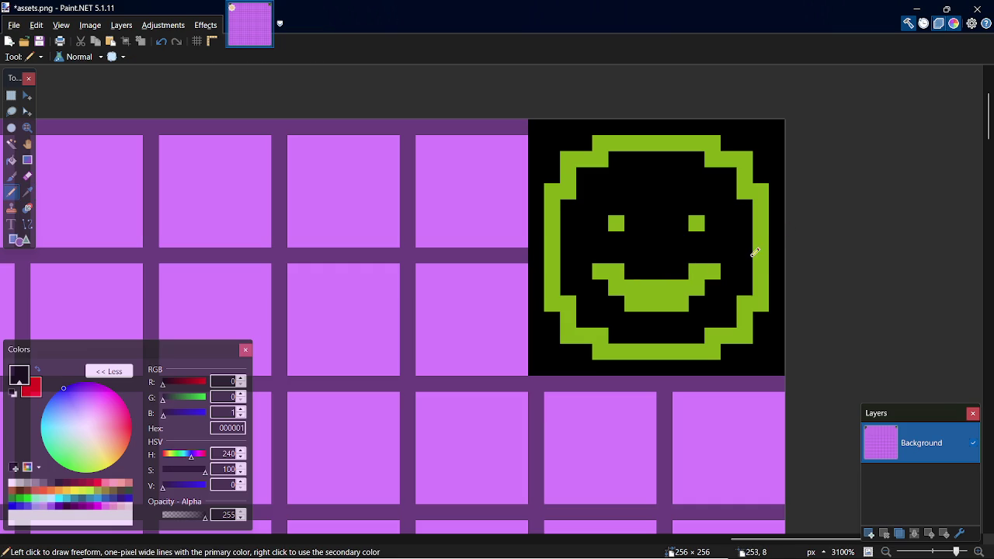
left_click_drag(645, 288, 666, 285)
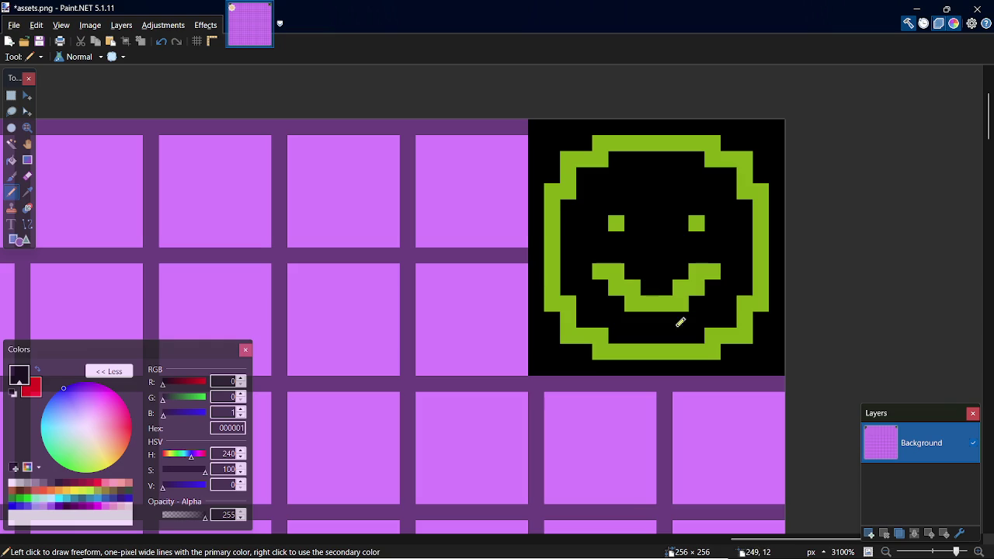
key("ctrl+z")
key("ctrl+z")
key("ctrl+z")
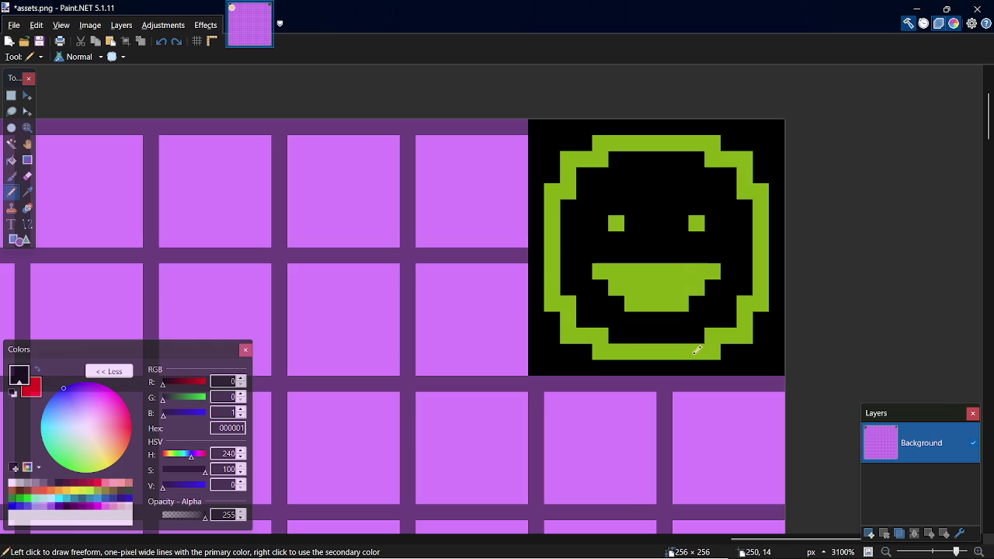
key("ctrl+s")
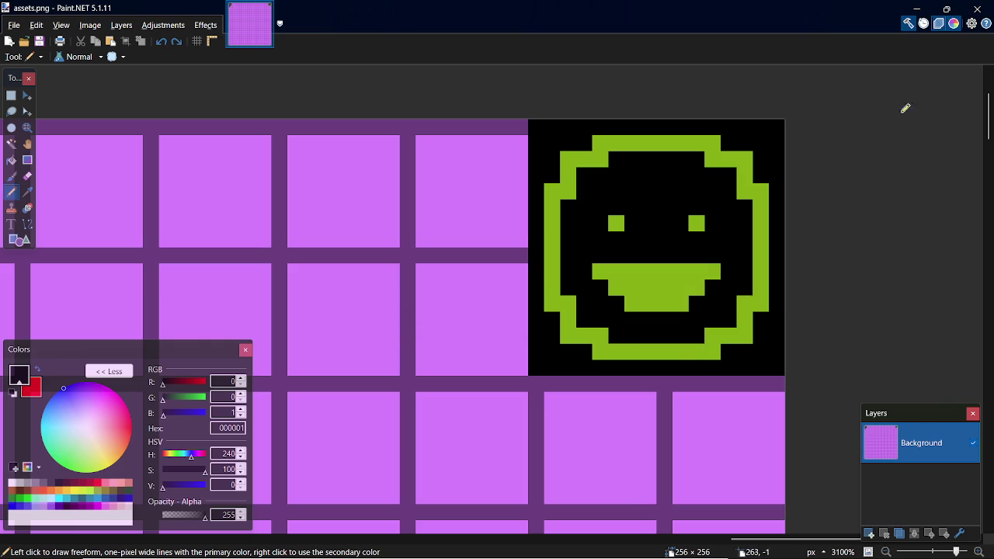
Step: Draw a solid black 16×16 square on the tile beside the smiley
mouse_move(746, 541)
left_mouse_down()
mouse_move(576, 550)
mouse_move(543, 525)
left_mouse_up()
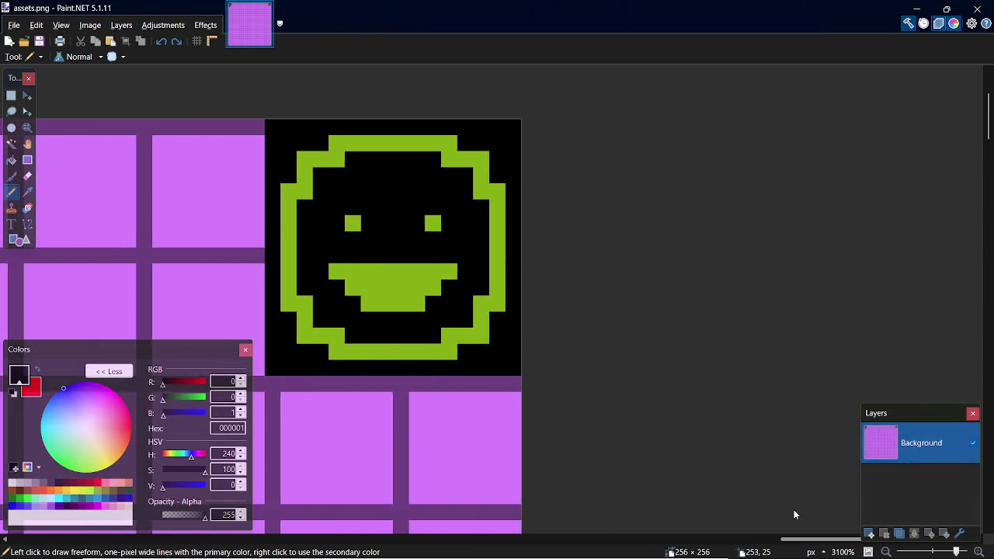
left_click_drag(544, 525, 704, 514)
key("s")
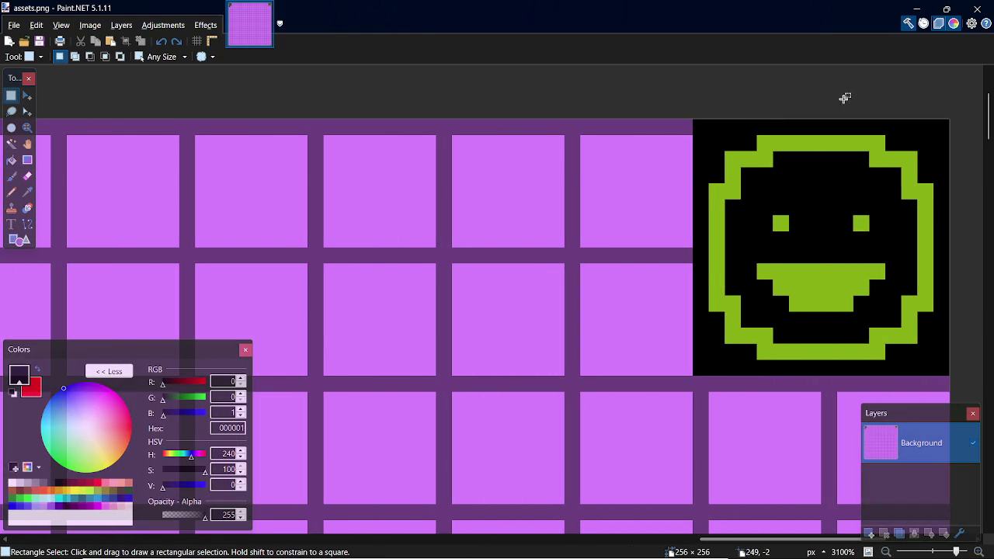
key("o")
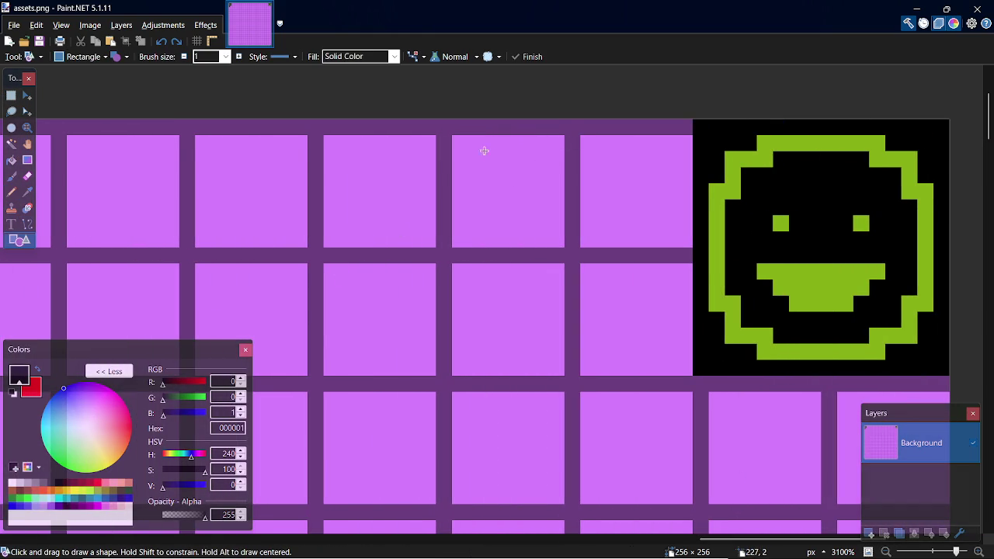
mouse_move(447, 126)
left_mouse_down()
mouse_move(629, 275)
mouse_move(681, 362)
left_mouse_up()
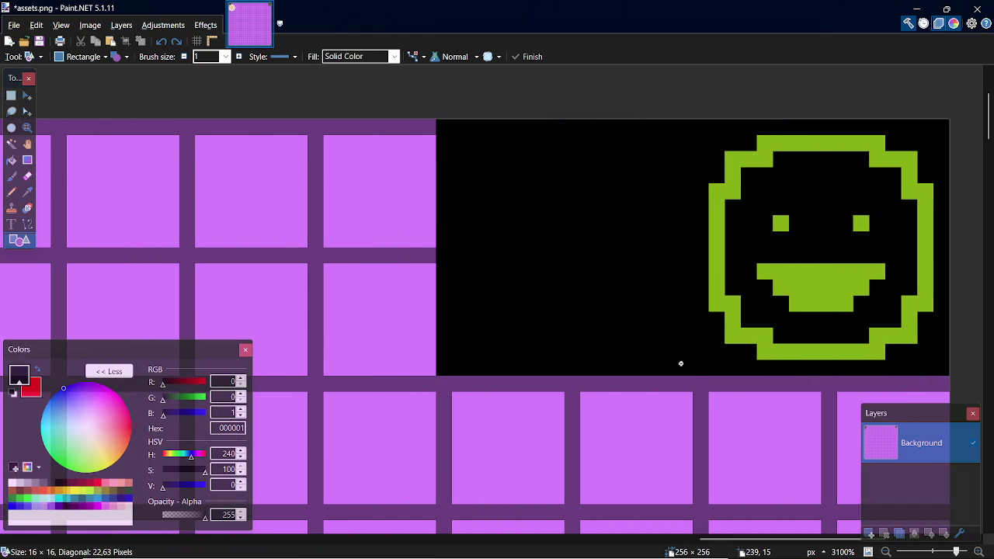
key("s")
Step: Return to the Pencil tool and bring up the 3000 Caracteres tab in Chrome
key("p")
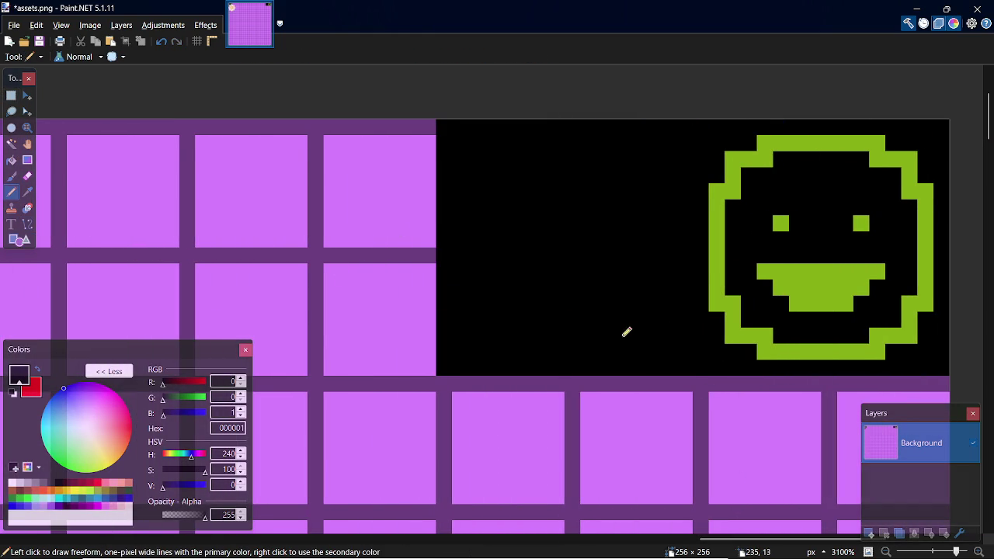
key("alt+Tab")
key("alt+Tab")
key("alt+Tab")
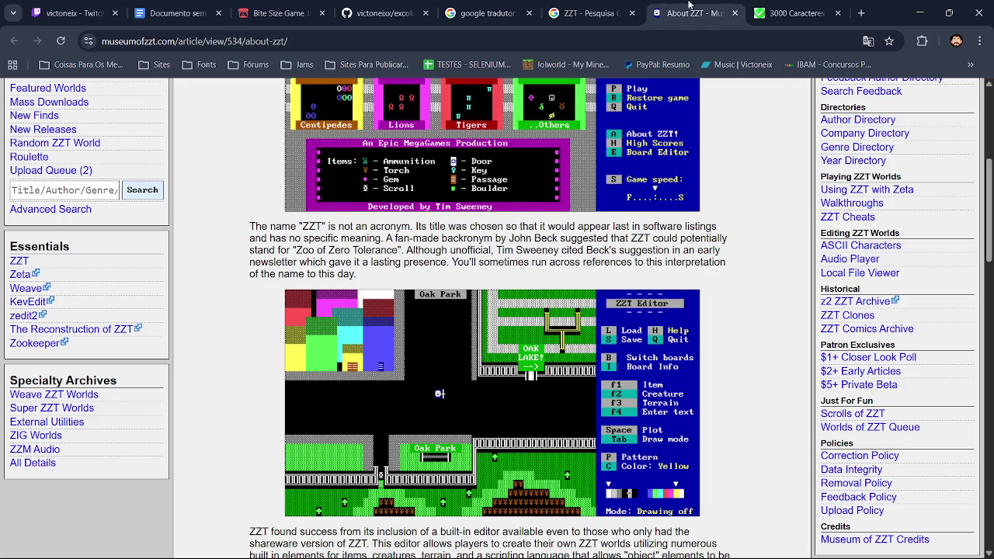
left_click(804, 10)
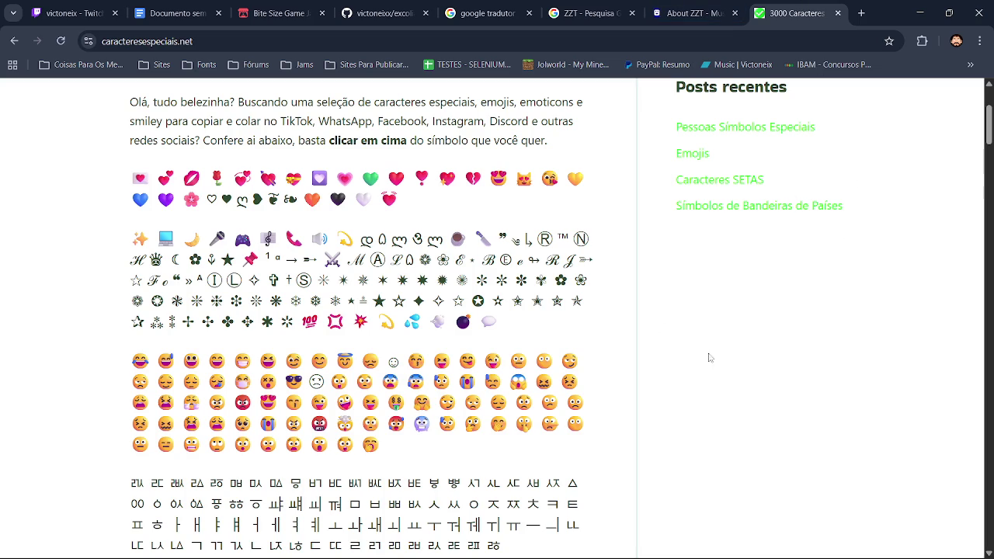
Step: Scroll down the 3000 Caracteres page to look over its symbol lists
scroll(559, 315, "down", 10)
scroll(559, 315, "down", 2)
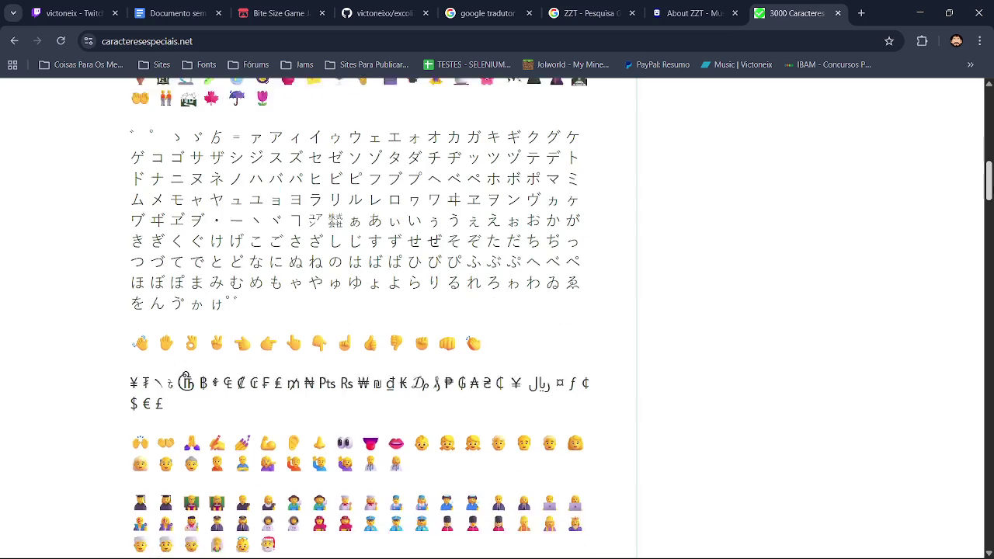
scroll(497, 311, "down", 5)
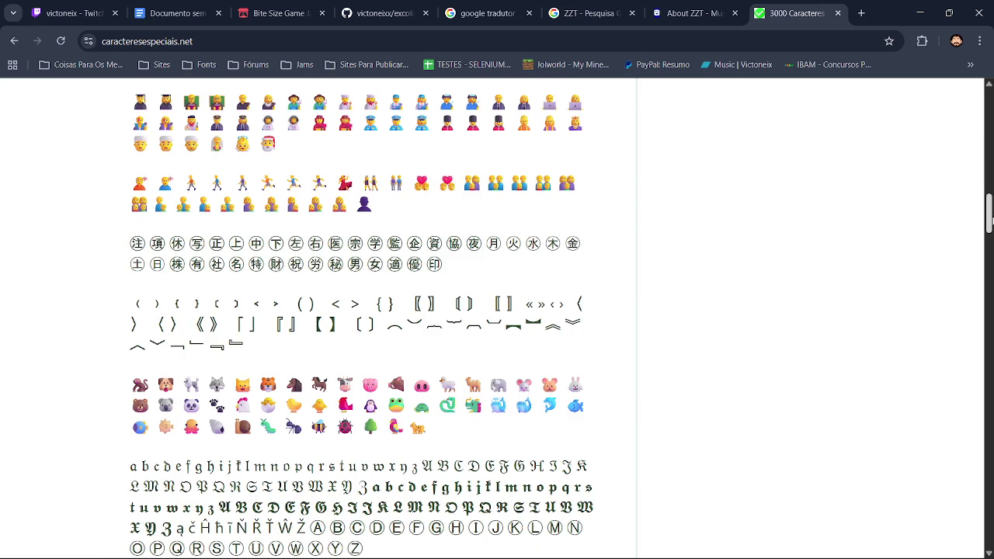
left_click_drag(989, 220, 989, 459)
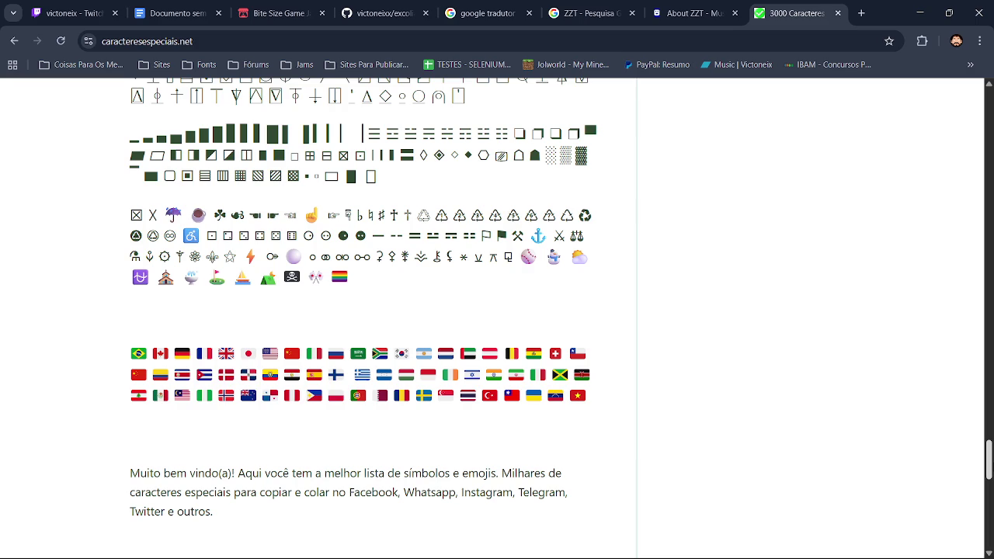
Step: Scroll back up through the symbol lists, then switch to the ZZT Google image results
scroll(989, 454, "up", 2)
scroll(989, 454, "up", 1)
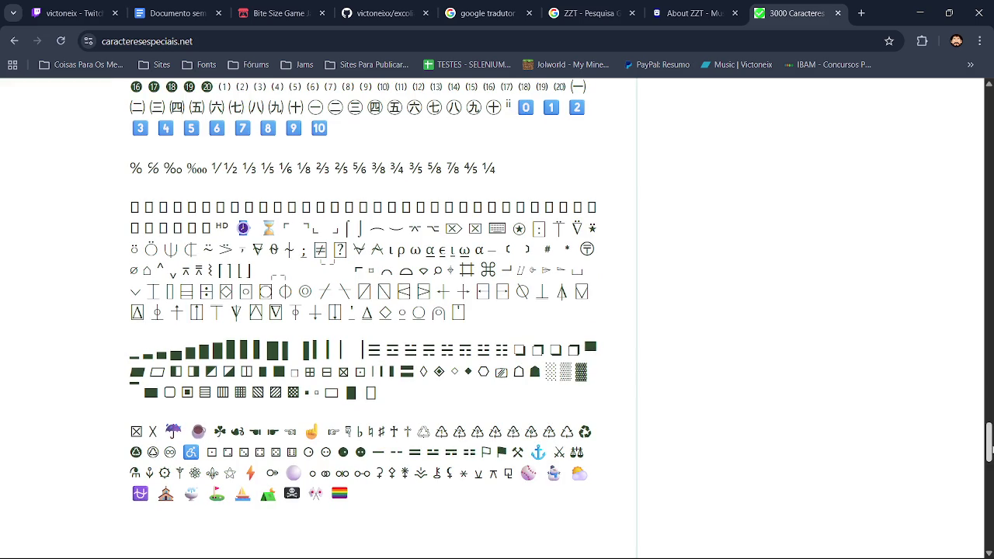
scroll(988, 450, "up", 3)
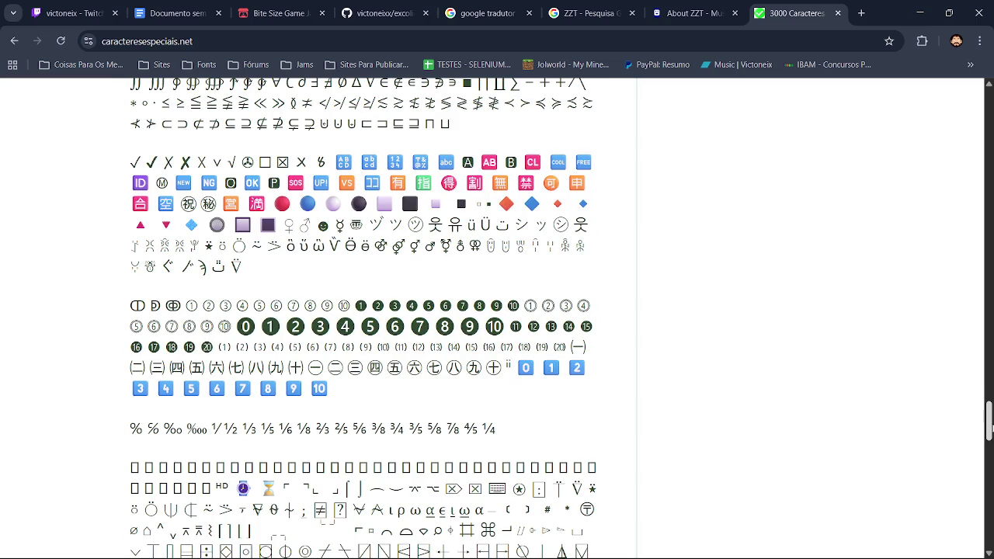
scroll(990, 425, "up", 1)
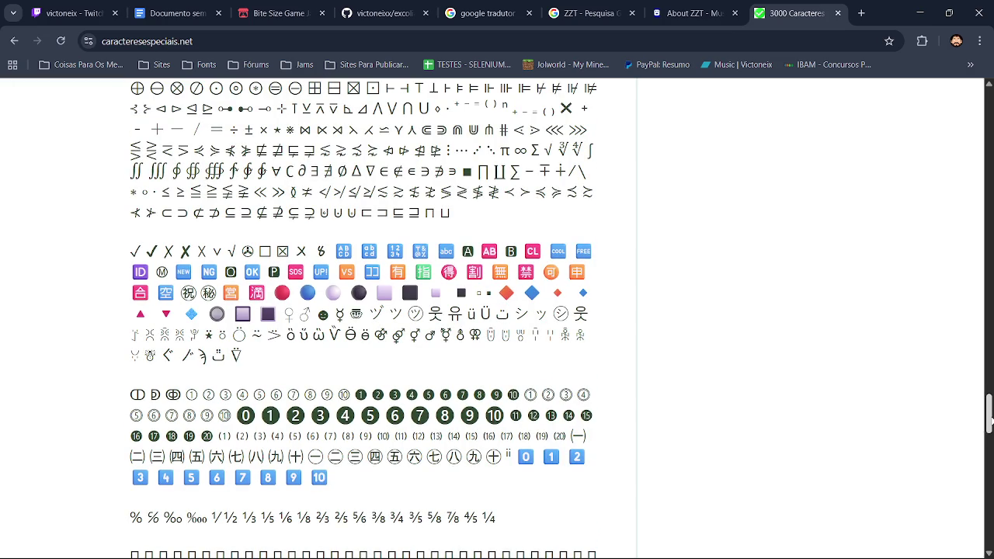
left_click_drag(990, 420, 989, 410)
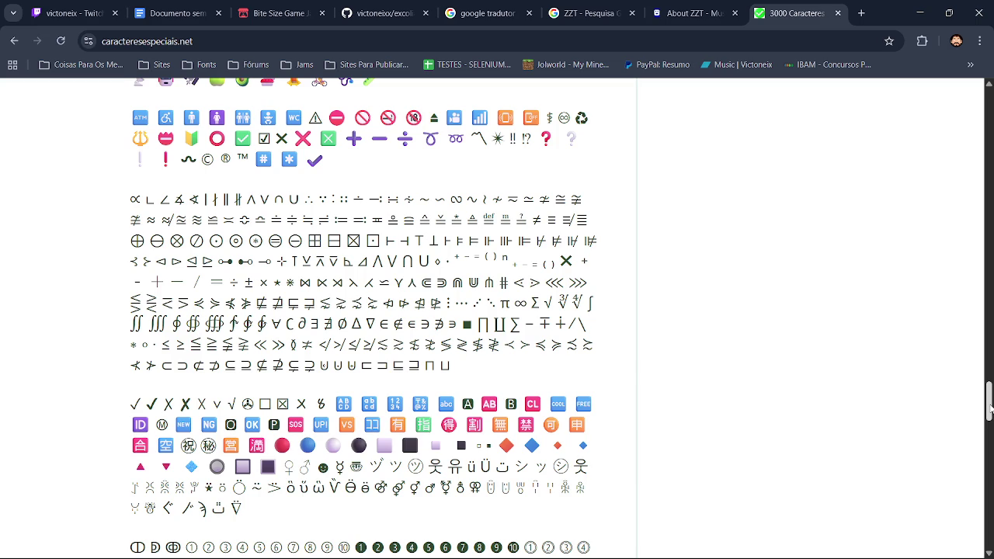
scroll(953, 393, "up", 1)
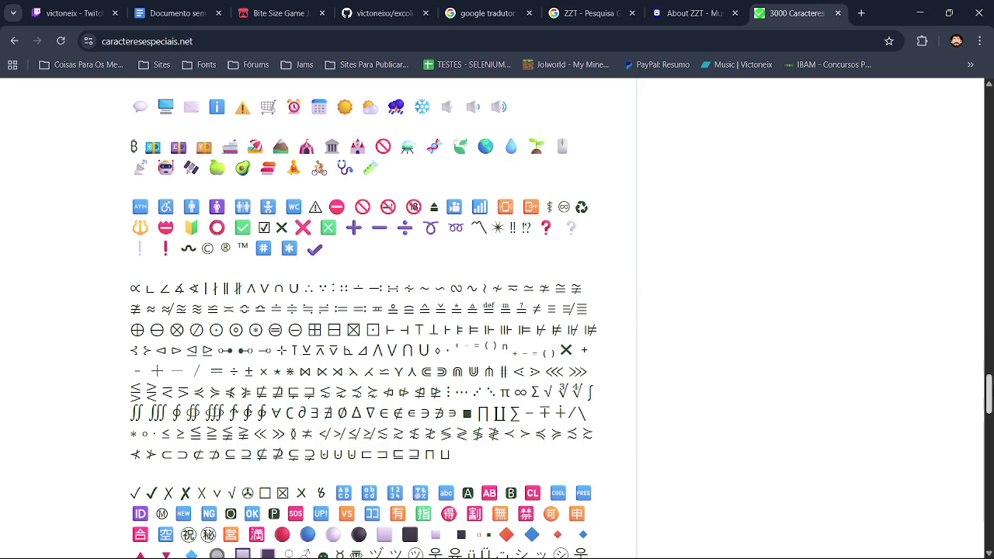
left_click_drag(989, 386, 989, 333)
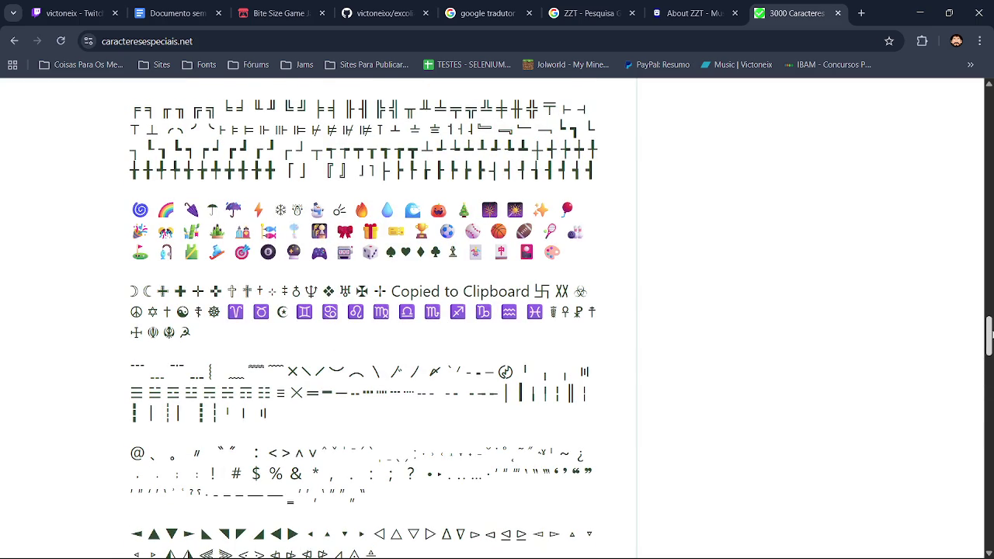
left_click_drag(991, 333, 991, 331)
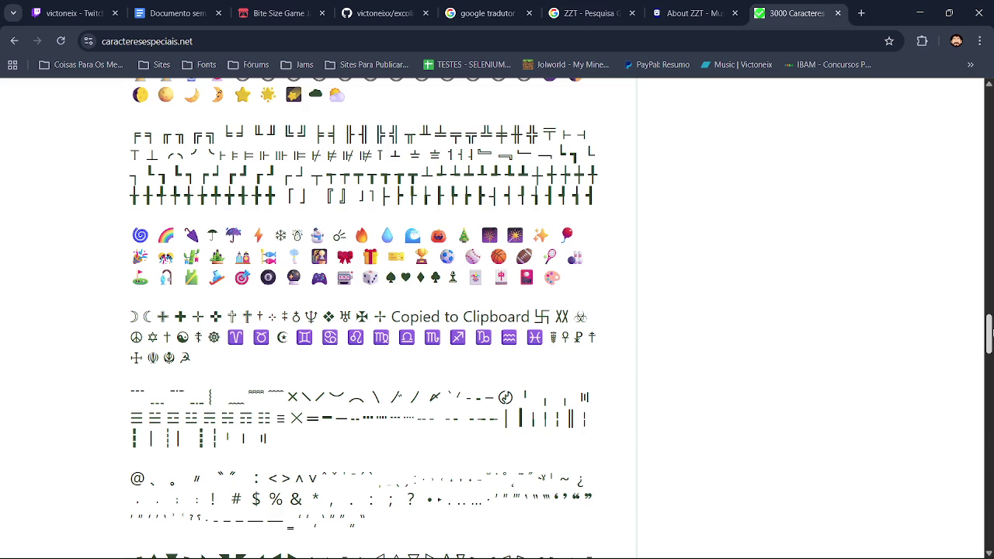
left_click_drag(990, 330, 991, 310)
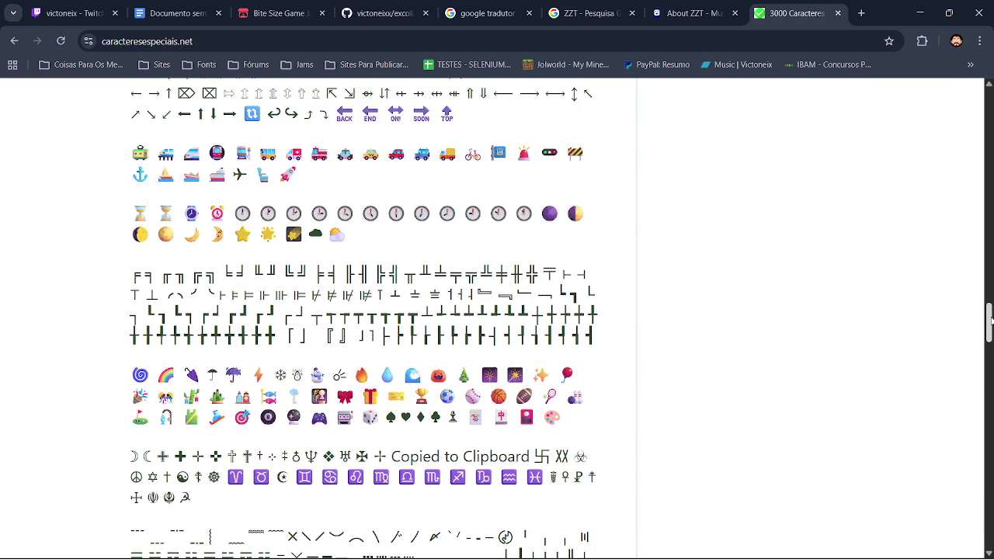
left_click_drag(990, 309, 990, 292)
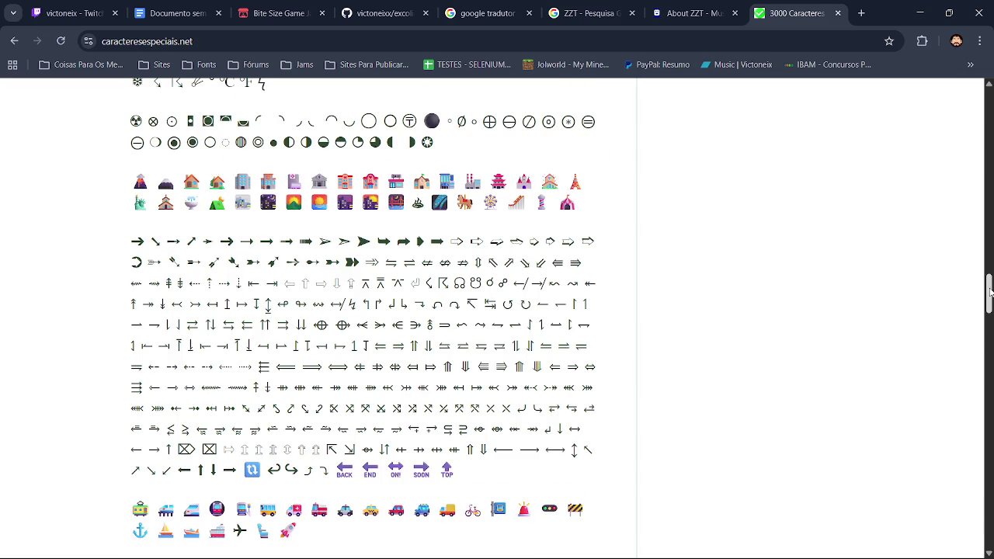
left_click_drag(989, 292, 990, 281)
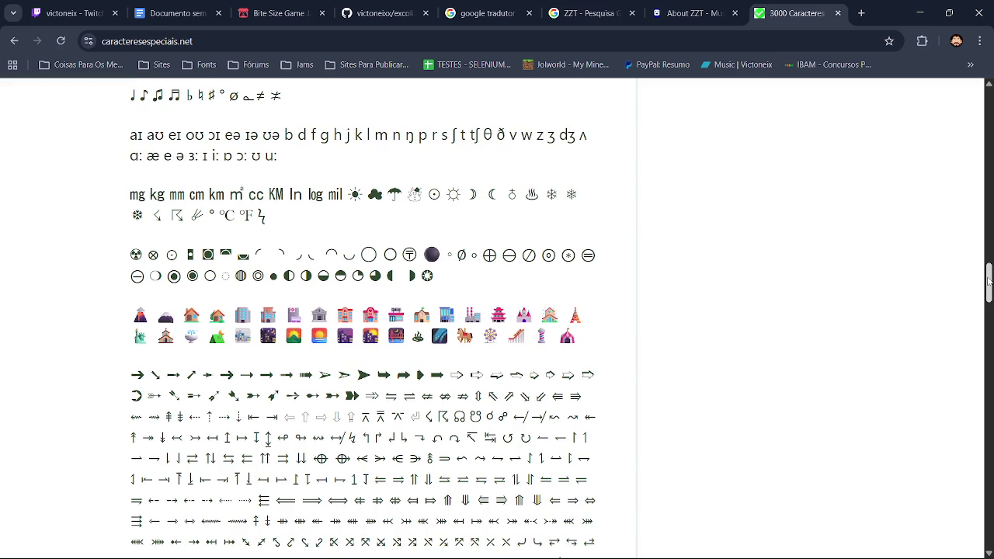
left_click_drag(990, 280, 989, 270)
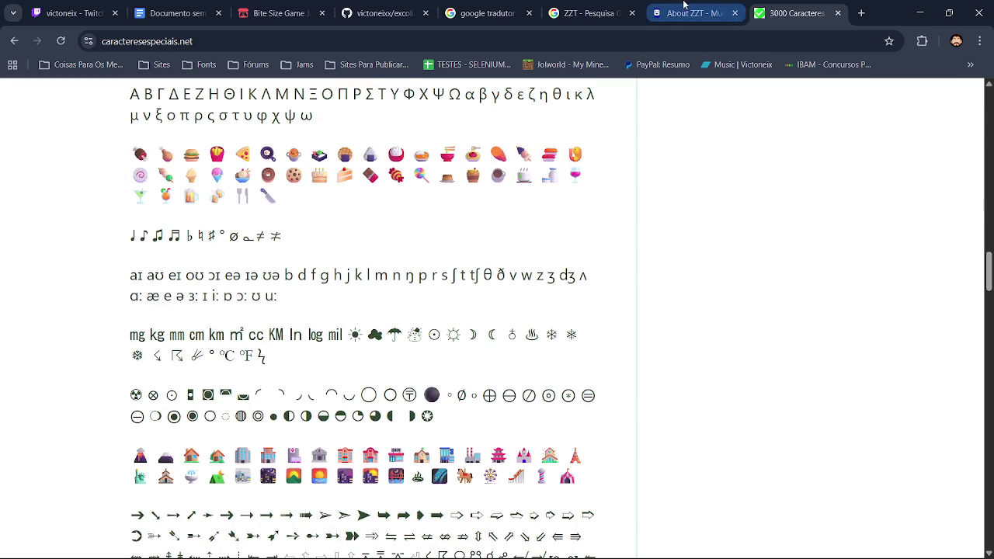
left_click(590, 13)
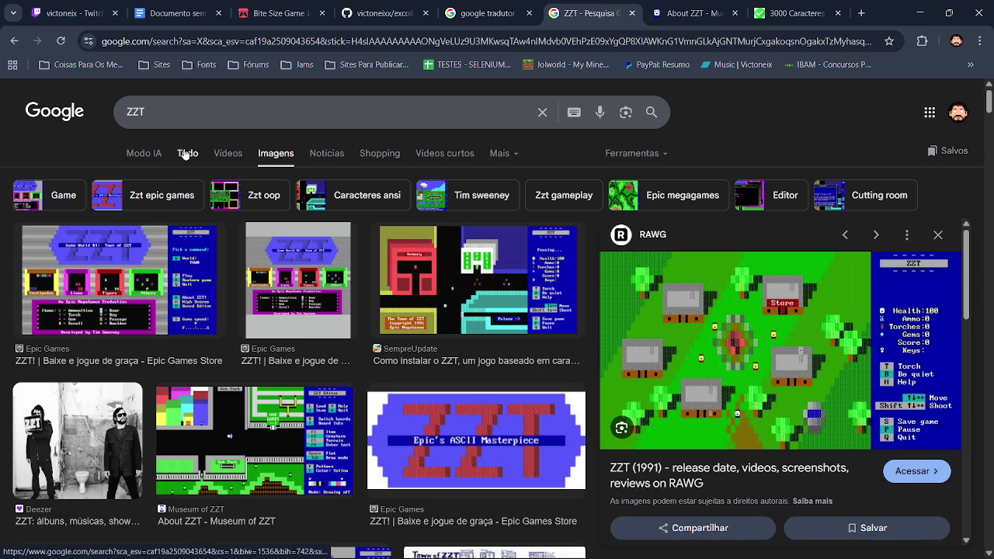
Step: Step back and forth through the ZZT search history, ending on the new tab page
left_click(187, 153)
left_click(11, 40)
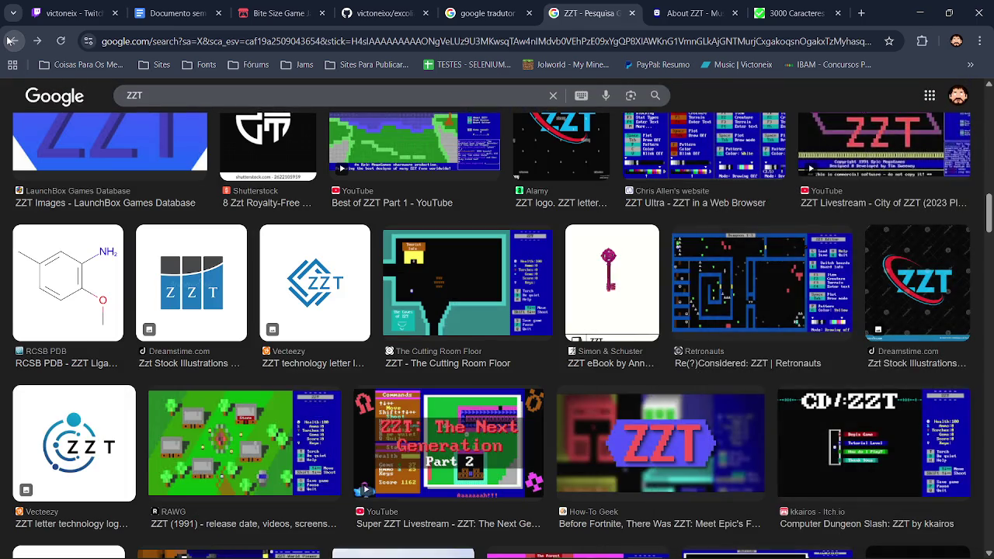
left_click(11, 40)
left_click(10, 40)
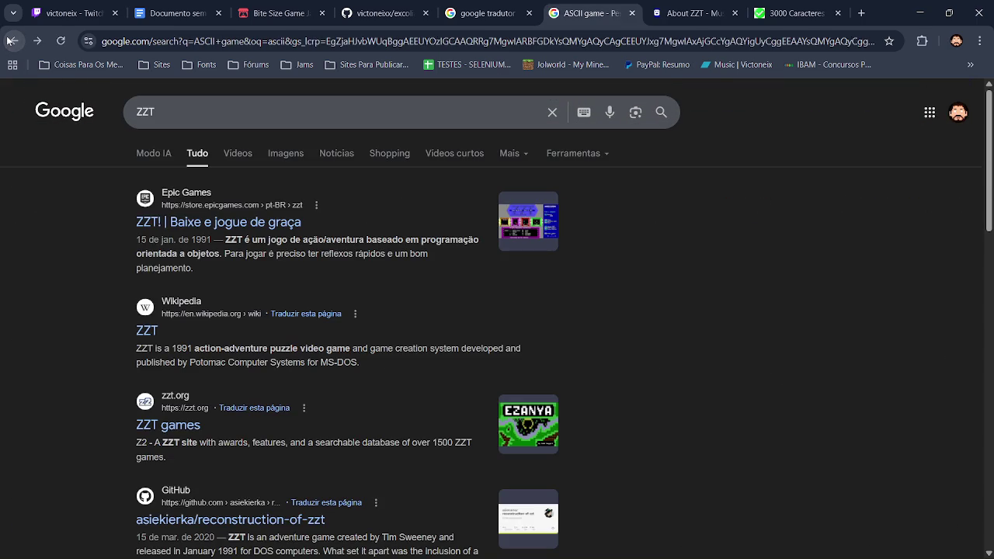
left_click(10, 41)
left_click(39, 42)
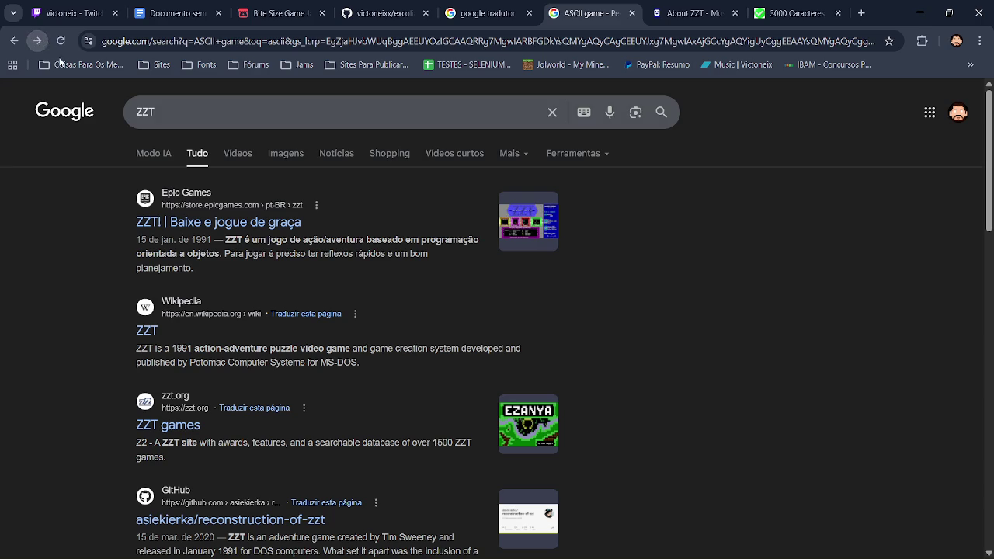
left_click(14, 42)
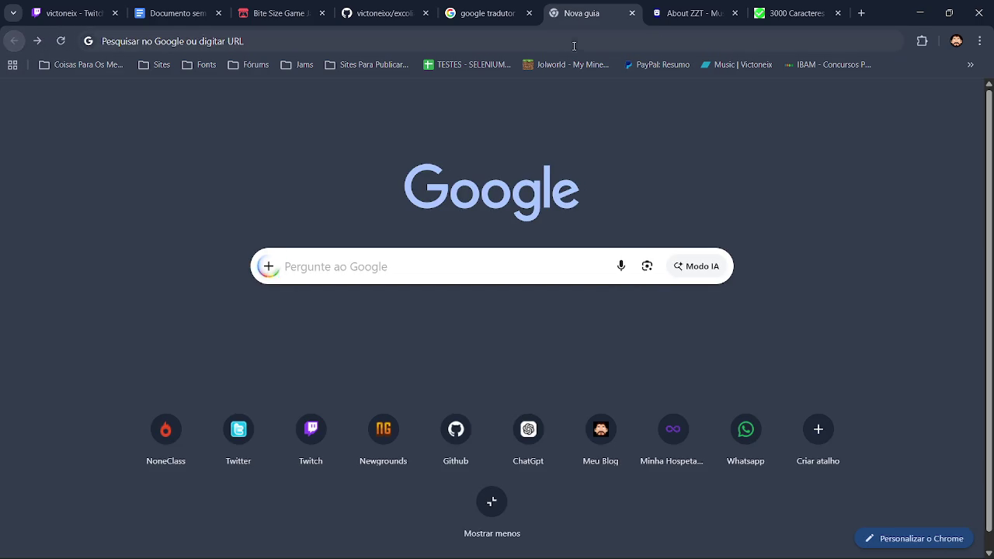
key("ctrl+Tab")
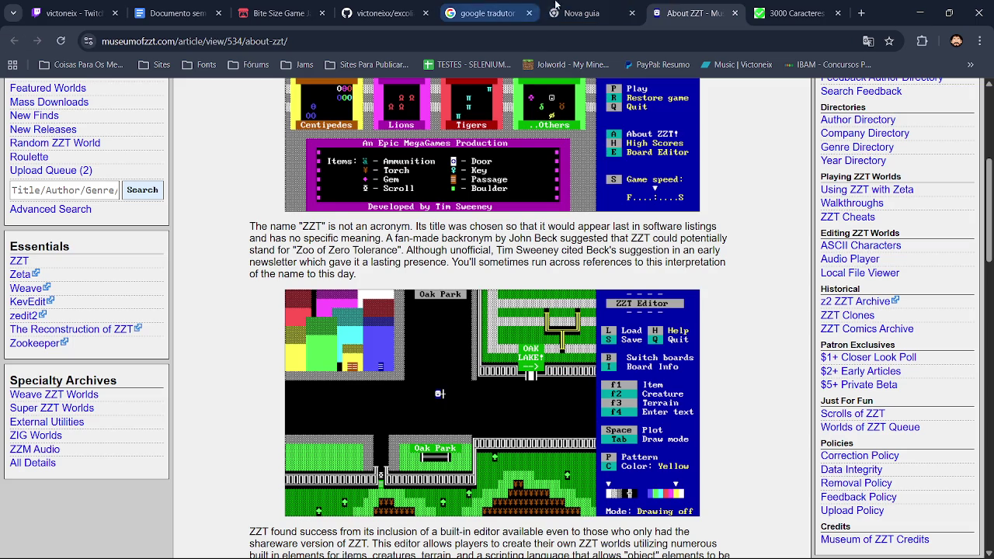
left_click(582, 14)
Step: Search Google for 'ASCII game' and open the NetHack results in a new tab
left_click(404, 266)
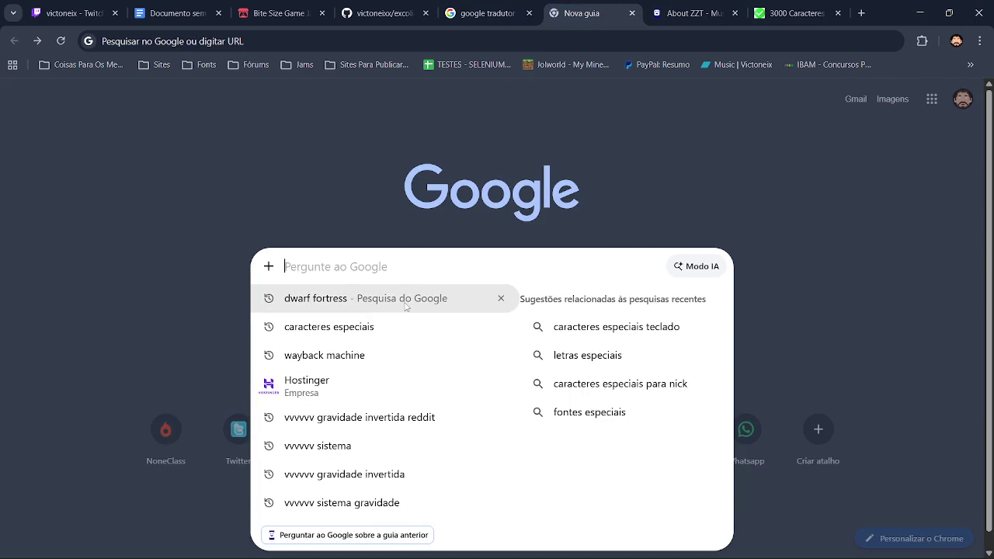
type("ame")
left_click(466, 299)
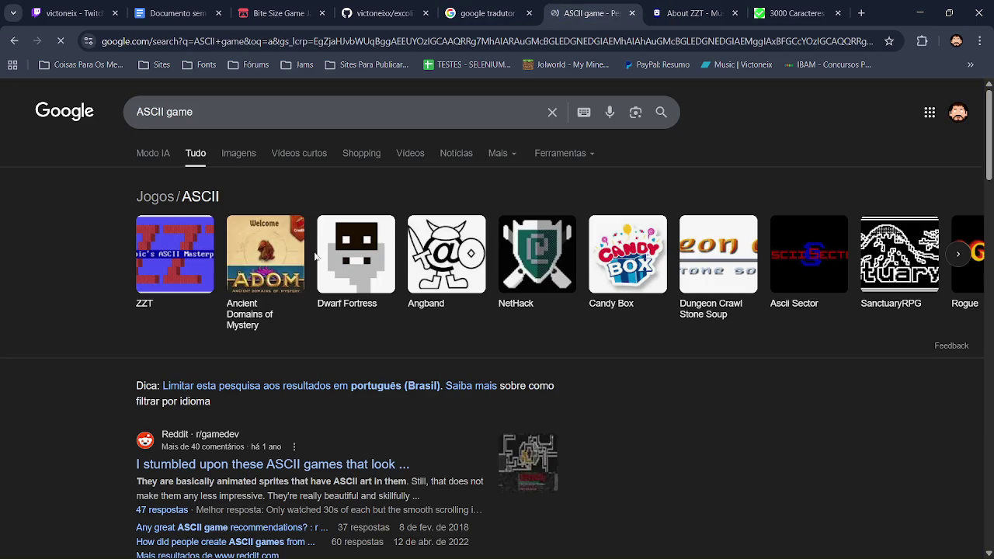
right_click(561, 268)
left_click(614, 195)
left_click(628, 6)
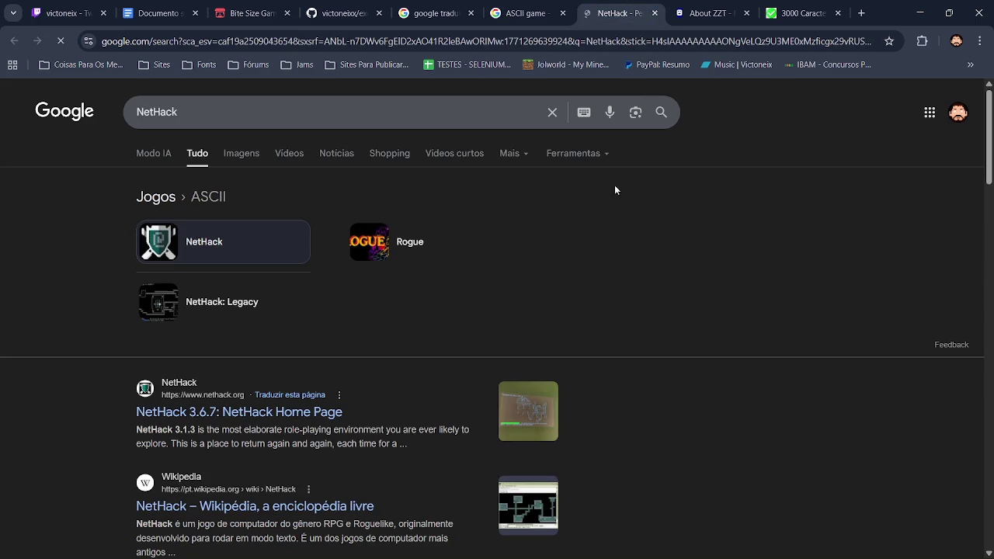
Step: View NetHack image results, preview the djinni screenshot, then return to the special-characters page
left_click(258, 158)
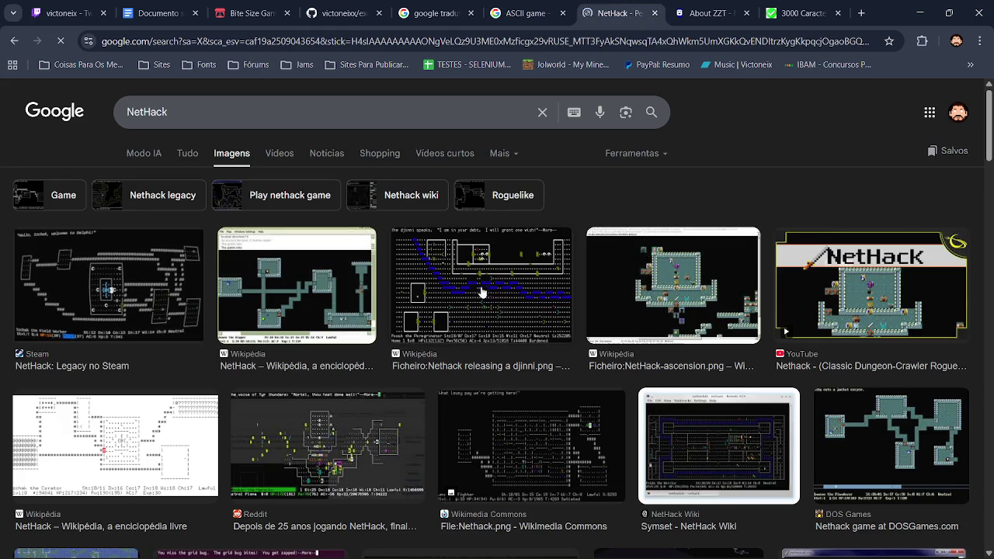
left_click(513, 319)
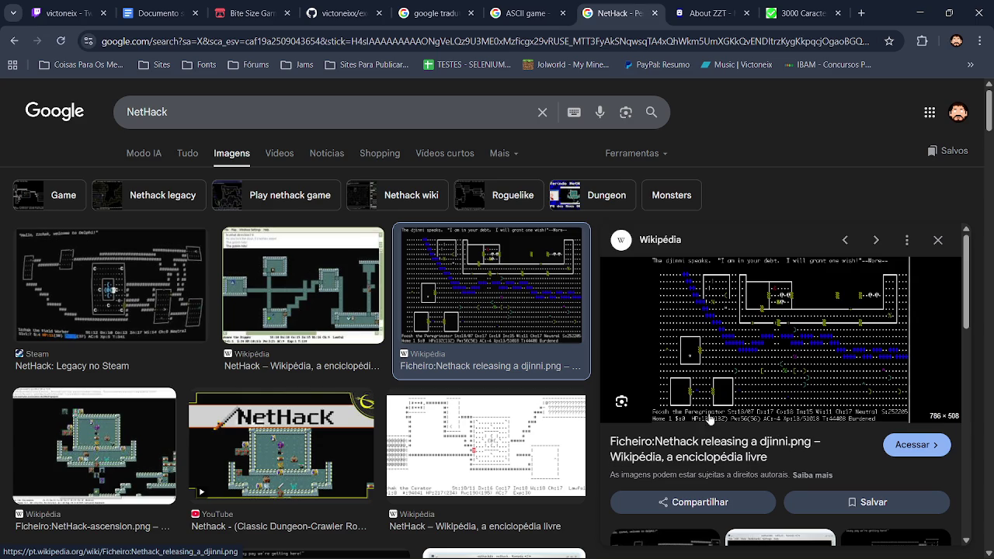
left_click(811, 11)
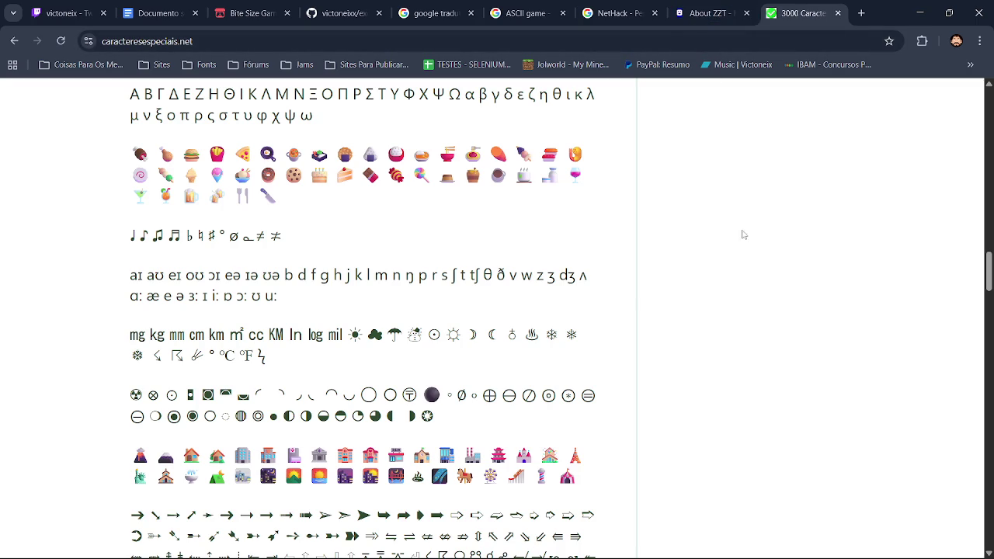
Step: Scroll down the first stretch of the 3000 Caracteres symbol collection
scroll(986, 242, "down", 3)
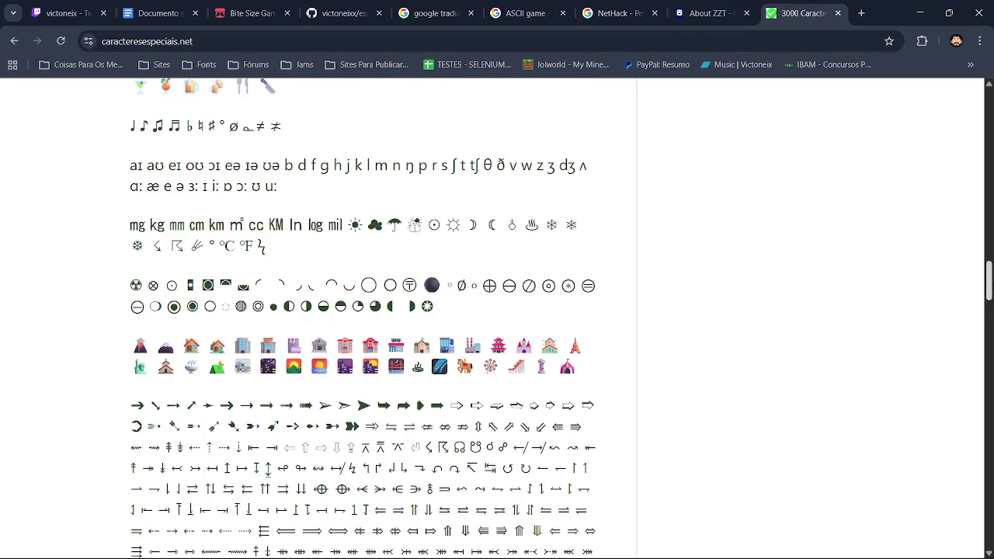
scroll(364, 317, "down", 2)
scroll(562, 319, "down", 3)
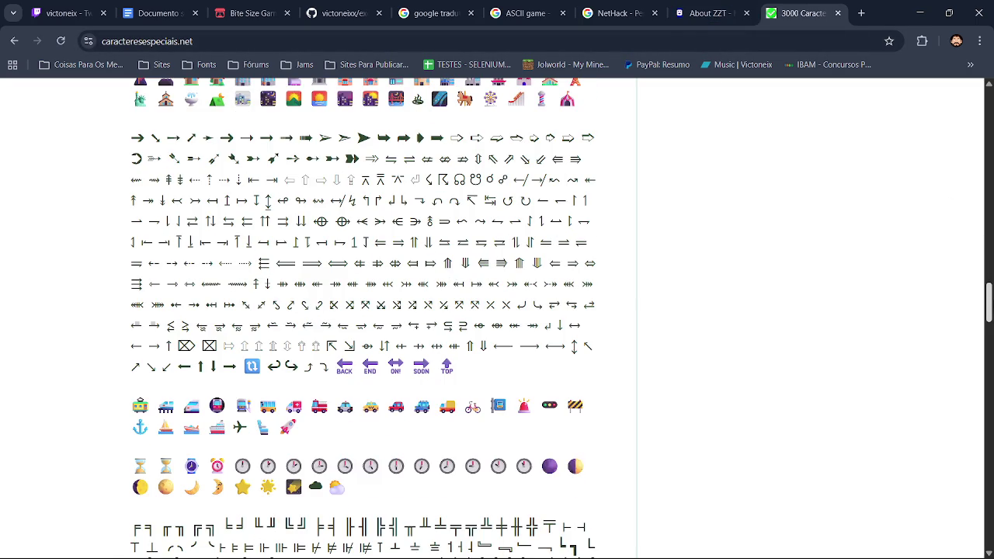
scroll(364, 317, "down", 3)
scroll(363, 316, "down", 3)
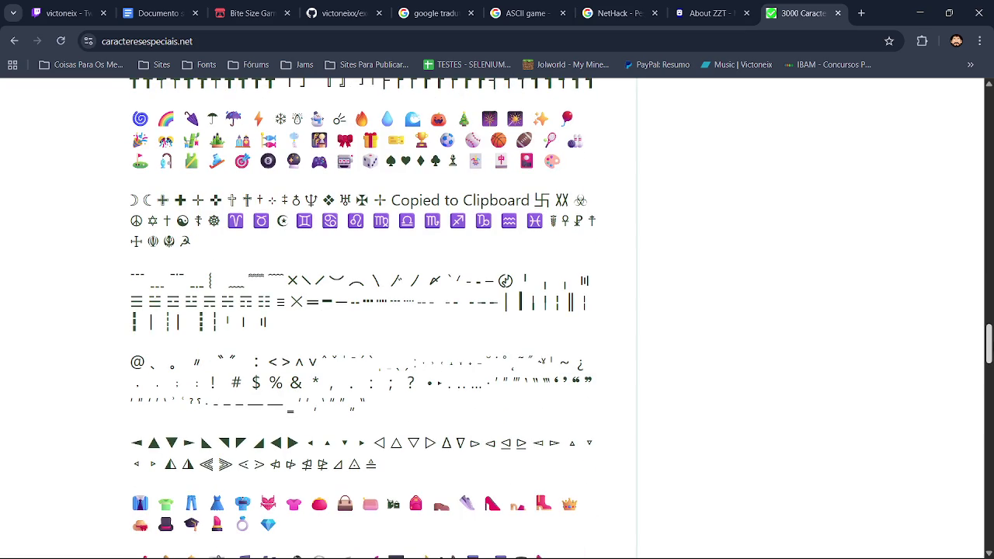
scroll(363, 317, "down", 2)
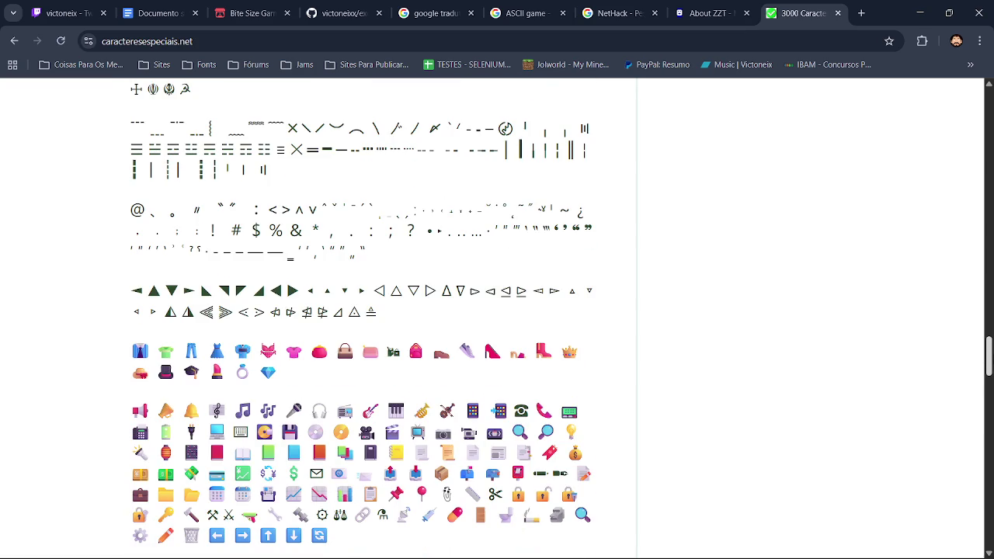
Step: Drag through the rest of the symbol list and back up, then leave Chrome
left_click_drag(990, 349, 990, 400)
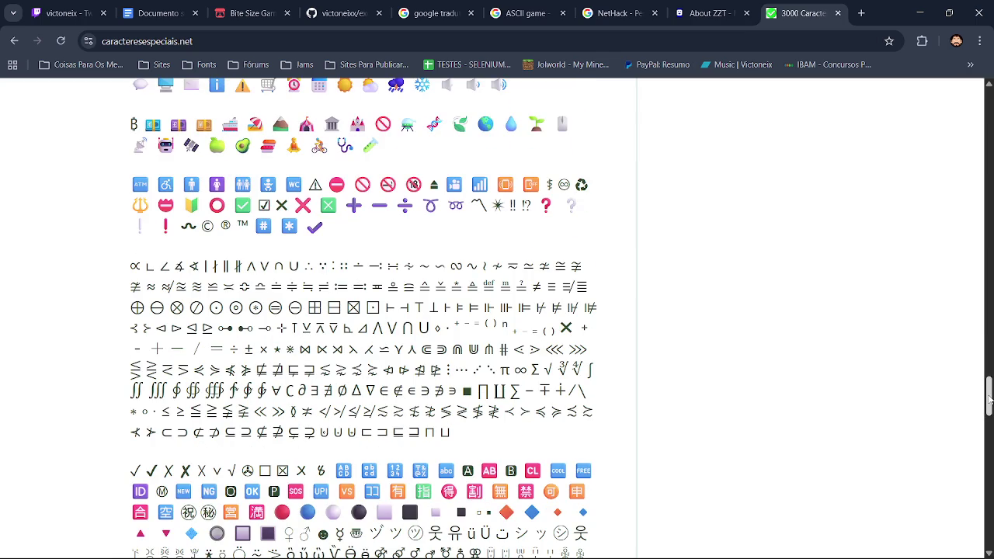
left_click_drag(990, 400, 989, 412)
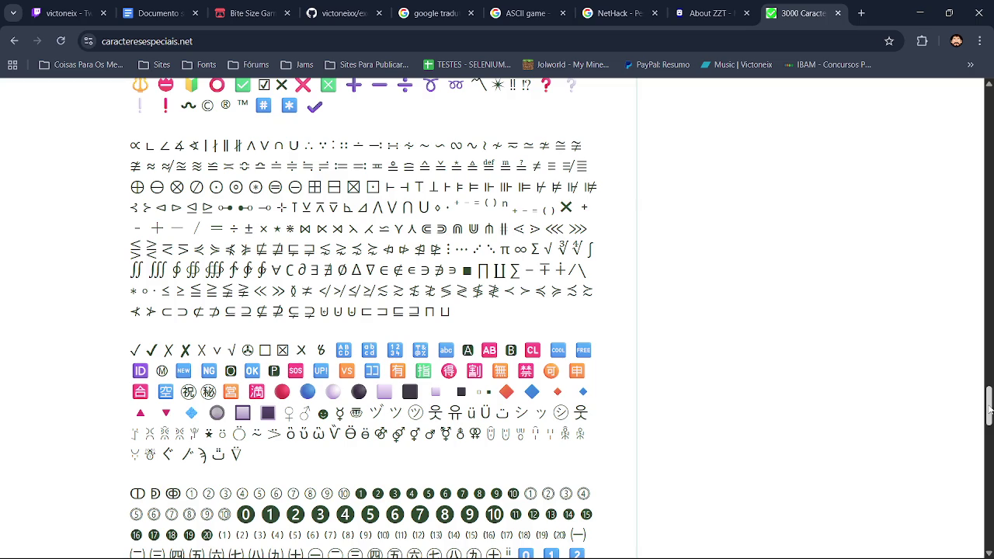
left_click_drag(989, 412, 992, 430)
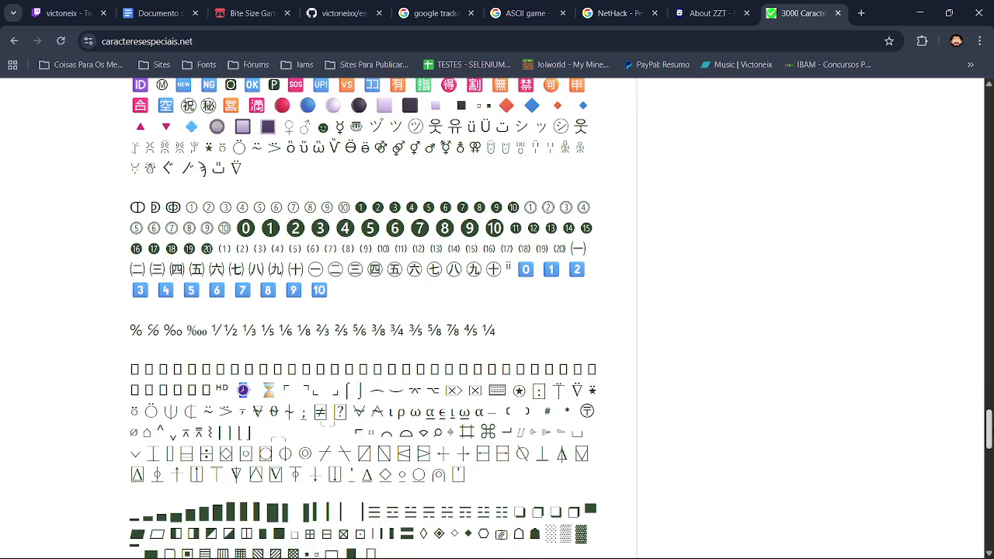
left_click_drag(991, 430, 991, 437)
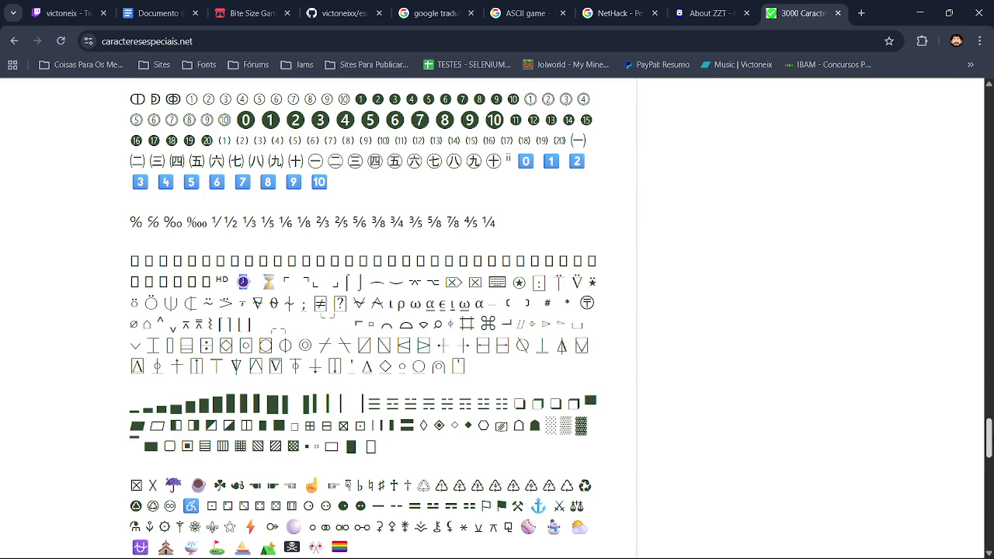
left_click_drag(991, 437, 991, 440)
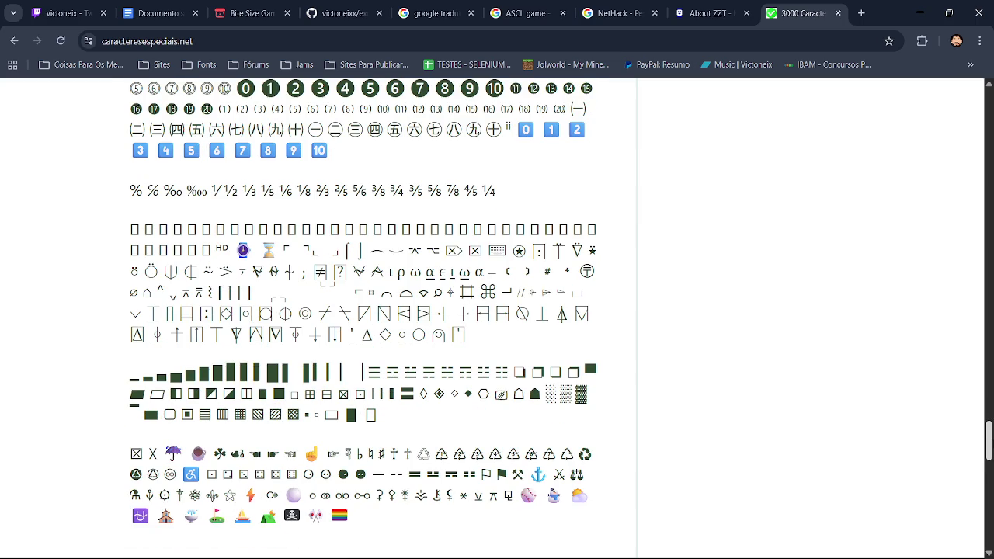
mouse_move(991, 439)
left_mouse_down()
mouse_move(991, 521)
mouse_move(991, 117)
left_mouse_up()
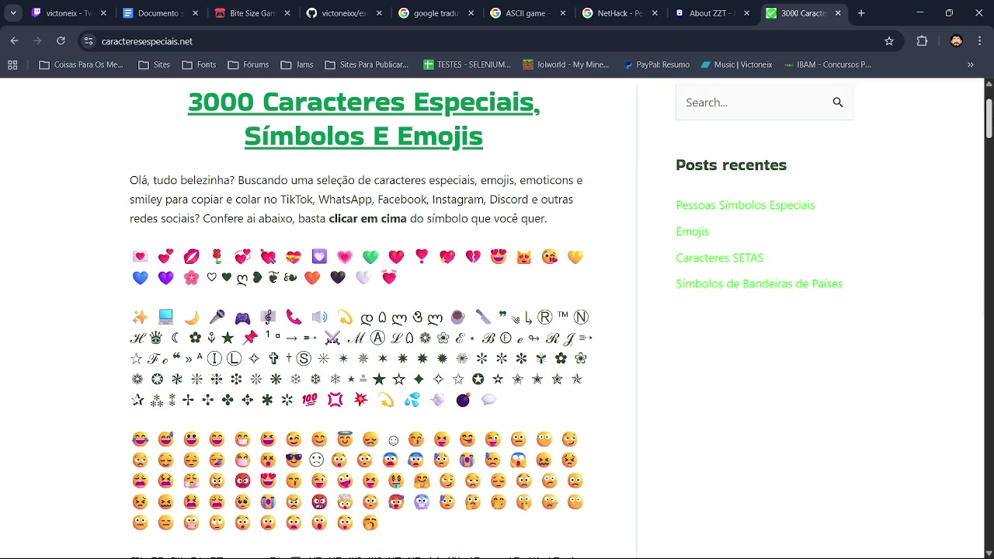
left_click_drag(991, 117, 991, 132)
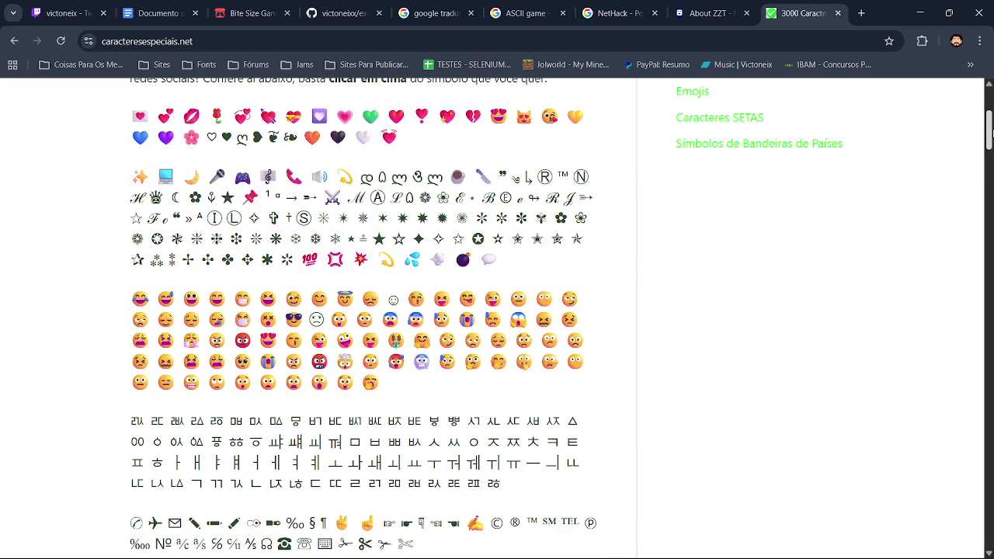
mouse_move(991, 132)
left_mouse_down()
mouse_move(991, 150)
mouse_move(991, 133)
left_mouse_up()
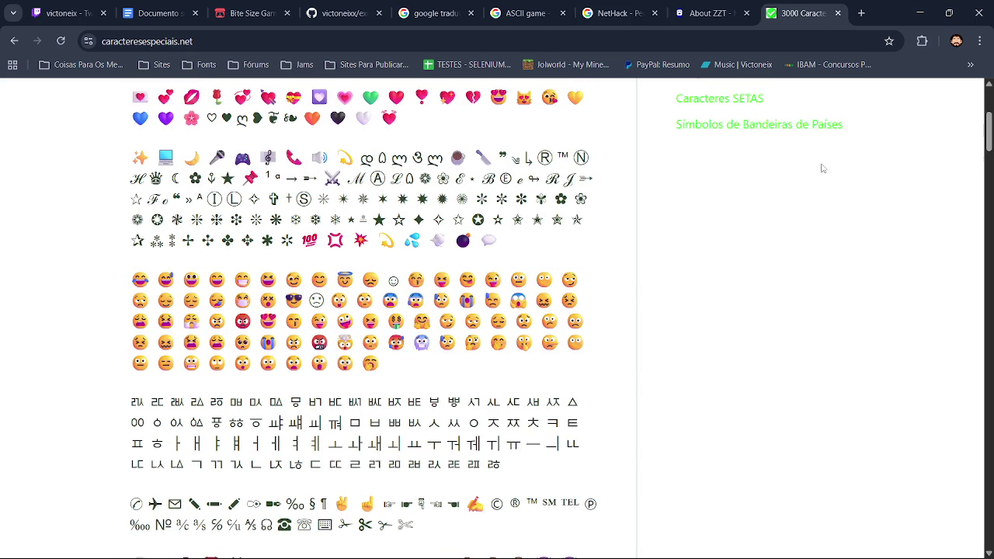
key("alt+Tab")
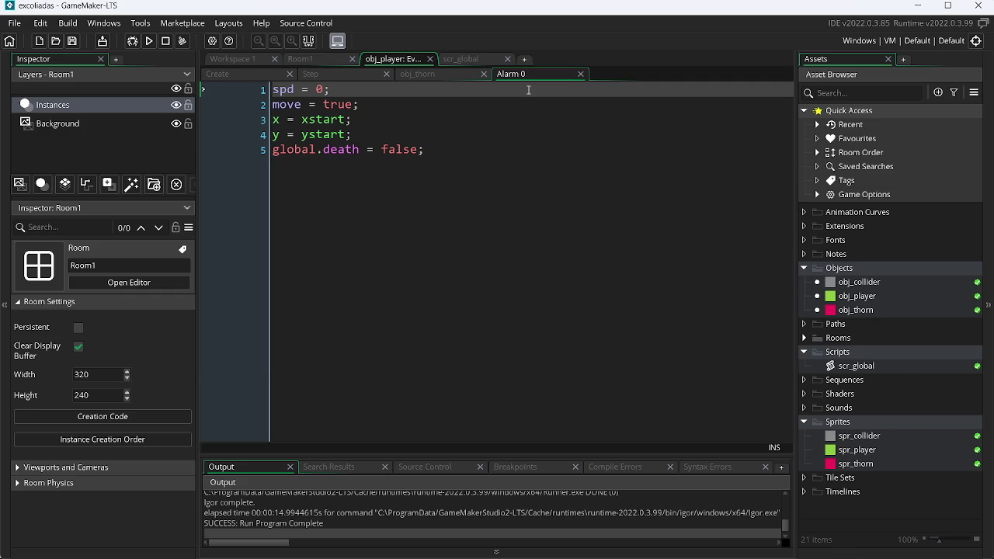
Step: Back in assets.png, pick brown and extend the horizontal brown bar by one pixel
key("alt+Tab")
key("Tab")
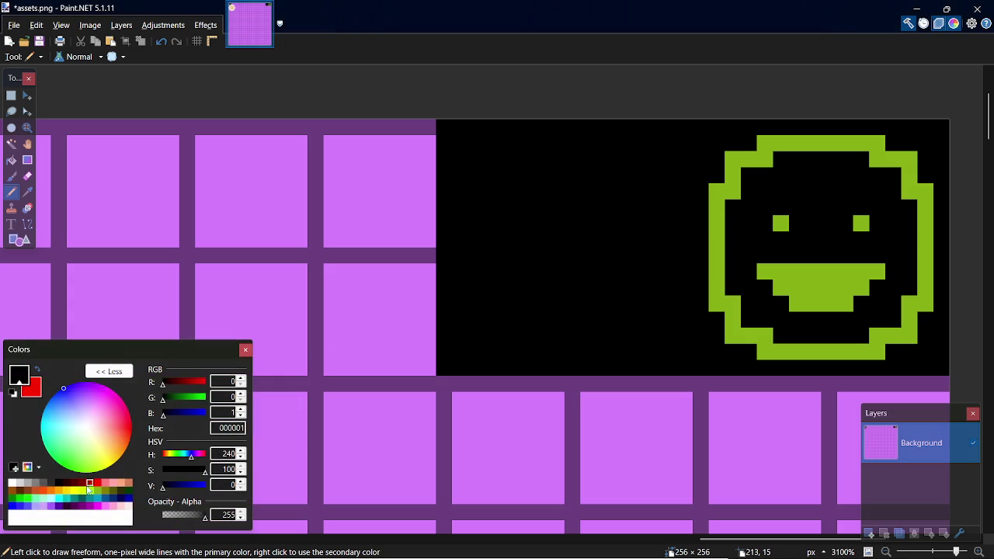
left_click(11, 491)
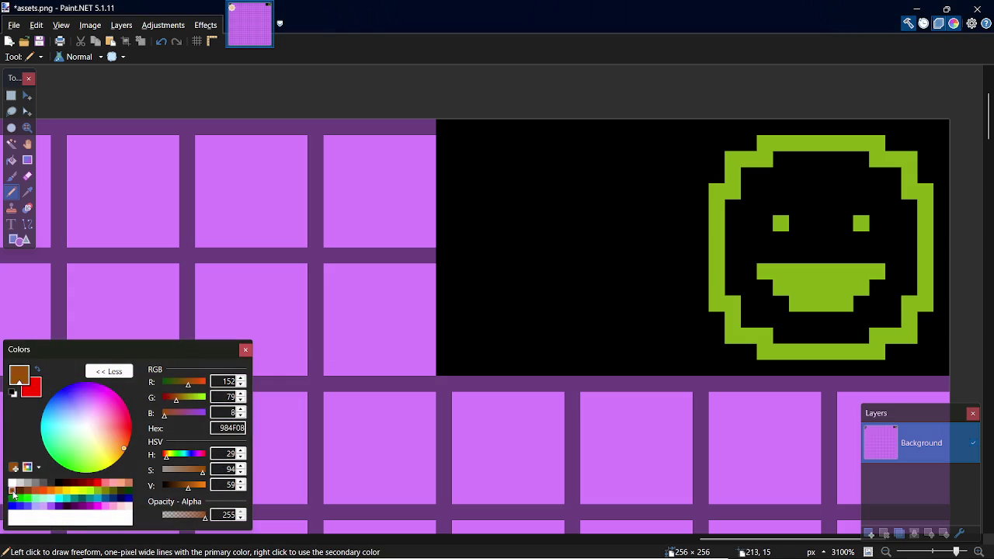
mouse_move(464, 245)
left_mouse_down()
mouse_move(659, 260)
mouse_move(673, 251)
mouse_move(460, 247)
left_mouse_up()
key("ctrl+z")
left_click(684, 256)
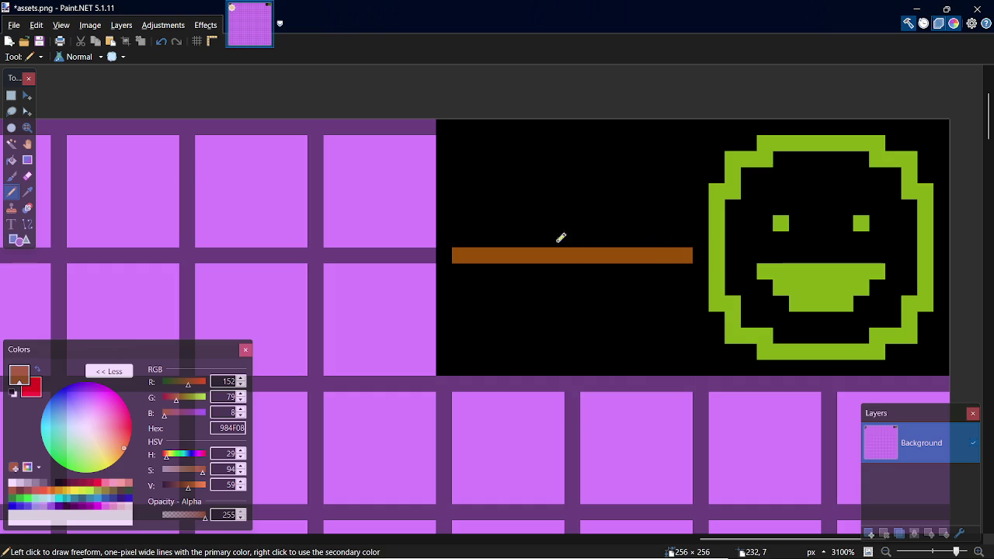
Step: Draw a vertical brown bar crossing the horizontal one to form a cross
left_click_drag(573, 143, 575, 353)
mouse_move(556, 237)
left_mouse_down()
mouse_move(471, 237)
mouse_move(597, 245)
mouse_move(688, 238)
left_mouse_up()
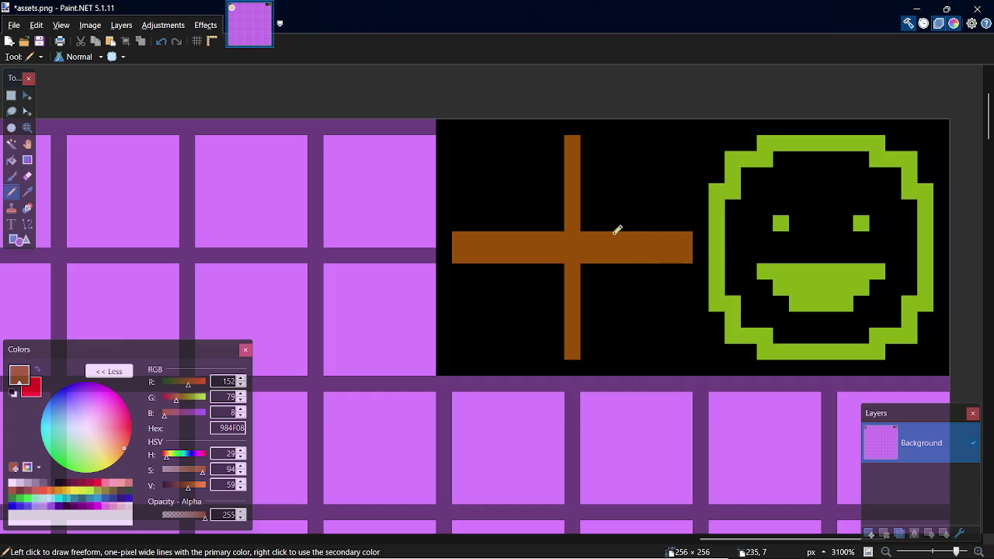
key("ctrl+z")
key("ctrl+z")
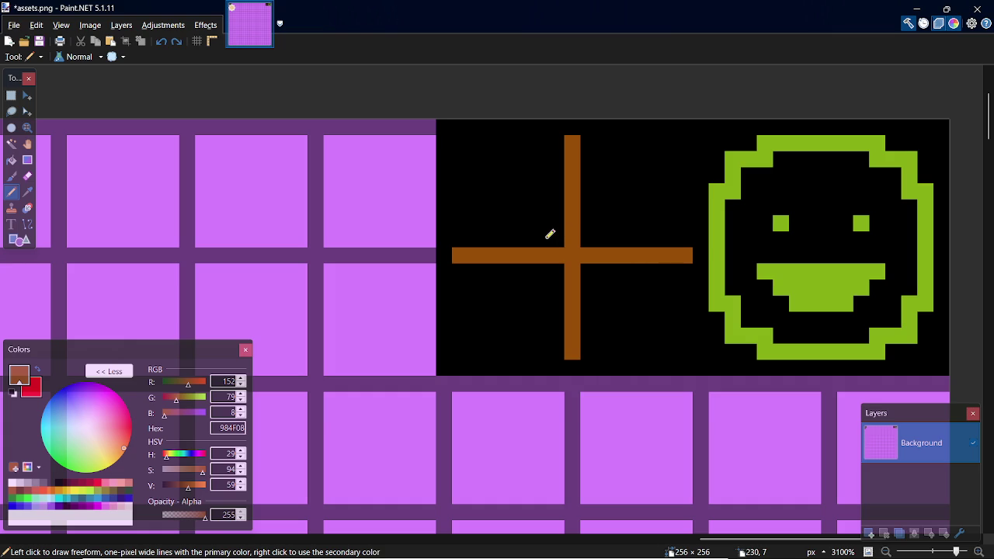
left_click(556, 271)
Step: Draw the lower-left and lower-right diagonal brown rays from the cross centre
left_click_drag(560, 269, 475, 351)
left_click_drag(588, 271, 615, 294)
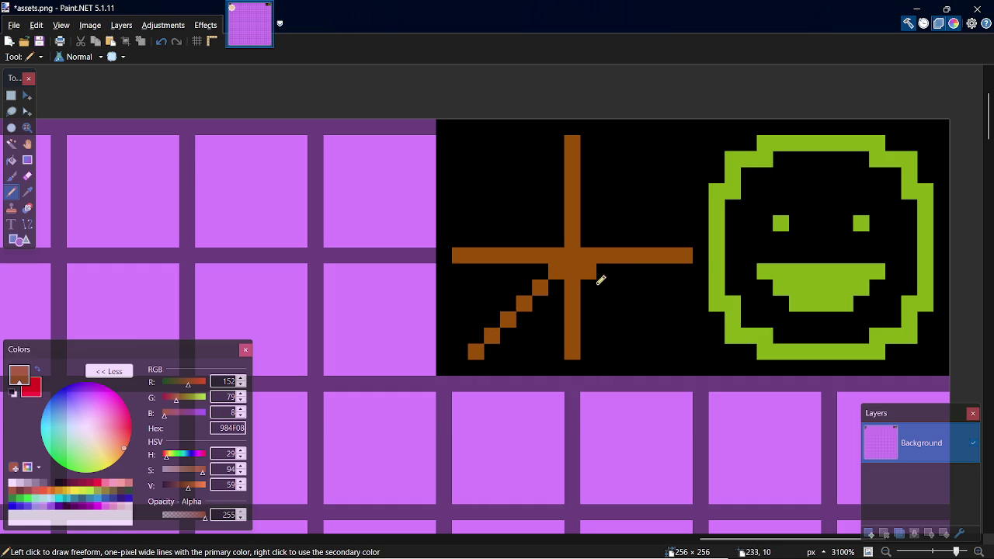
left_click_drag(624, 302, 639, 321)
key("ctrl+z")
left_click(635, 320)
left_click(652, 336)
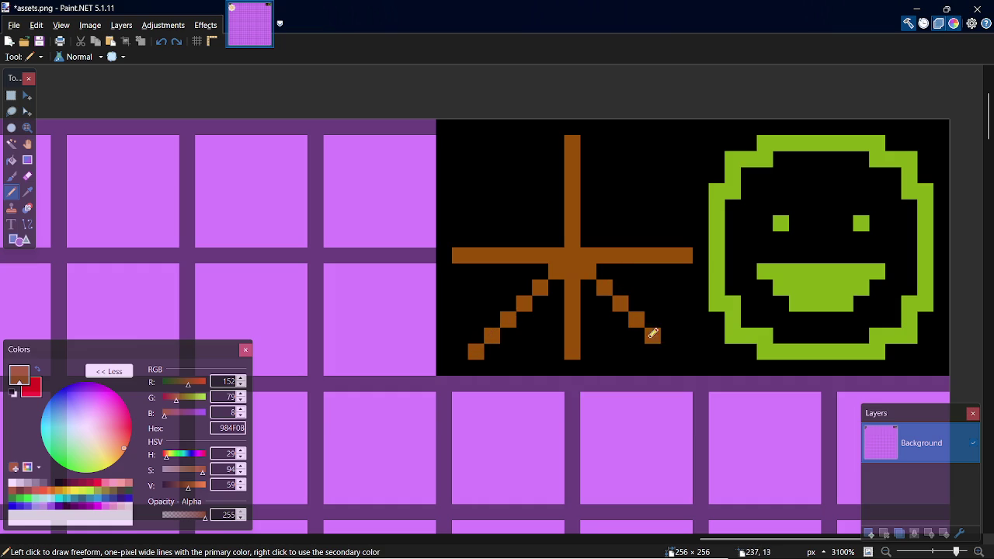
left_click(667, 349)
Step: Draw the up-left diagonal brown ray toward the tile corner
left_click(540, 223)
left_click(524, 207)
left_click(509, 191)
left_click(492, 175)
left_click(476, 159)
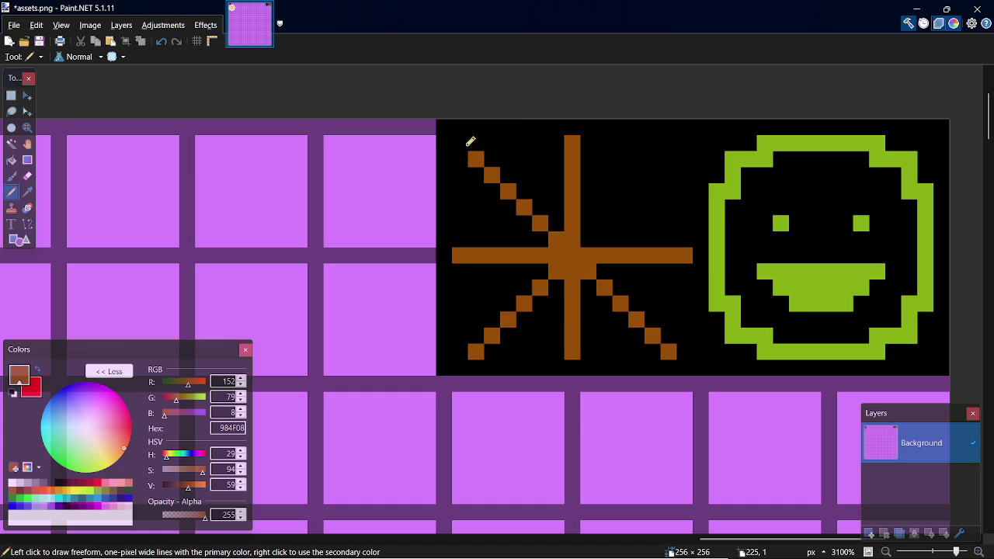
Step: Draw the up-right diagonal brown ray to the tile's top edge
left_click(604, 223)
left_click(620, 207)
left_click(636, 192)
left_click(653, 176)
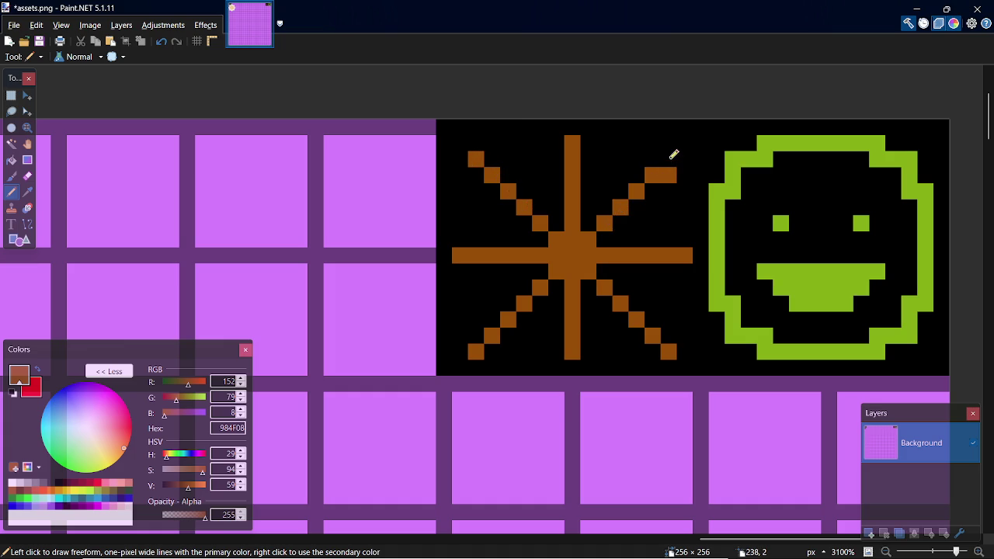
key("ctrl+z")
left_click(669, 159)
left_click(685, 143)
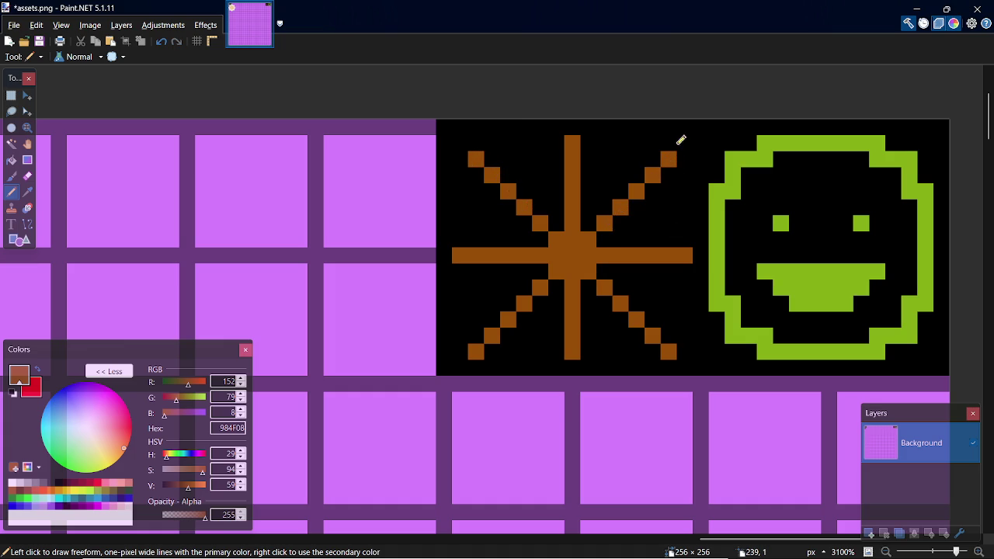
Step: Add brown pixels at the upper-left ray tip and below both lower ray tips
left_click(459, 143)
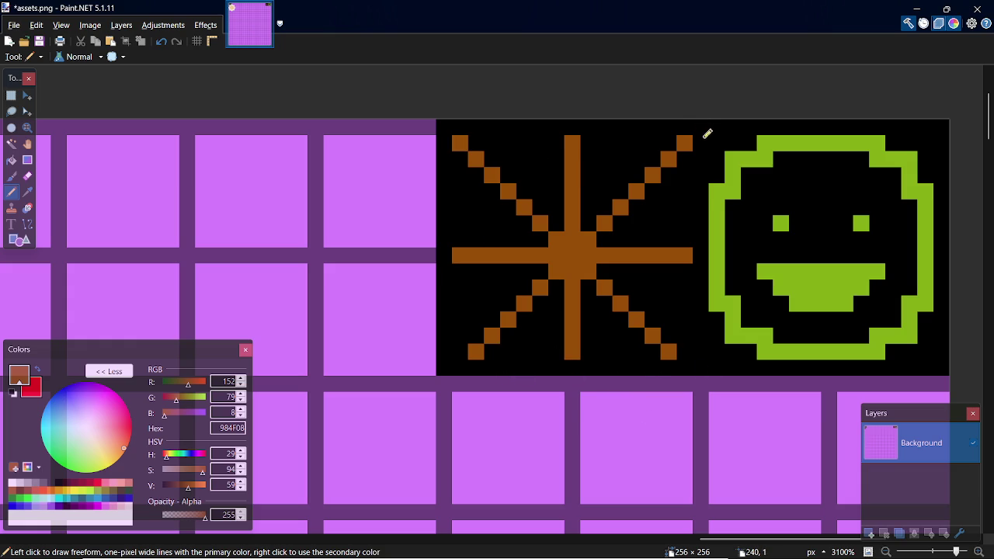
left_click(684, 367)
left_click(461, 366)
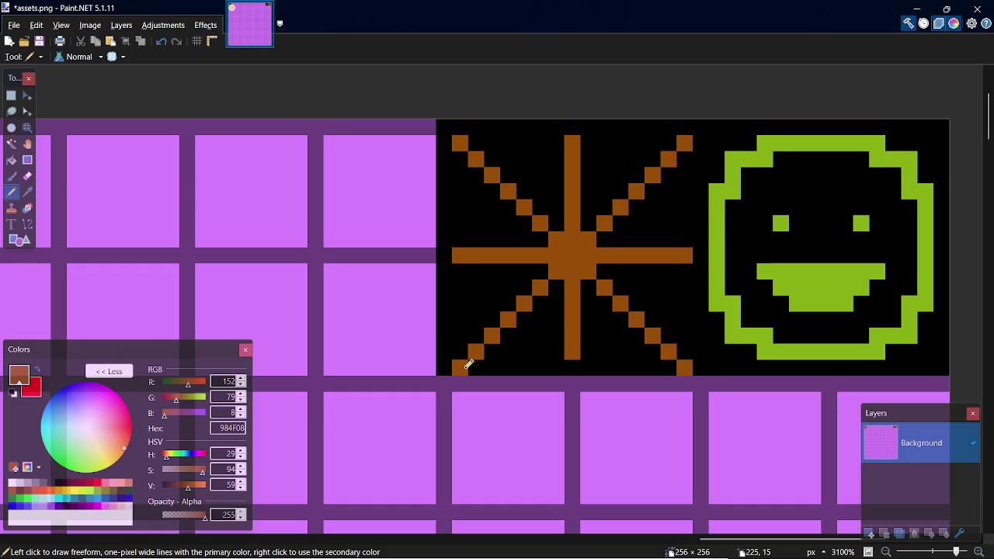
key("alt+Tab")
Step: Mute the recorder's microphone and minimize it to get back to the drawing
key("alt+Tab")
key("alt+Tab")
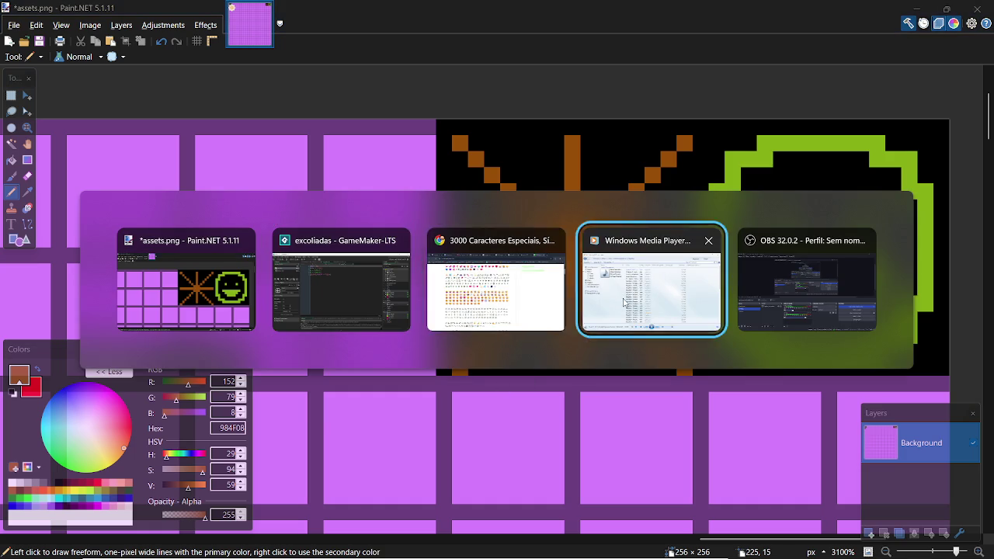
key("alt+Tab")
left_click(339, 465)
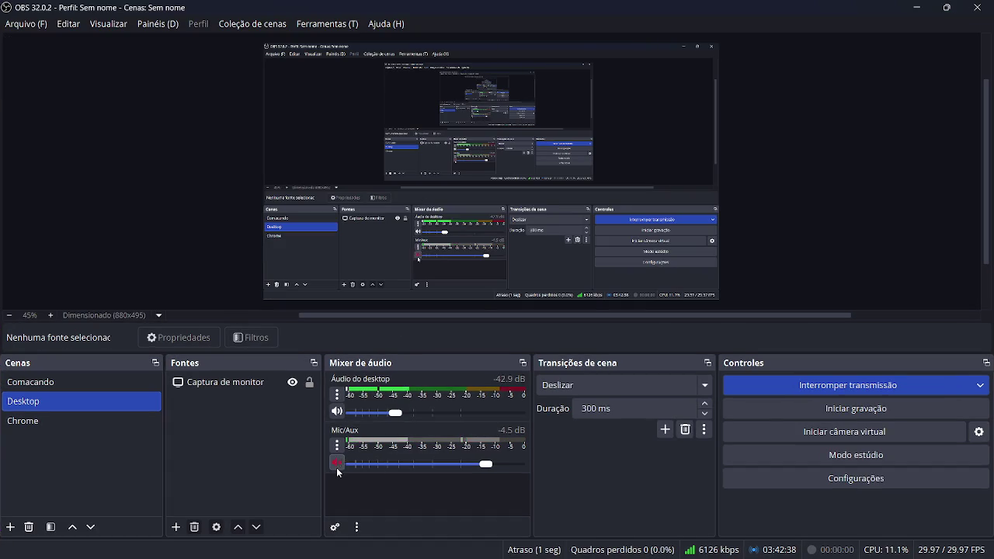
left_click(917, 7)
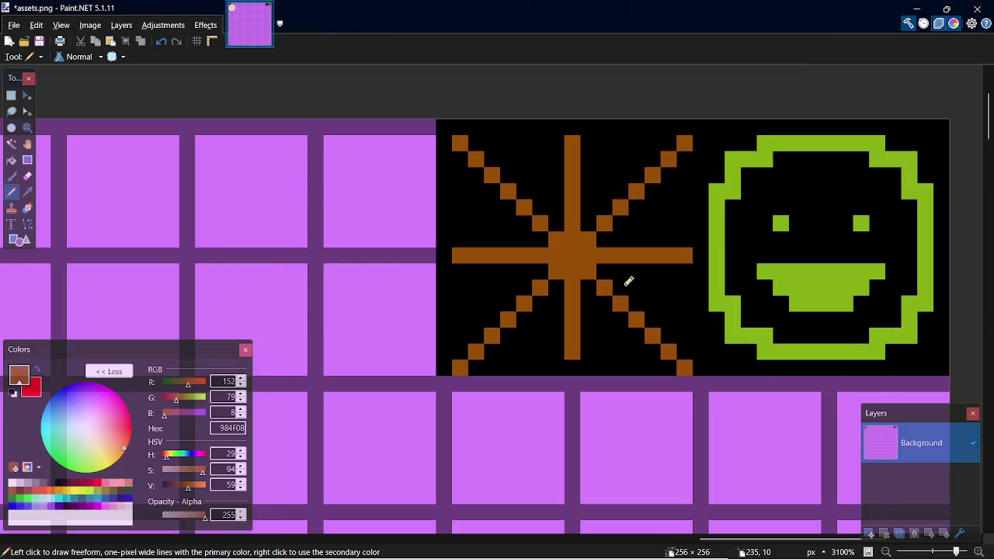
Step: Undo the stray pixels below the lower rays and save assets.png
key("ctrl+z")
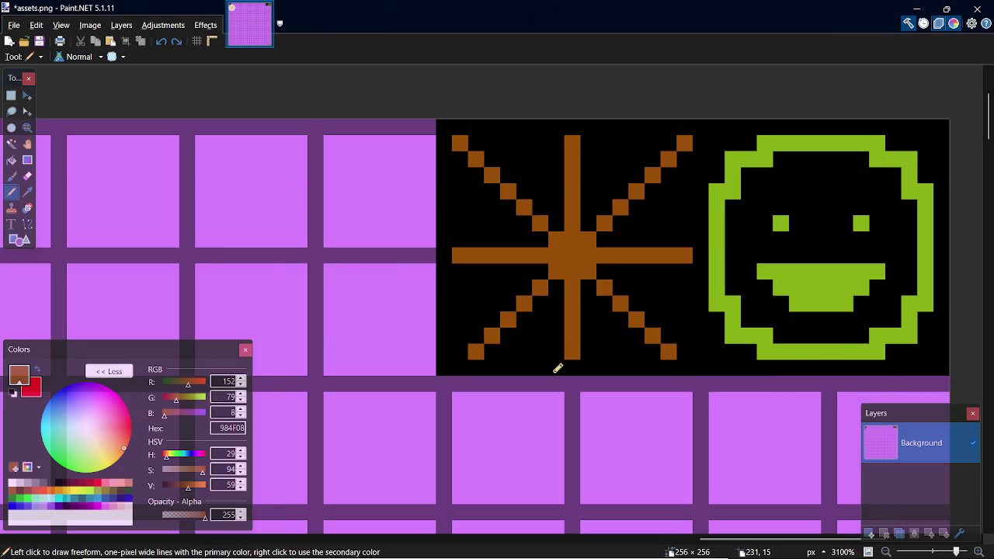
key("ctrl+s")
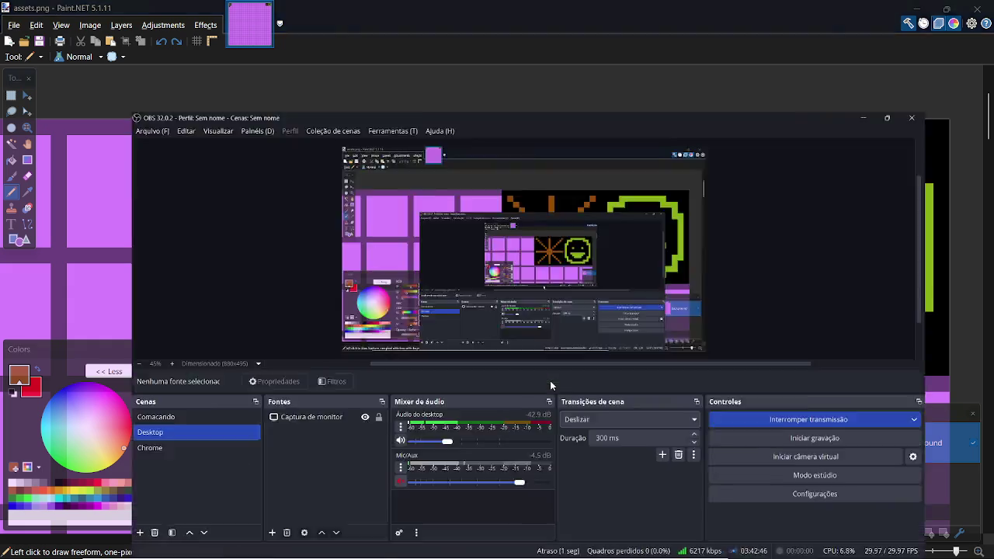
key("alt+Tab")
key("alt+Tab")
key("alt+Tab")
key("alt+Tab")
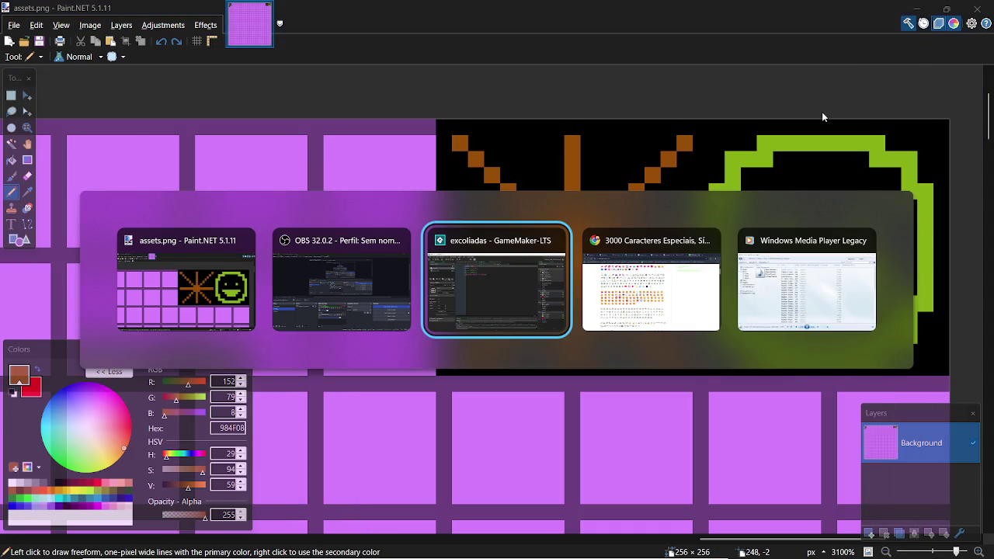
key("alt+Tab")
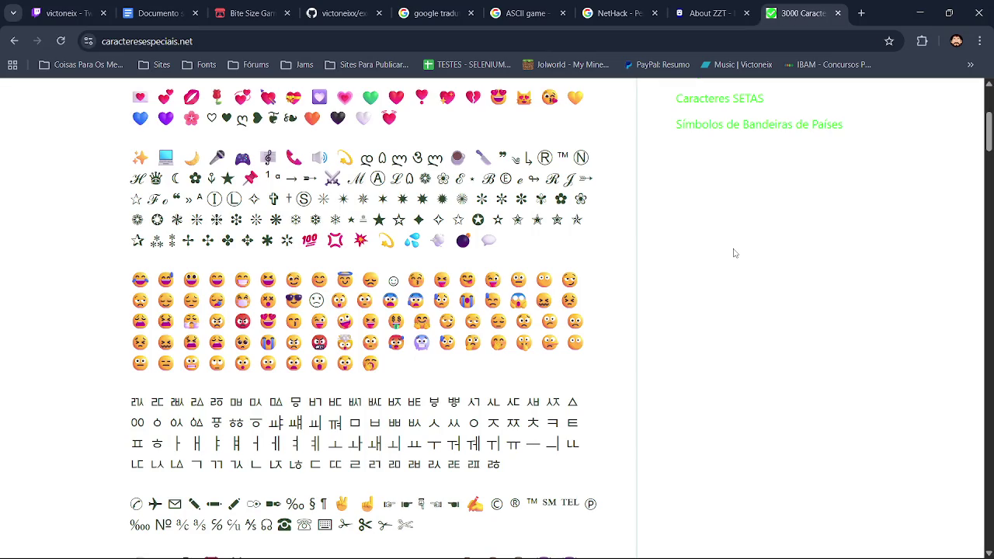
key("alt+Tab")
key("alt+Tab")
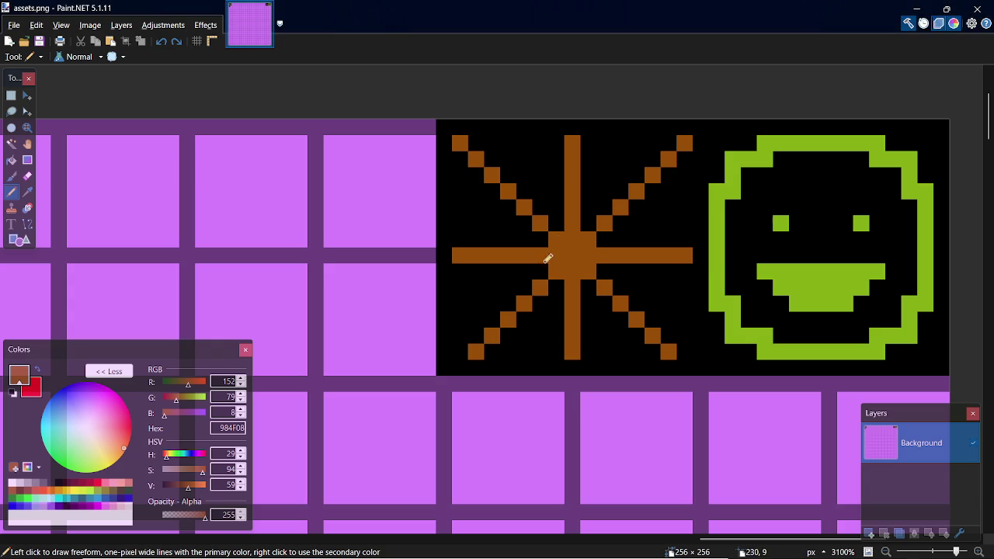
Step: Thicken the lower-left, upper-right and lower-right diagonal brown rays, undoing stray centre pixels
left_click_drag(547, 260, 498, 267)
key("ctrl+z")
key("ctrl+z")
left_click_drag(542, 241, 520, 239)
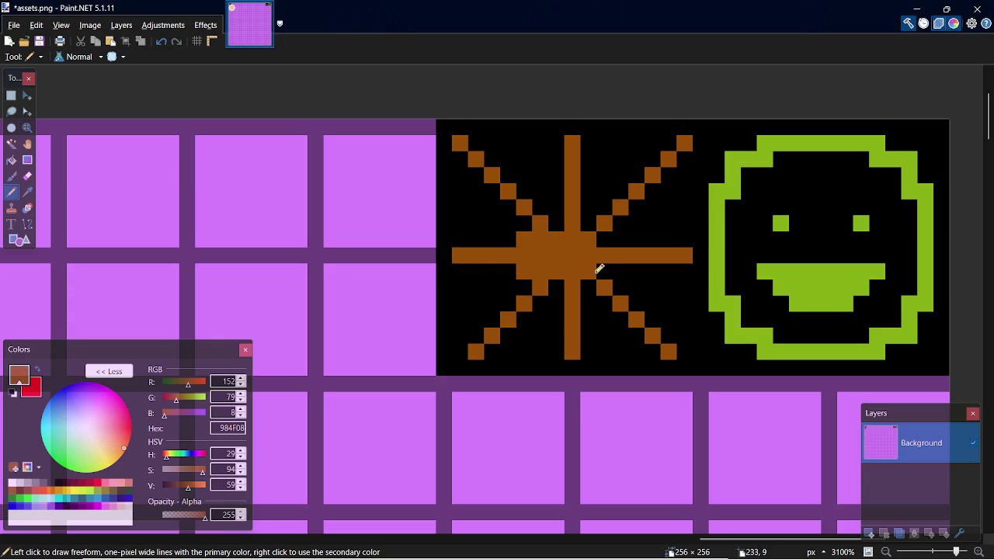
key("ctrl+z")
key("ctrl+z")
key("ctrl+z")
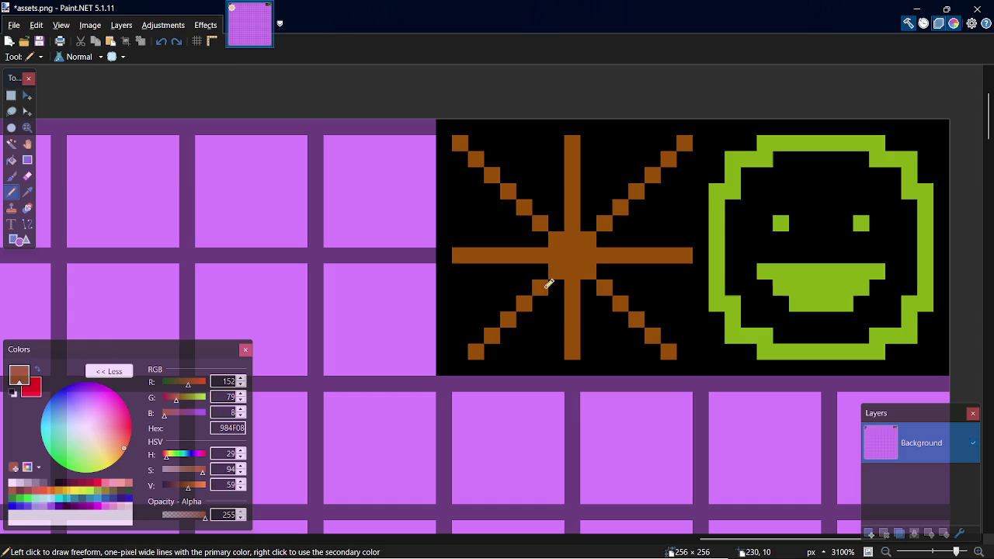
left_click_drag(541, 273, 478, 337)
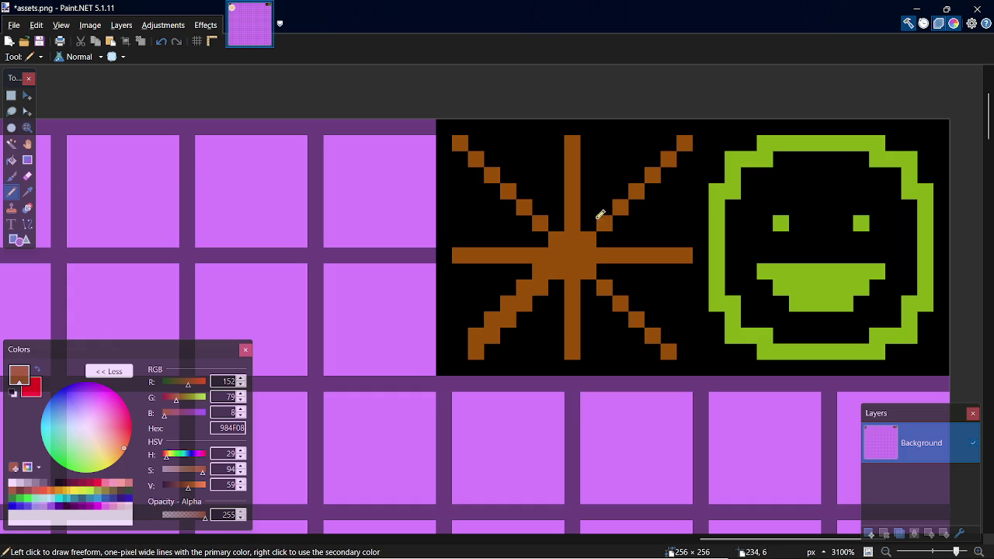
left_click_drag(596, 222, 675, 138)
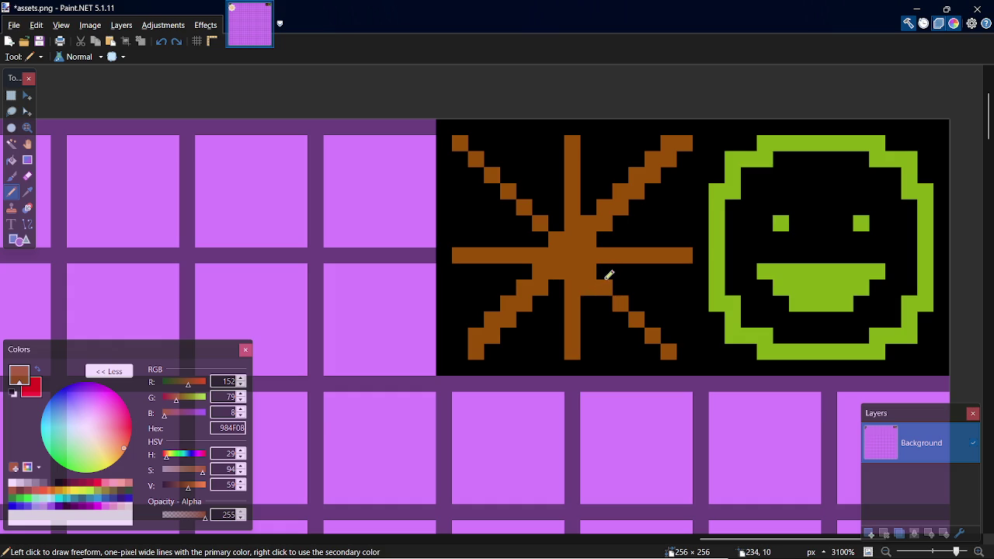
left_click_drag(606, 269, 674, 328)
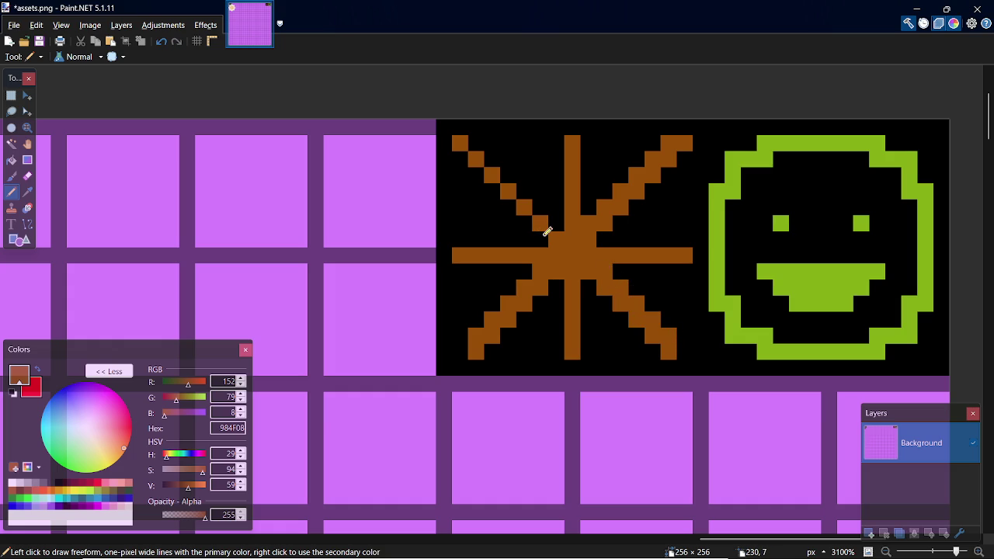
Step: Redraw a thicker upper-left ray and make the horizontal ray two pixels tall
left_click_drag(547, 232, 465, 152)
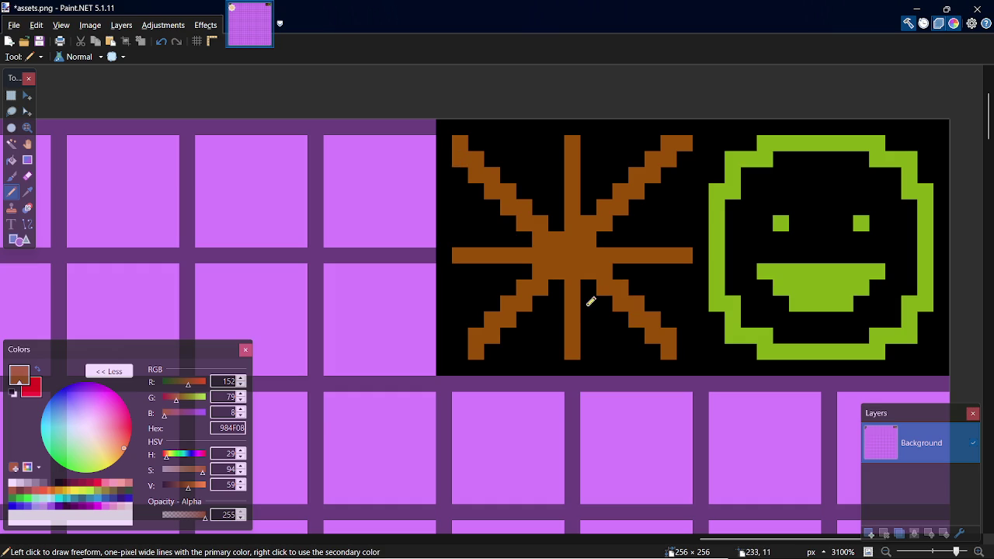
key("ctrl+z")
key("ctrl+z")
key("ctrl+z")
key("ctrl+z")
key("ctrl+z")
key("ctrl+z")
key("ctrl+z")
left_click_drag(565, 219, 483, 146)
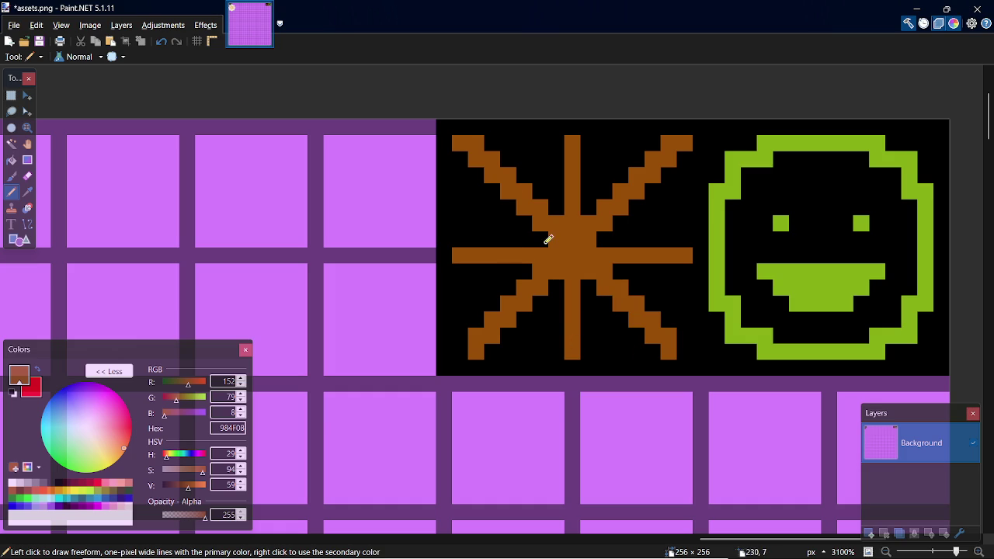
left_click_drag(536, 236, 455, 236)
left_click_drag(599, 232, 691, 239)
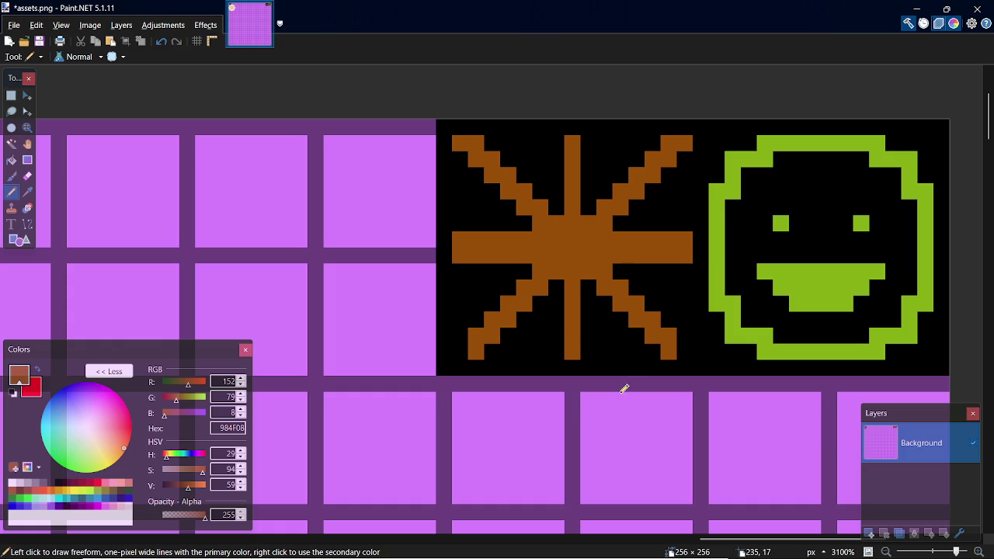
Step: Undo six brown strokes, leaving the thin cross with only its lower-left diagonal ray
scroll(602, 388, "down", 1)
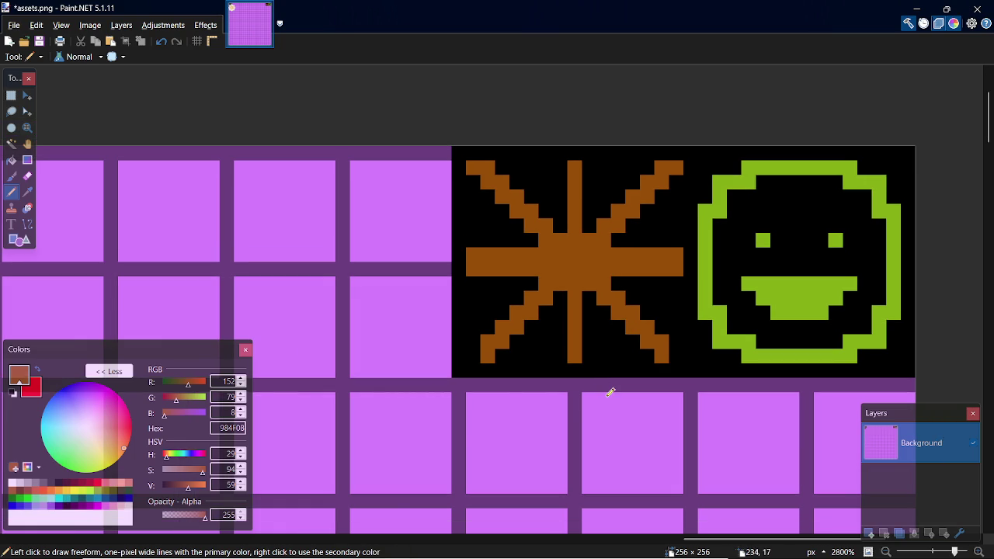
key("alt+Tab")
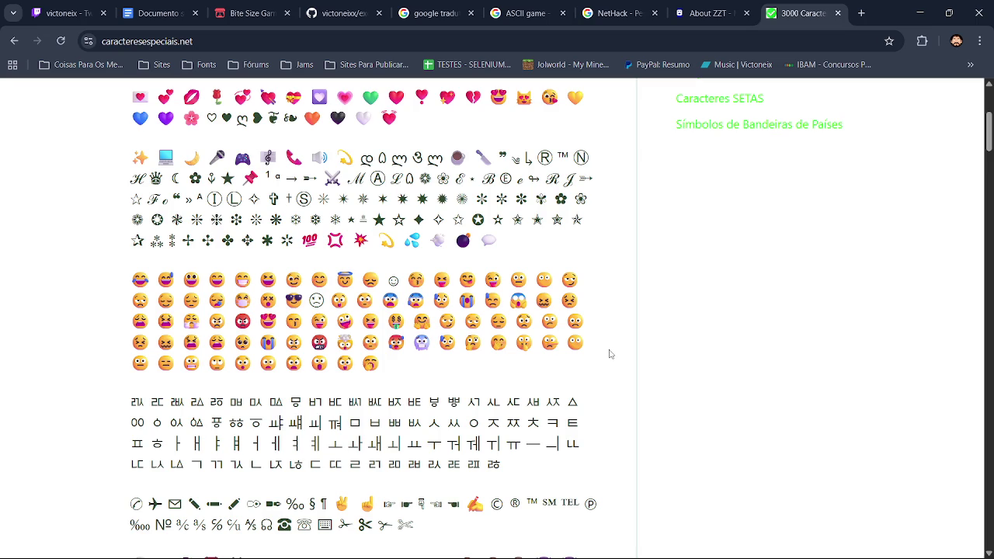
key("alt+Tab")
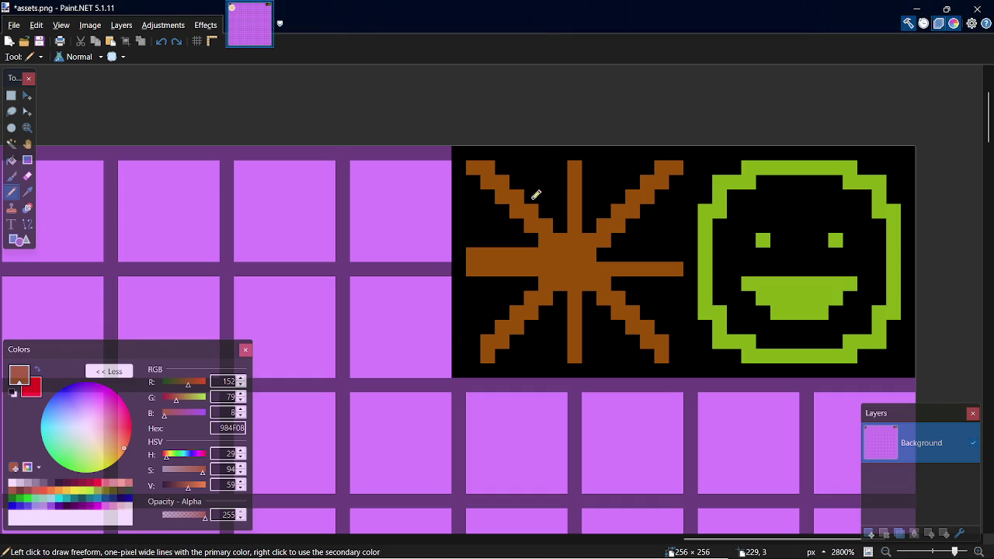
key("ctrl+z")
key("ctrl+z")
key("ctrl+z")
key("ctrl+z")
key("ctrl+z")
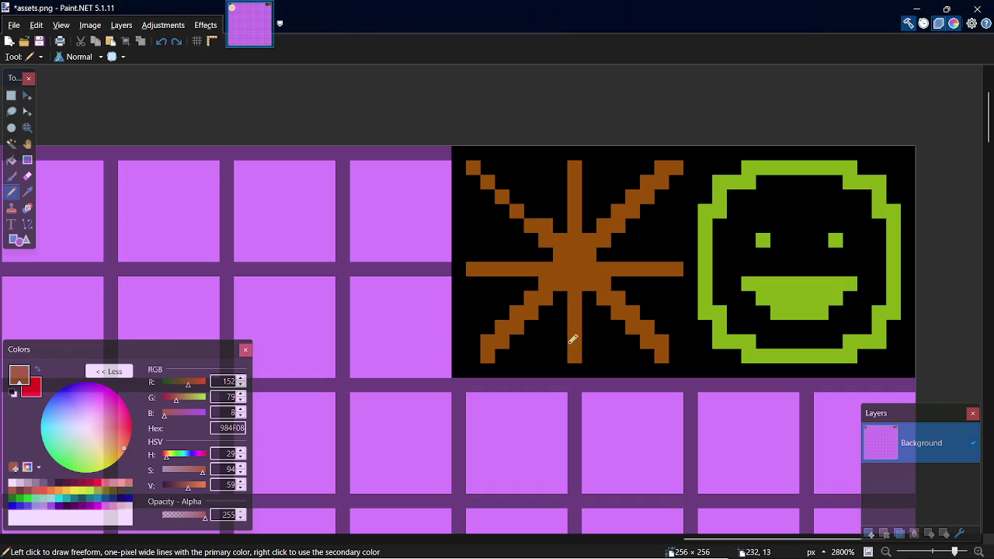
key("ctrl+z")
key("ctrl+z")
key("ctrl+z")
key("ctrl+z")
key("ctrl+z")
key("ctrl+z")
key("ctrl+z")
key("ctrl+z")
key("ctrl+z")
key("ctrl+z")
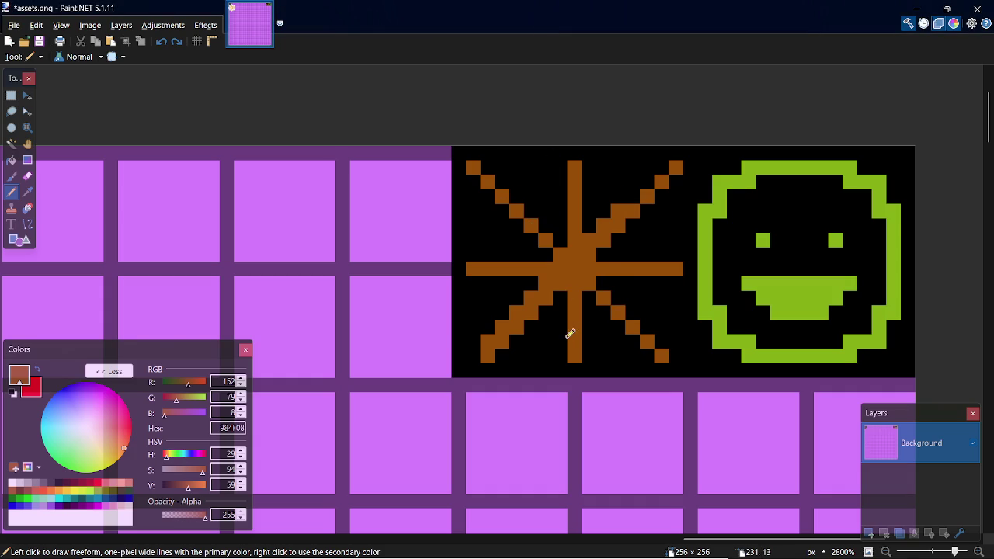
key("ctrl+z")
key("ctrl+z")
key("ctrl+z")
key("ctrl+z")
key("ctrl+z")
key("ctrl+z")
key("ctrl+z")
key("ctrl+z")
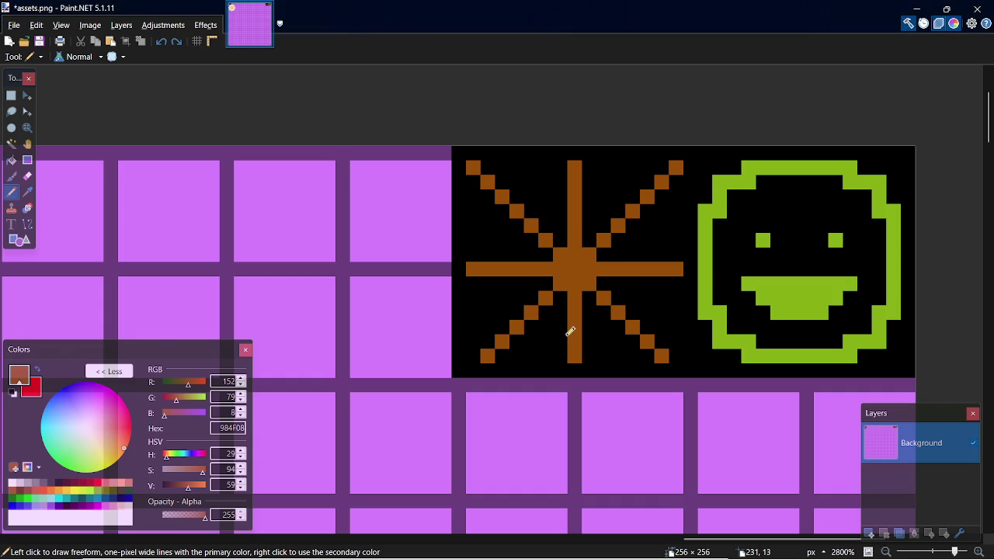
key("ctrl+z")
key("ctrl+z")
key("ctrl+z")
key("ctrl+z")
key("ctrl+z")
key("ctrl+z")
key("ctrl+z")
key("ctrl+z")
key("ctrl+z")
key("ctrl+z")
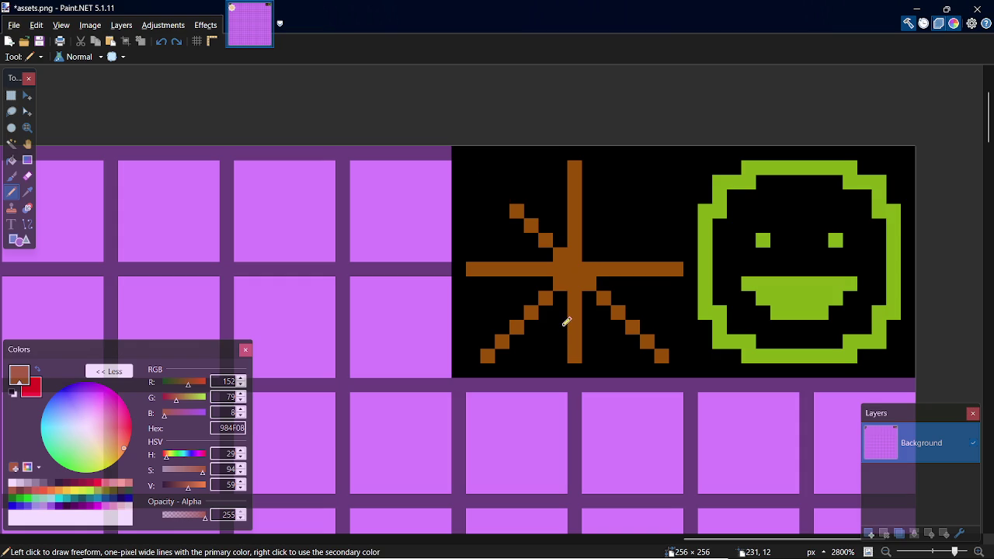
key("ctrl+z")
key("ctrl+z")
key("ctrl+z")
key("ctrl+z")
key("ctrl+z")
key("ctrl+z")
key("ctrl+z")
key("ctrl+z")
key("ctrl+z")
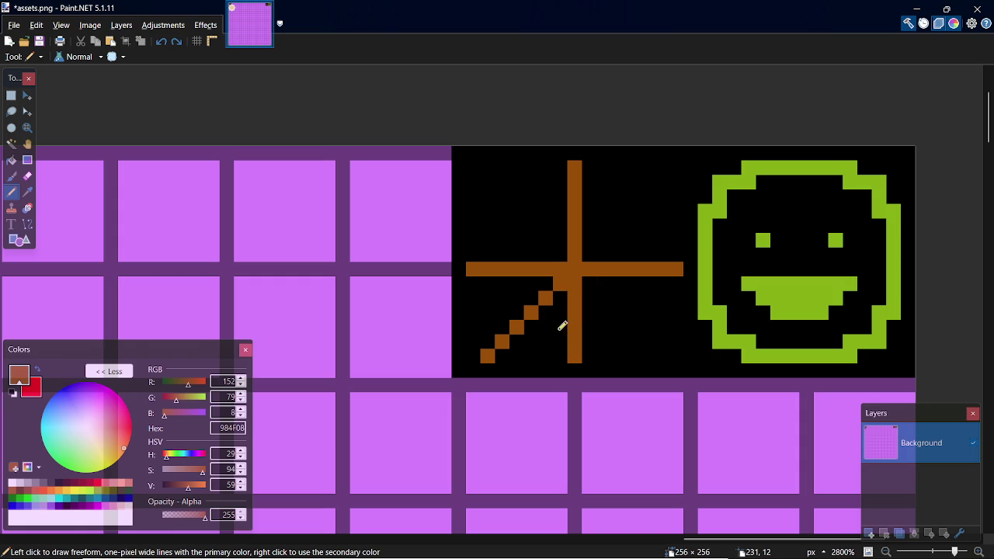
key("ctrl+z")
key("ctrl+z")
key("ctrl+z")
key("ctrl+z")
key("ctrl+z")
key("ctrl+z")
key("ctrl+z")
Step: Place brown diagonal pixel pairs around the cross centre, undoing stray lower-right pixels
left_click(545, 298)
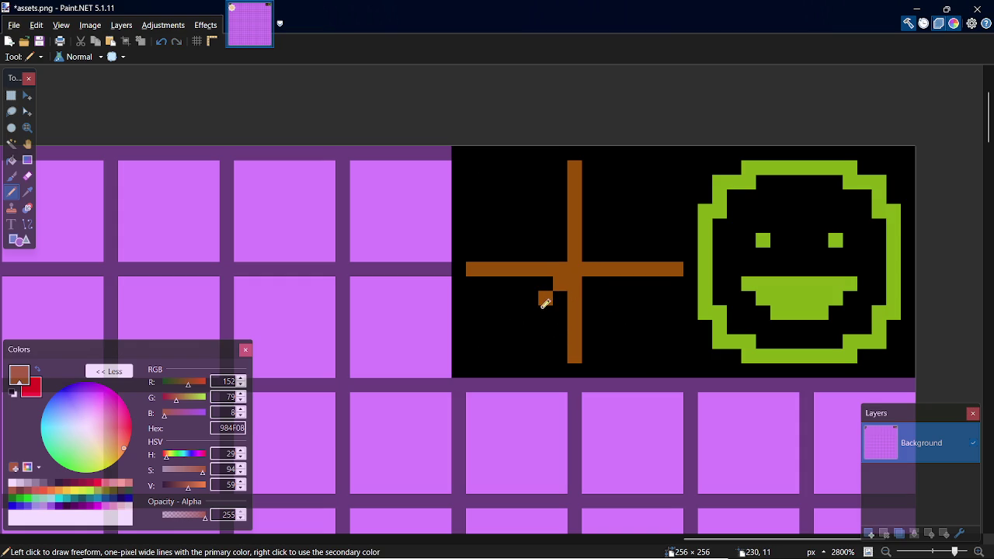
left_click(560, 255)
left_click(547, 238)
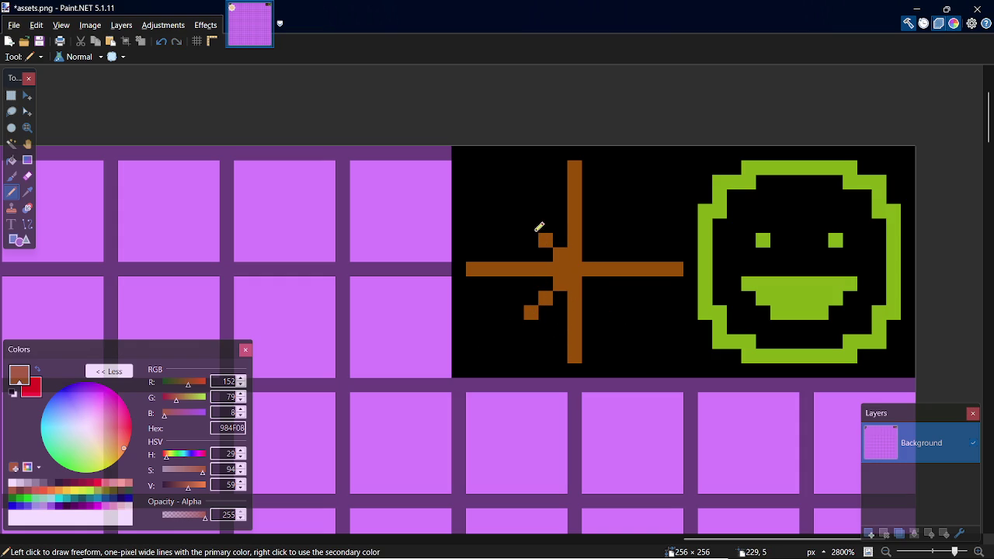
left_click(590, 255)
left_click(603, 241)
left_click(618, 225)
left_click(604, 297)
left_click(618, 313)
left_click(593, 355)
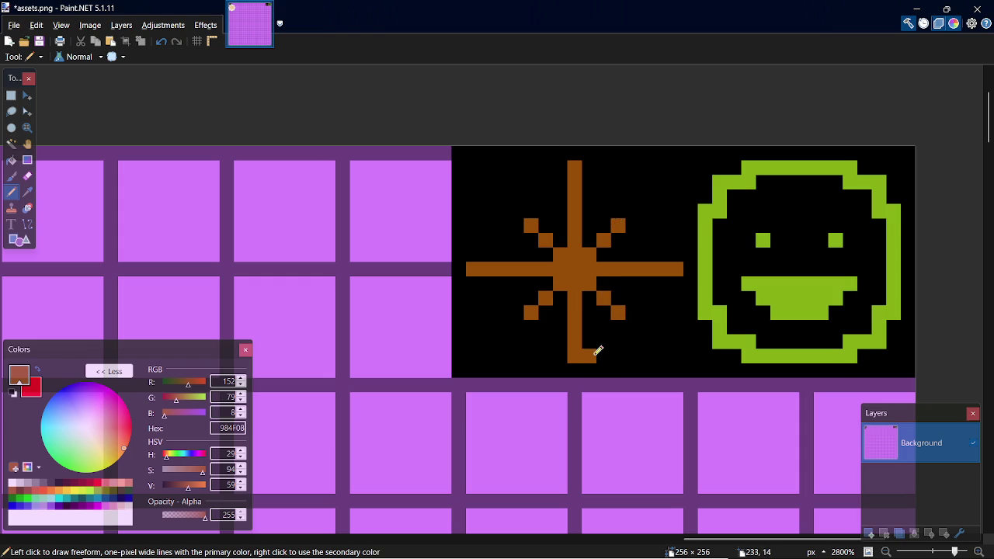
left_click(603, 342)
left_click(618, 327)
key("ctrl+z")
left_click(629, 328)
key("ctrl+z")
key("ctrl+z")
key("ctrl+z")
key("ctrl+z")
key("ctrl+z")
key("ctrl+z")
key("ctrl+z")
key("ctrl+z")
key("ctrl+z")
key("ctrl+z")
key("ctrl+z")
key("ctrl+z")
key("ctrl+z")
Step: Add brown pixels around the centre and a hook left of the lower bar, undoing strays
left_click(560, 256)
left_click(545, 241)
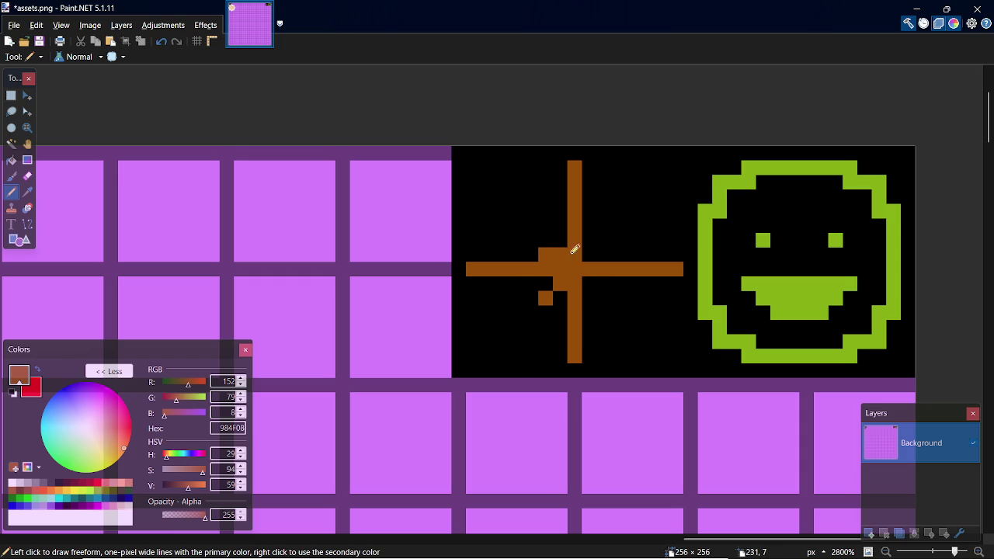
left_click(588, 255)
left_click(603, 240)
left_click(590, 283)
left_click(603, 298)
left_click(560, 355)
left_click(551, 344)
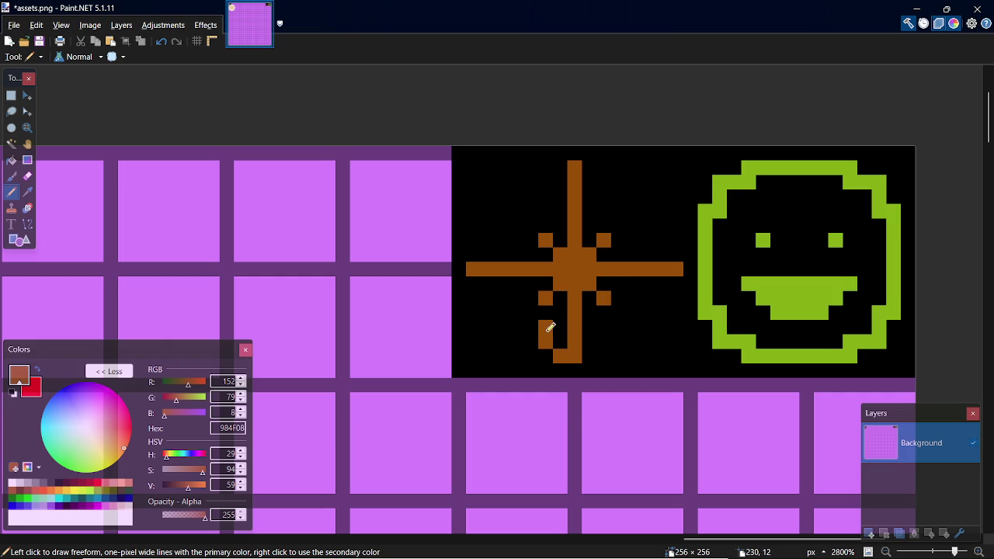
key("ctrl+z")
key("ctrl+z")
key("ctrl+z")
left_click_drag(566, 344, 555, 333)
left_click(548, 326)
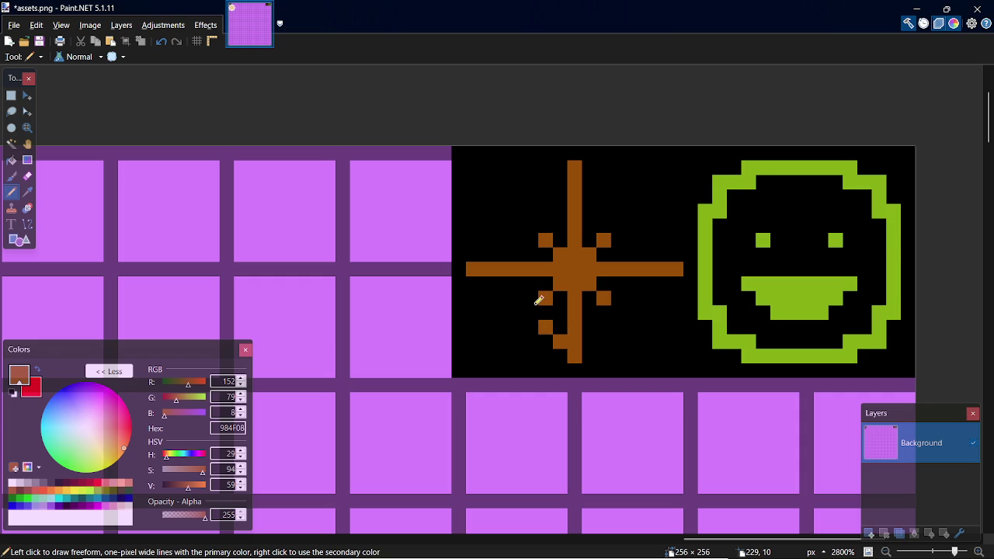
left_click(543, 312)
key("ctrl+z")
key("ctrl+z")
key("ctrl+z")
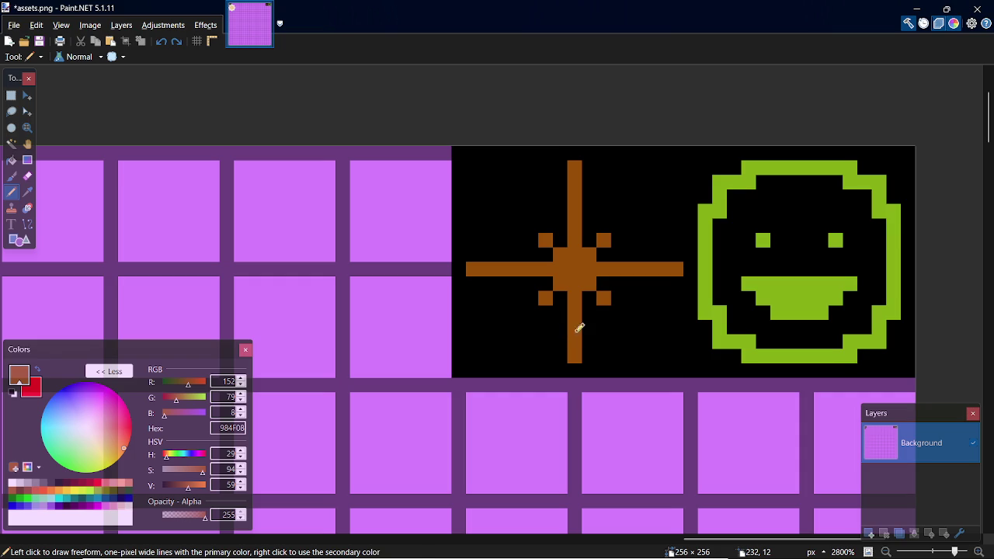
Step: Paint over the extra right-side brown pixels with black sampled from the background
key("k")
left_click(619, 329)
key("p")
mouse_move(603, 305)
left_mouse_down()
mouse_move(588, 282)
mouse_move(562, 282)
mouse_move(548, 241)
mouse_move(613, 248)
mouse_move(599, 240)
mouse_move(608, 233)
left_mouse_up()
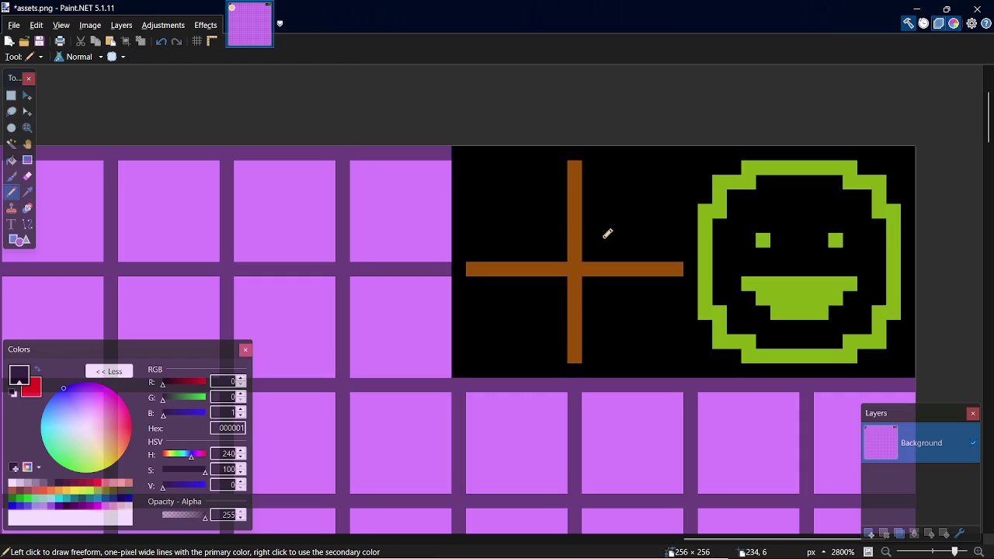
Step: With brown resampled, draw the diamond's upper-left edge from the top tip to the left arm
key("k")
left_click(594, 266)
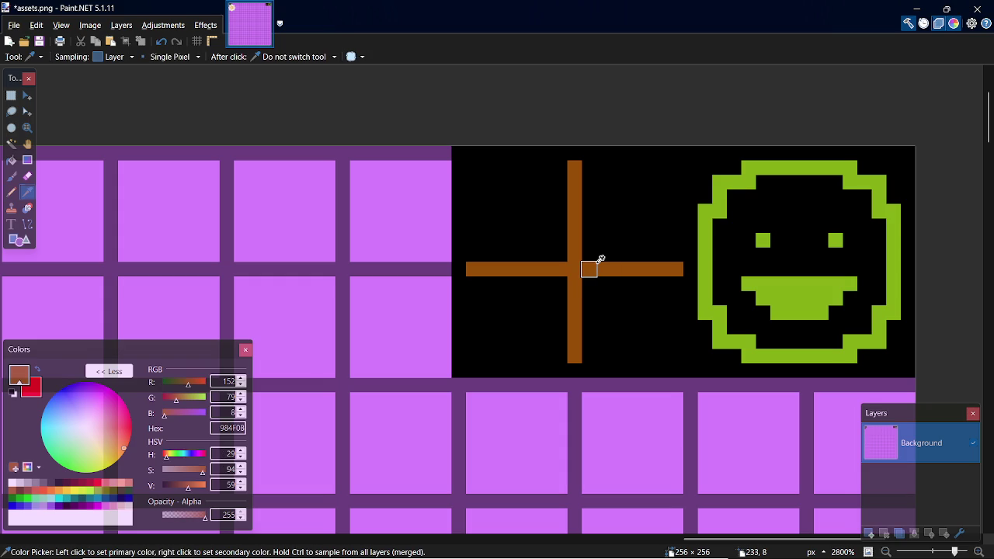
key("p")
mouse_move(573, 182)
left_mouse_down()
mouse_move(561, 178)
mouse_move(543, 206)
left_mouse_up()
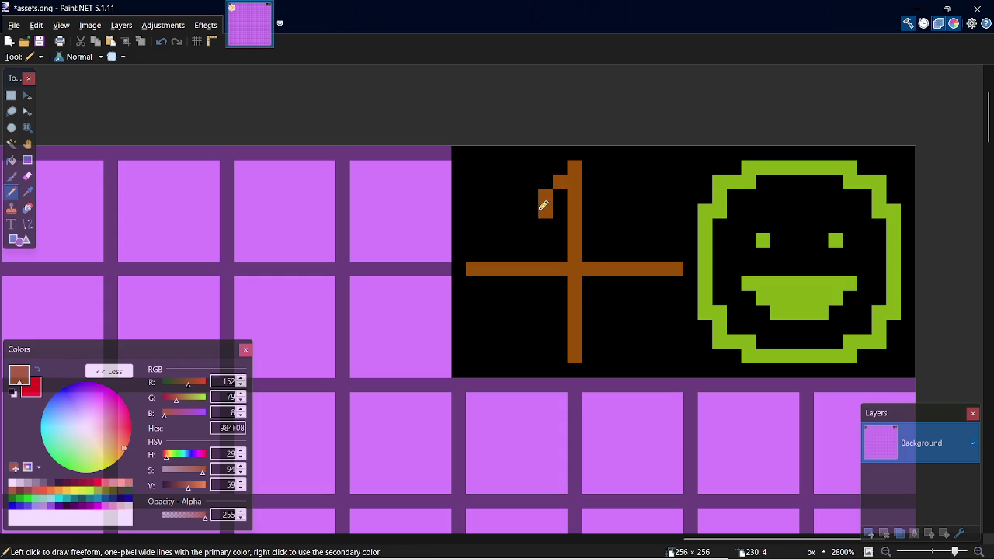
key("ctrl+z")
left_click(531, 211)
left_click(487, 254)
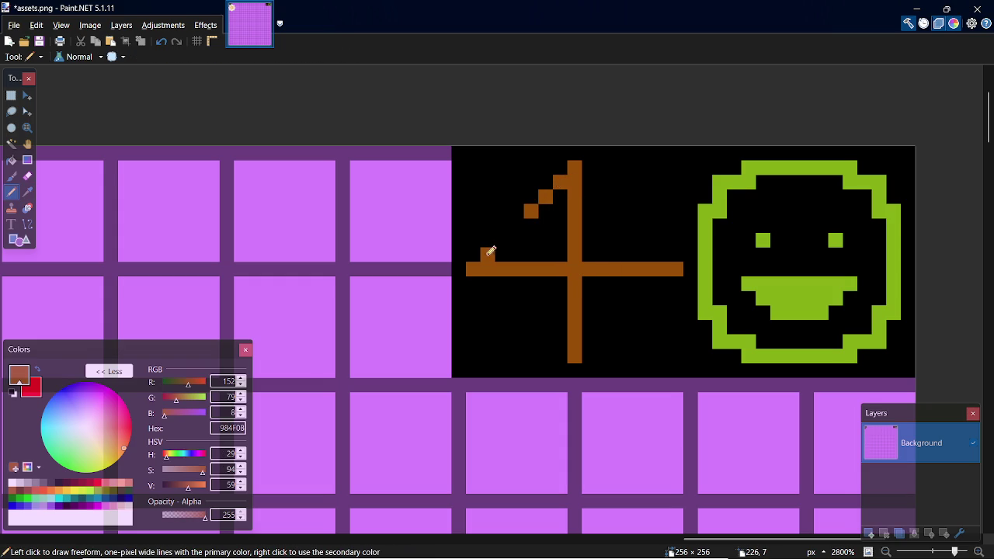
left_click(517, 225)
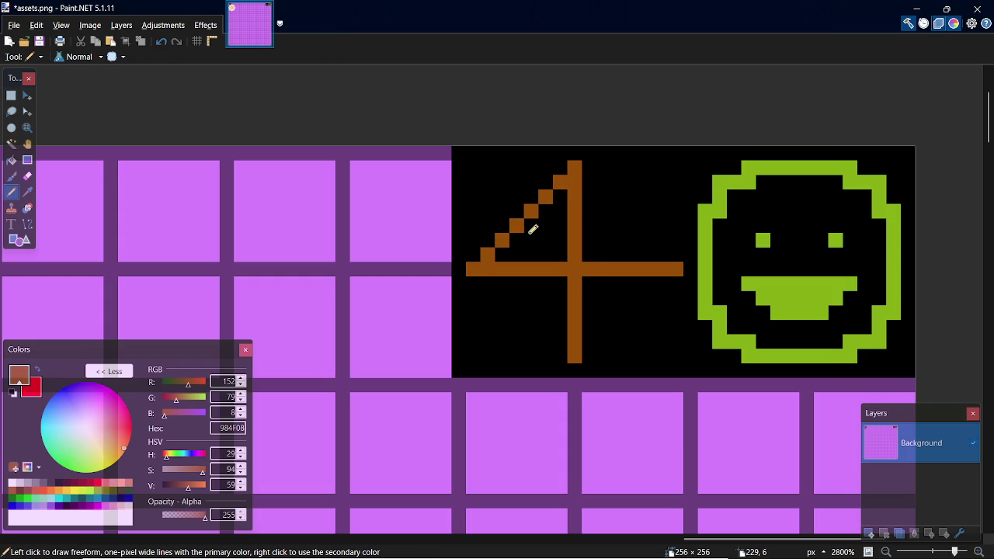
Step: Draw the diamond's upper-right edge from the cross top down to the right arm
left_click(589, 181)
left_click(604, 195)
left_click(661, 254)
left_click(646, 240)
Step: Draw the lower-right edge from the stem's bottom up to the right arm
left_click(593, 344)
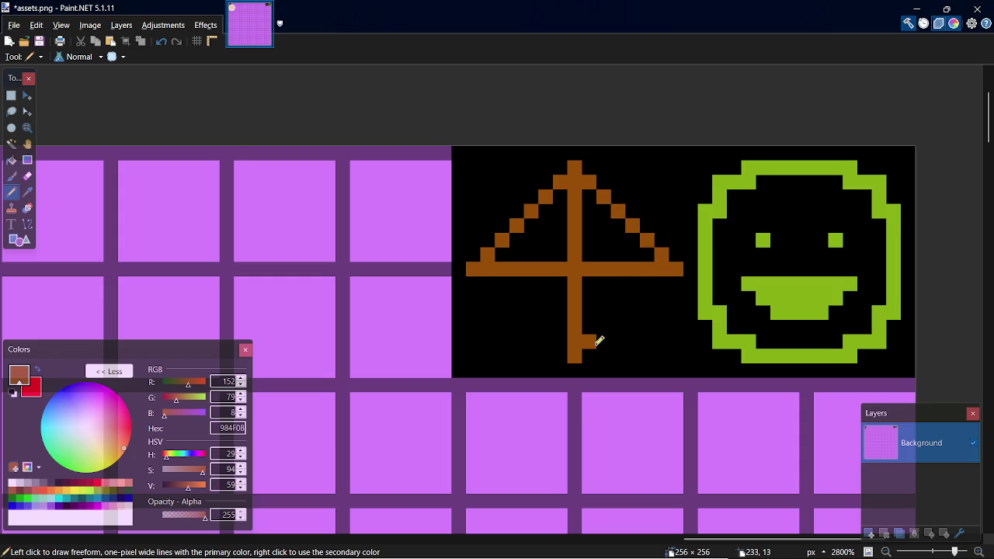
left_click(604, 327)
left_click(618, 312)
left_click(661, 283)
left_click(646, 298)
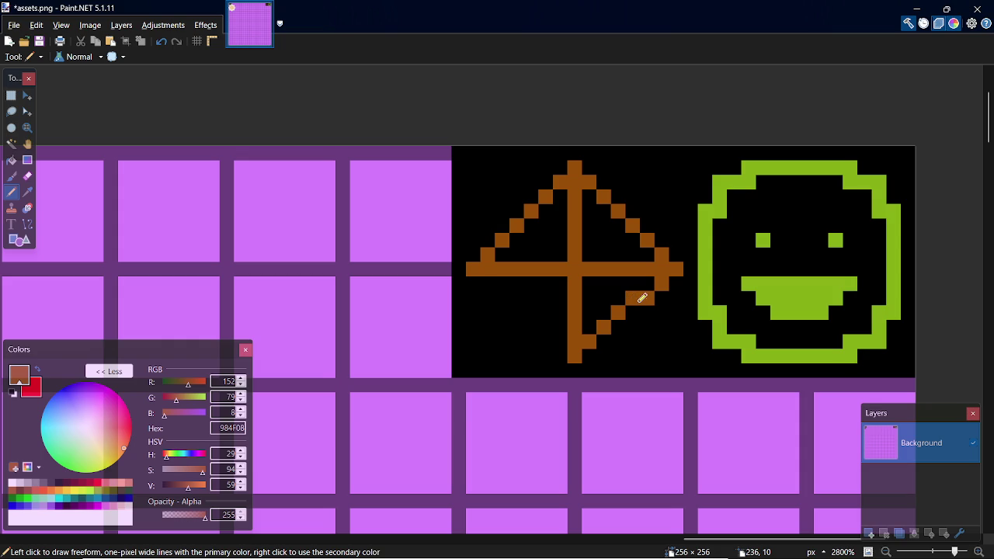
left_click(626, 321)
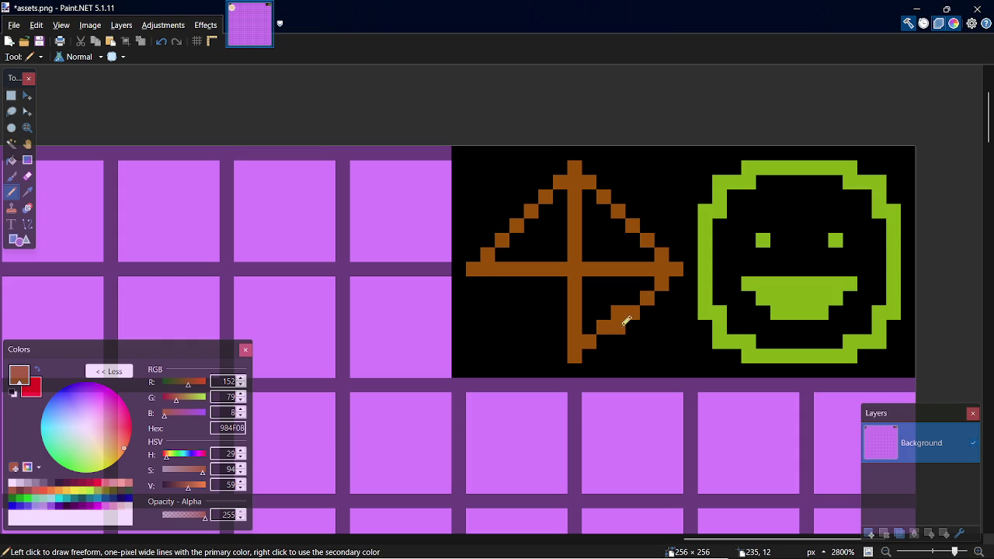
left_click(593, 351)
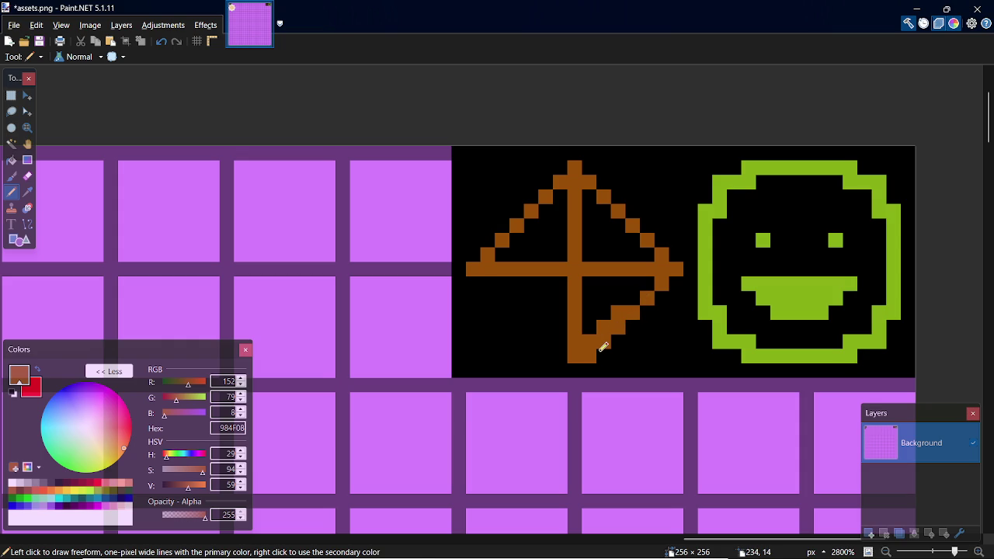
Step: Thin the lower-right edge to one pixel by painting over it in black
key("k")
left_click(630, 349)
key("p")
left_click_drag(594, 334, 626, 304)
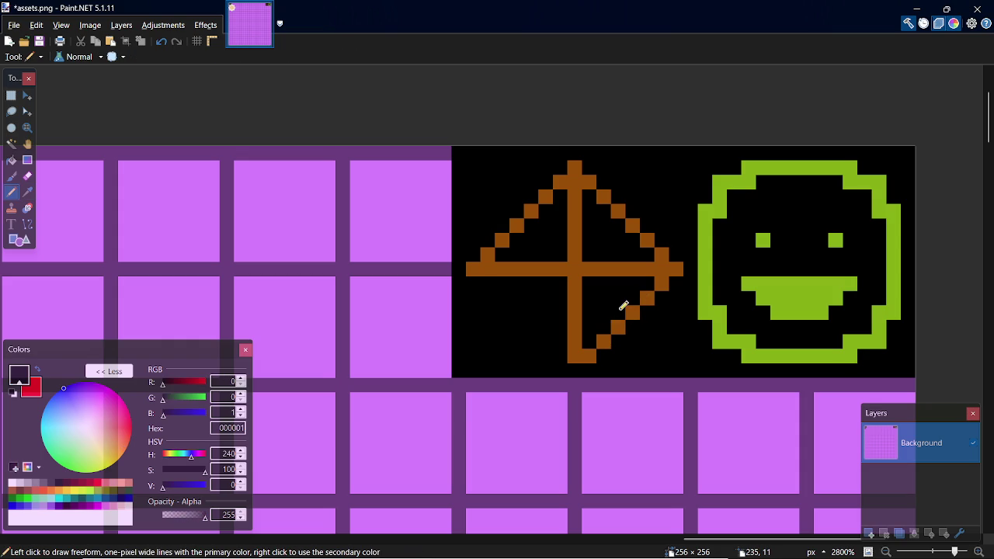
Step: Resample brown and draw the diamond's lower-left edge
key("k")
left_click(579, 351)
key("p")
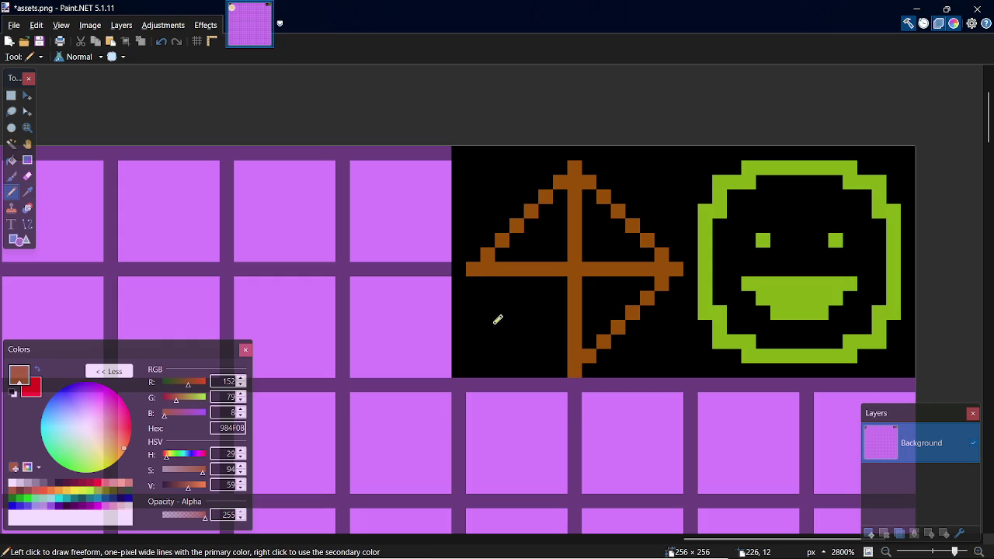
left_click_drag(567, 347, 487, 280)
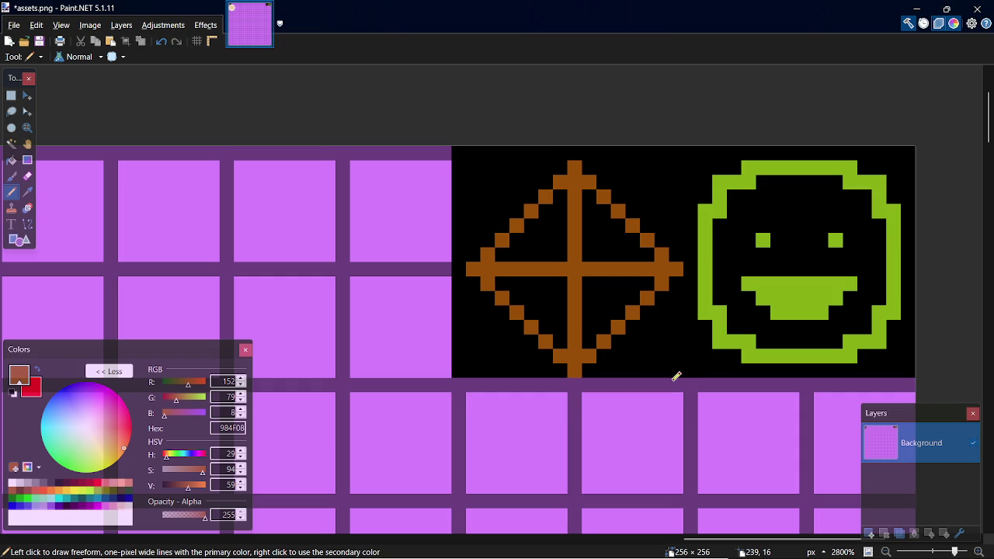
Step: Flood-fill all four diamond quadrants with brown
key("f")
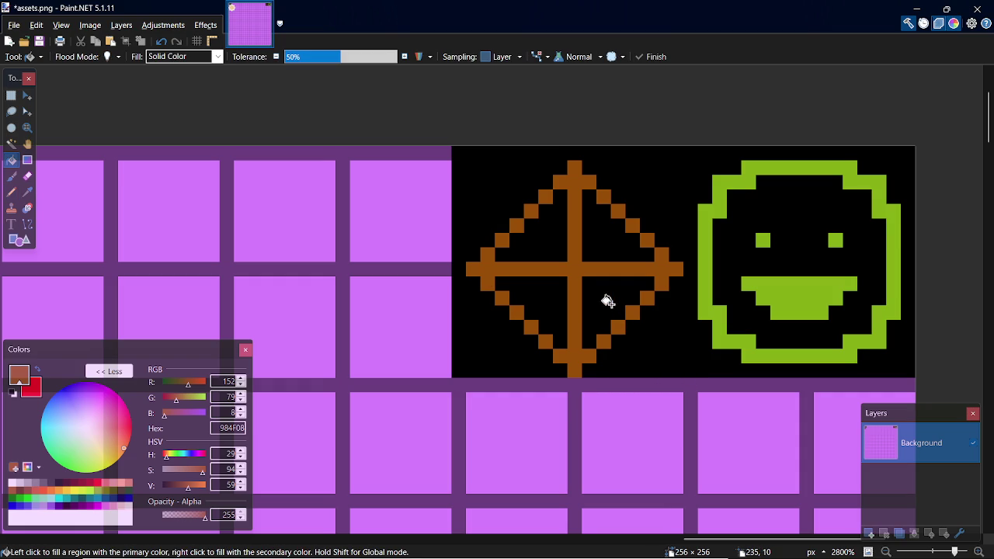
left_click(606, 300)
left_click(618, 239)
left_click(555, 246)
left_click(547, 299)
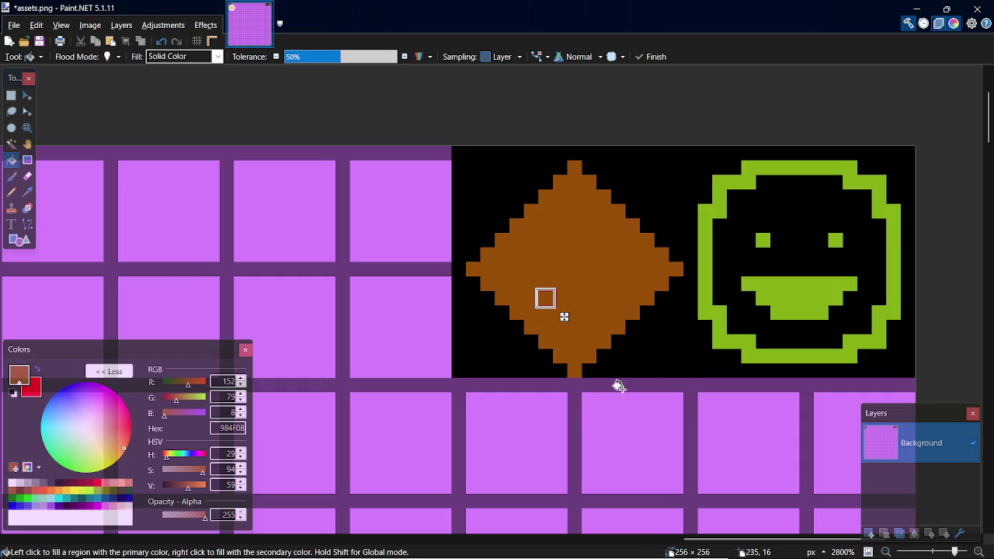
Step: Extend the left and top cross tips past the diamond and touch up its left edges
key("k")
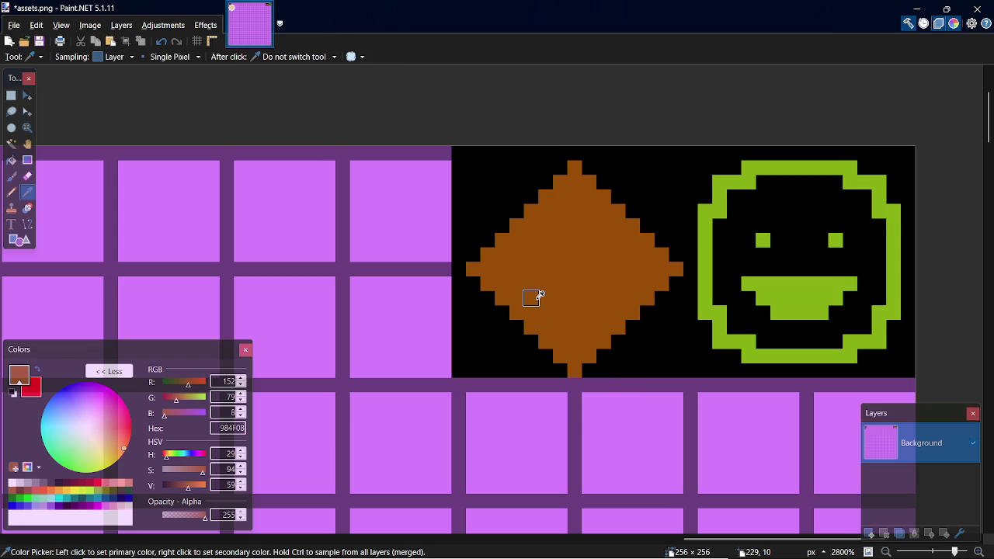
key("p")
left_click(459, 270)
left_click(575, 153)
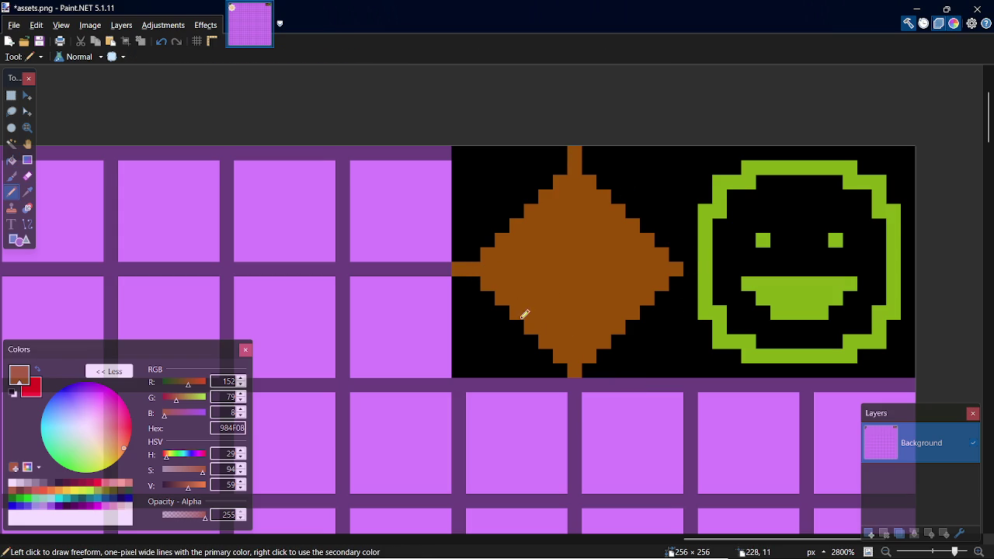
left_click_drag(475, 276, 567, 355)
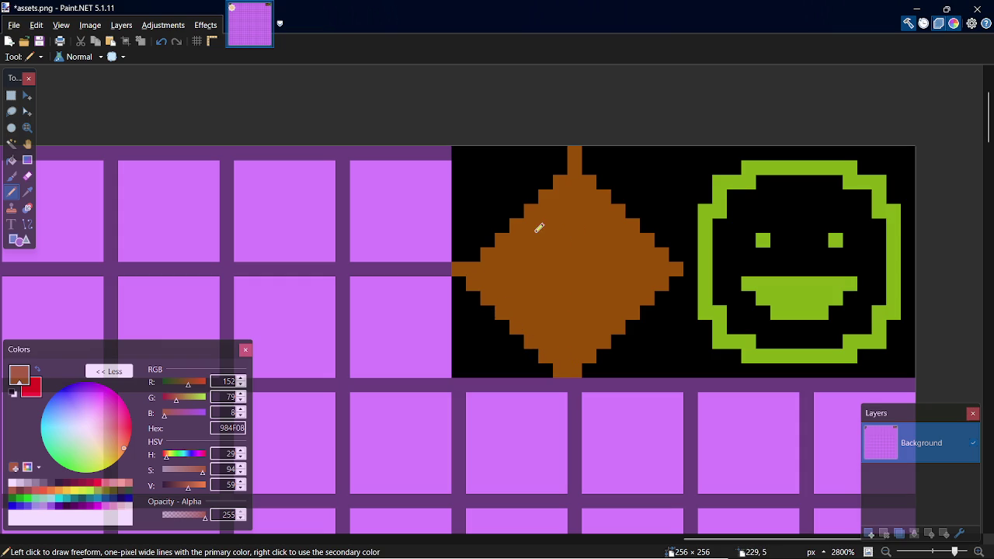
left_click_drag(481, 248, 566, 161)
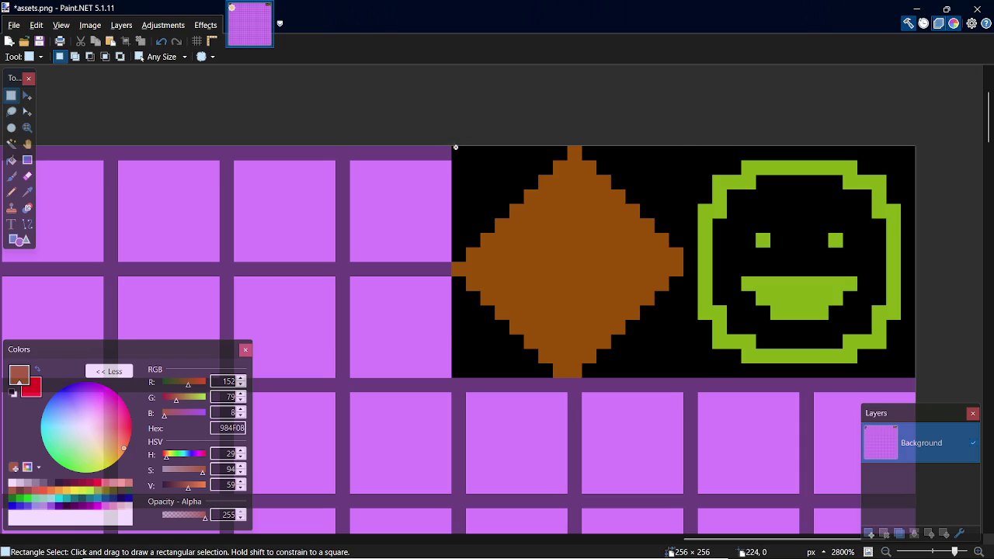
Step: Select the 16×16 tile, blacken the diamond's left and top tip pixels, then resample brown
left_click_drag(455, 147, 681, 370)
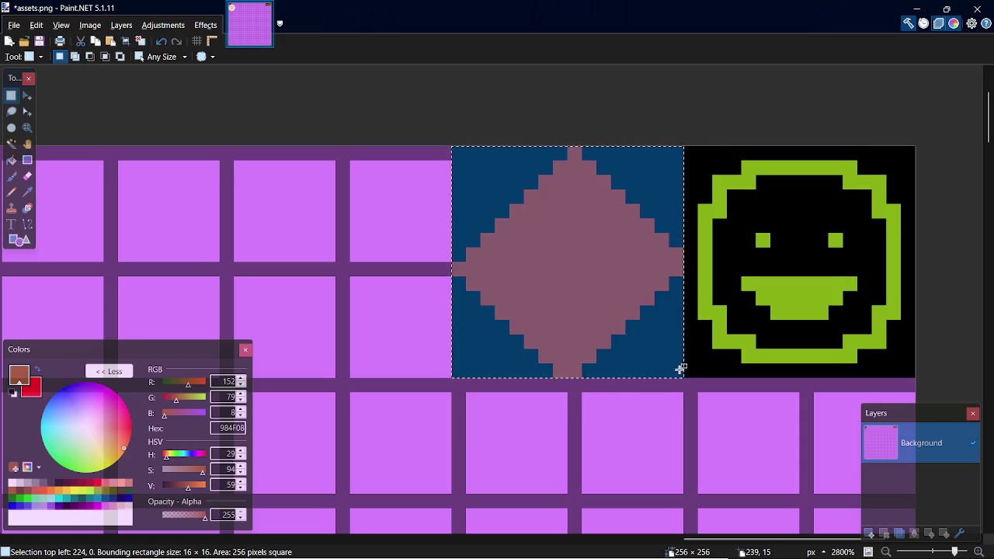
key("p")
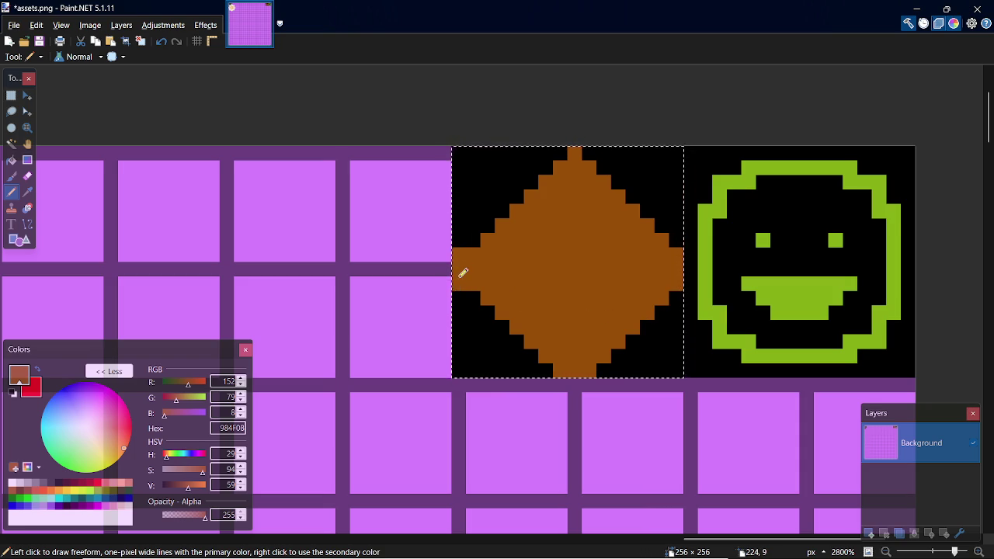
key("ctrl+z")
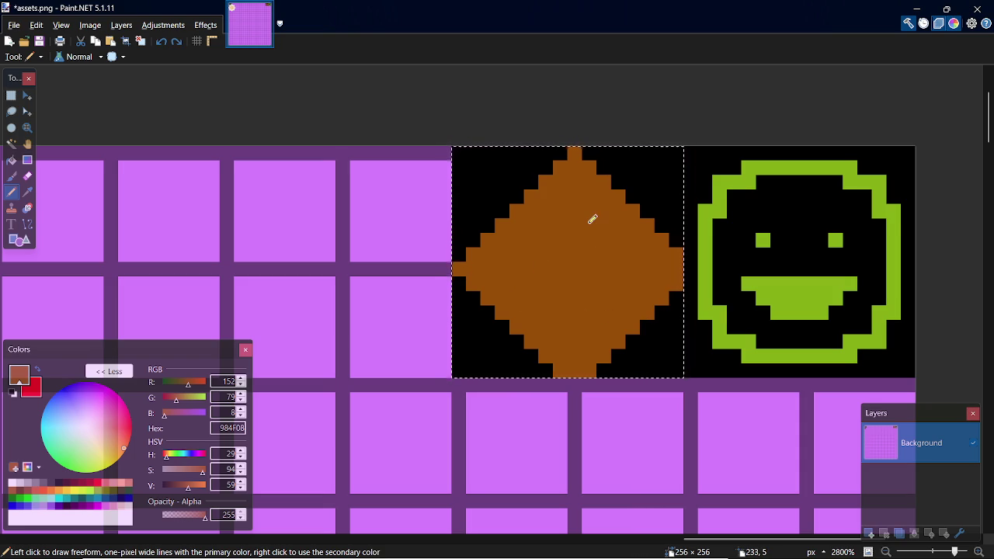
key("k")
left_click(491, 197)
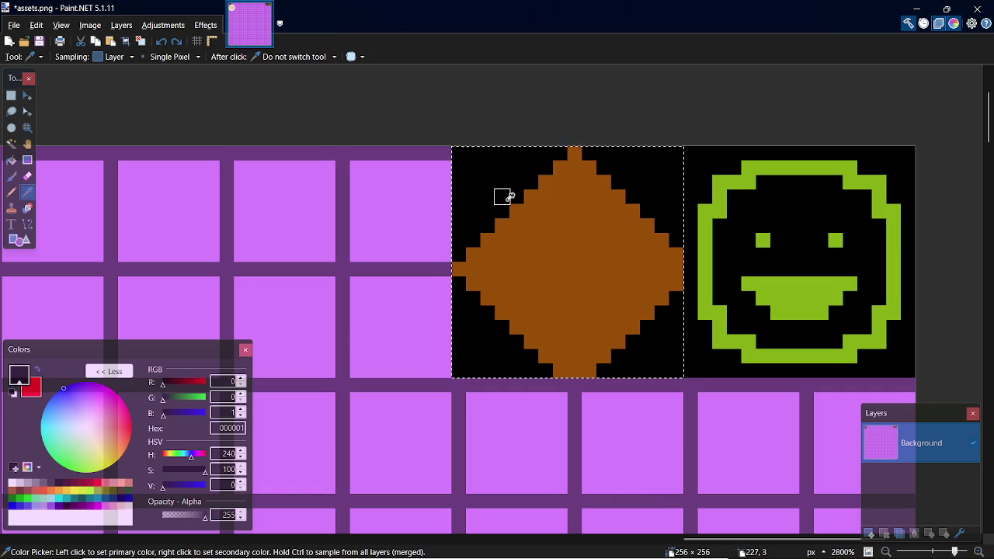
key("p")
left_click(575, 152)
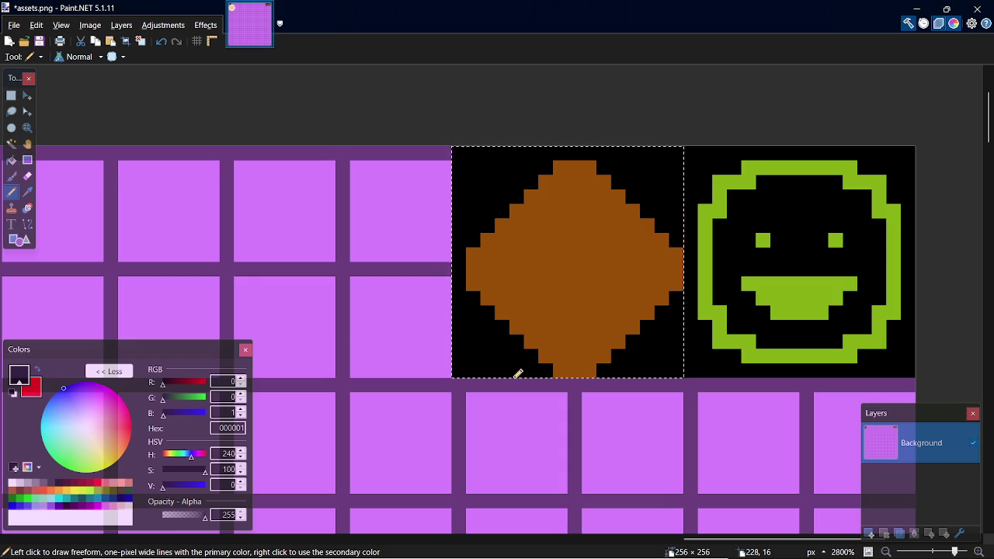
key("k")
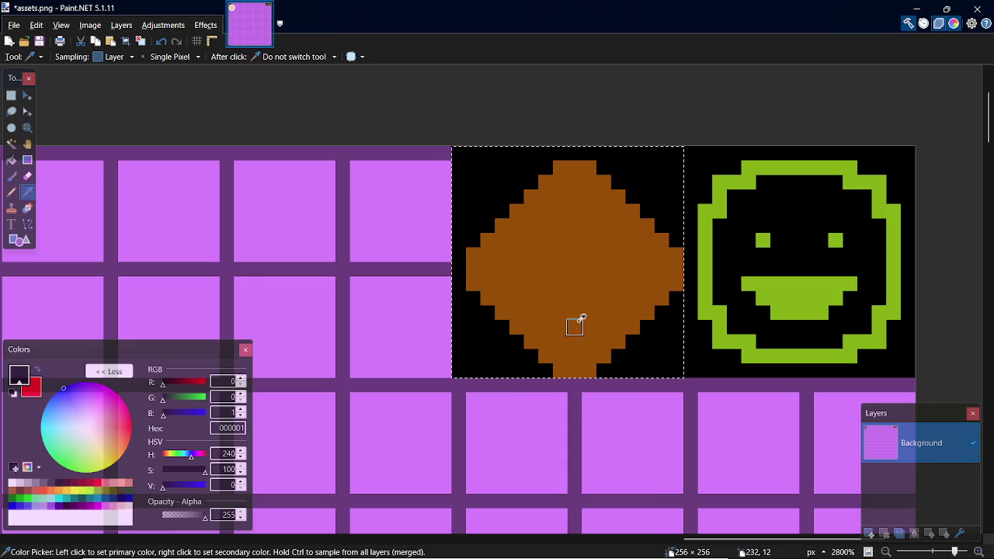
left_click(575, 311)
key("p")
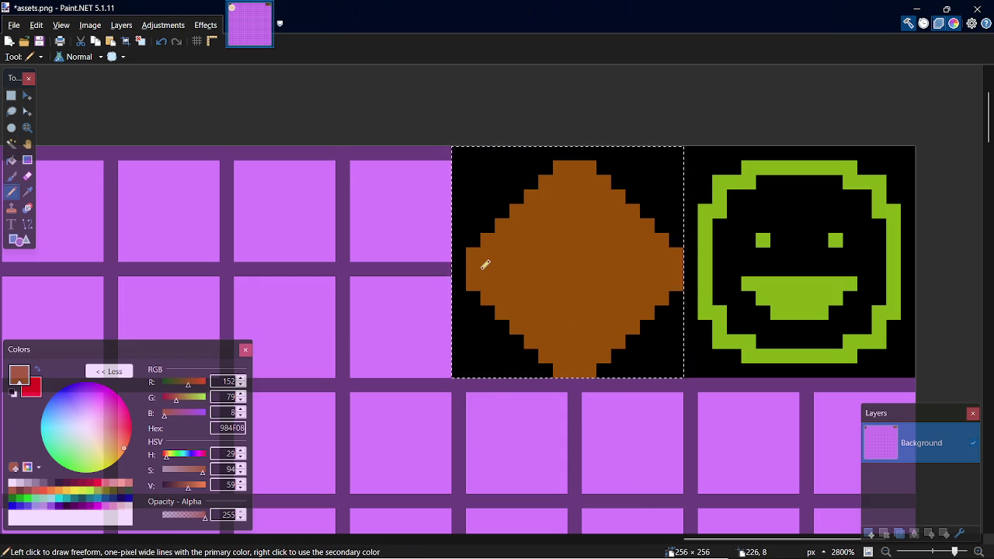
Step: Carve a stepped black triangle into the lower-left quarter using horizontal, vertical and diagonal black strokes
left_click(67, 483)
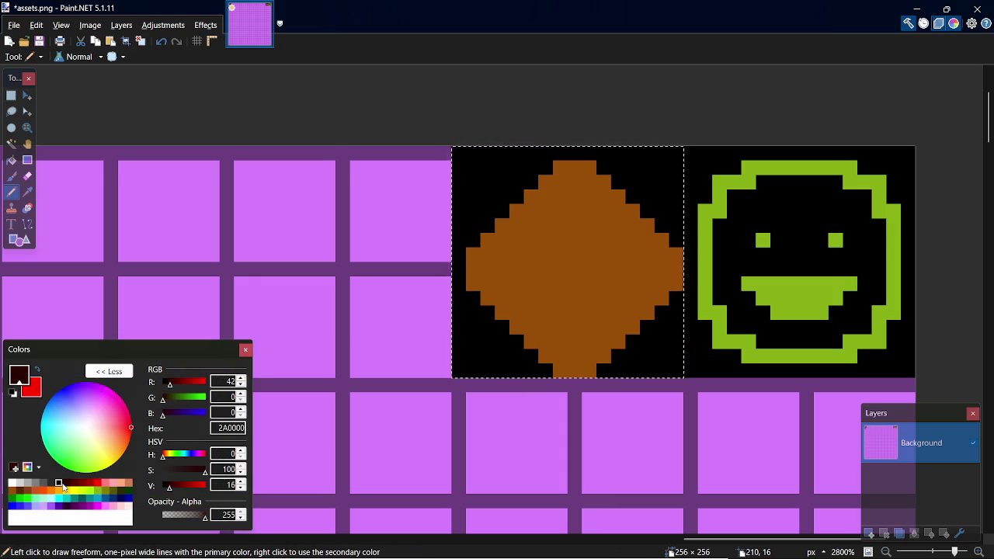
left_click_drag(485, 268, 583, 267)
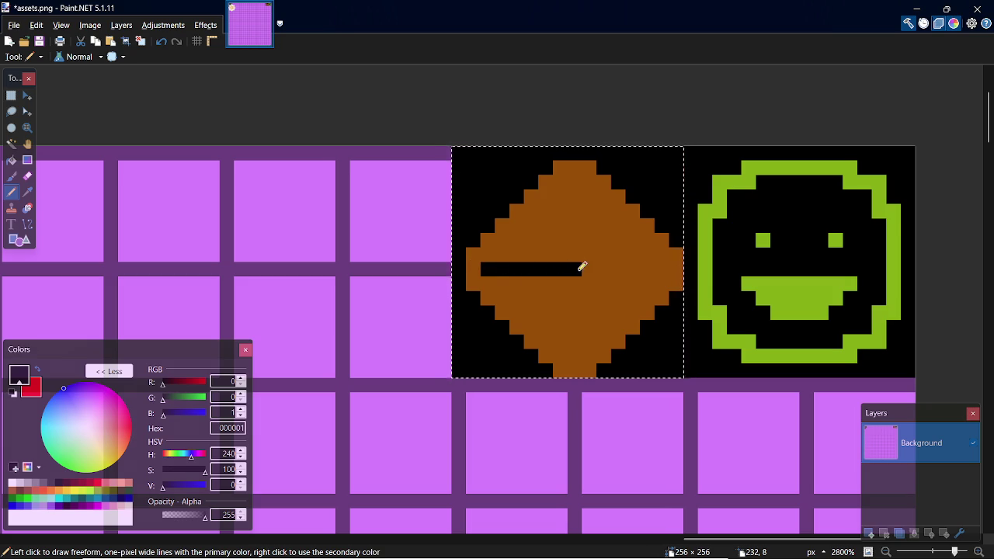
left_click_drag(583, 277, 576, 359)
left_click_drag(532, 321, 546, 310)
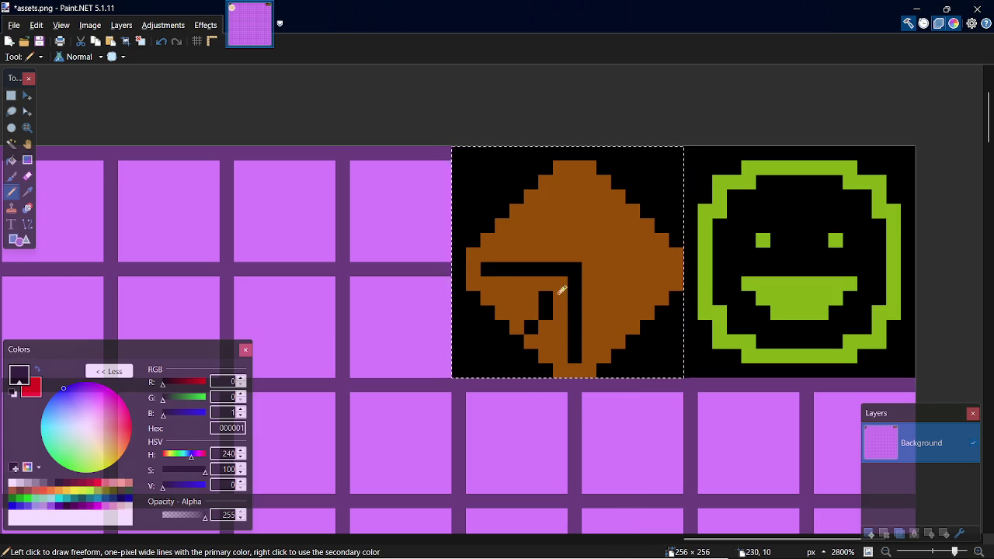
key("ctrl+z")
key("ctrl+z")
left_click(559, 285)
left_click(531, 312)
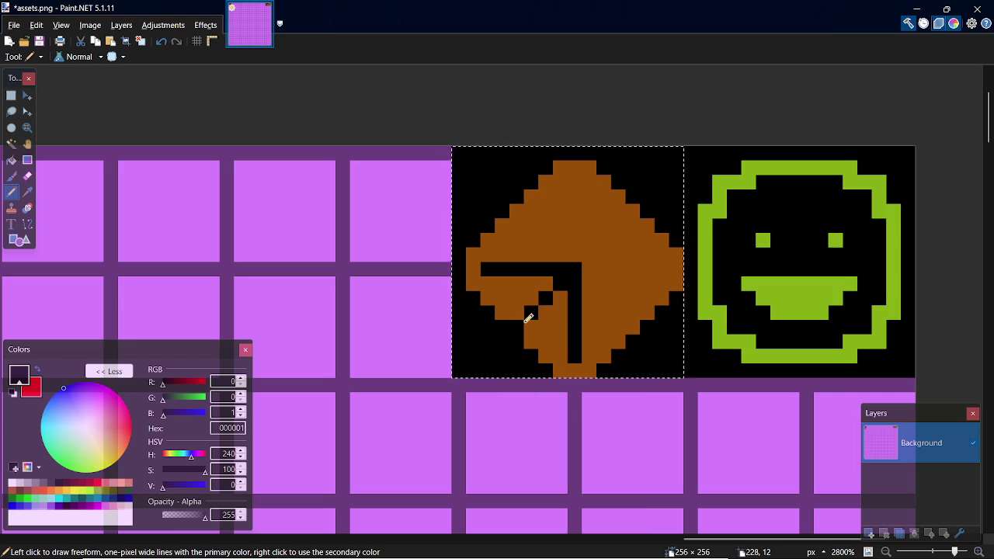
left_click_drag(507, 282, 545, 280)
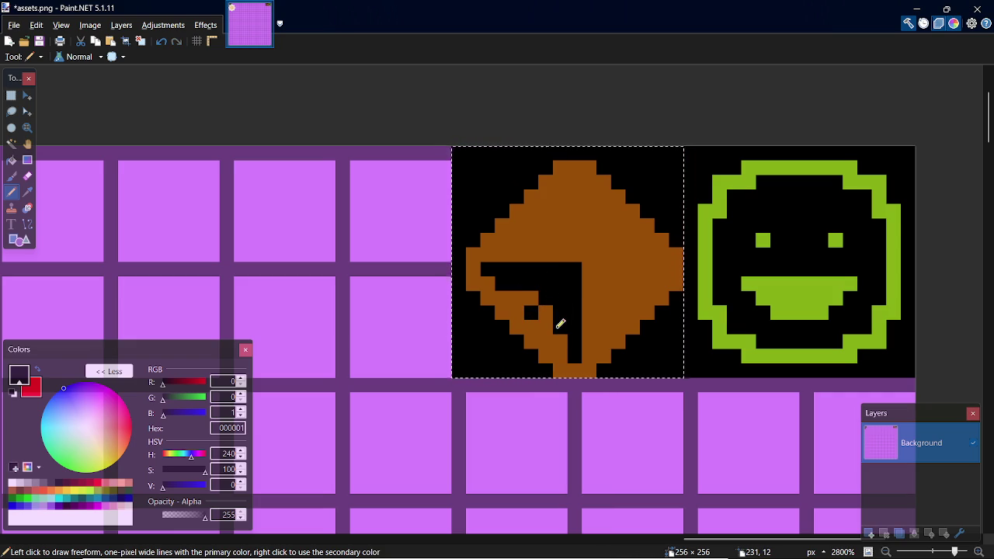
mouse_move(534, 287)
left_mouse_down()
mouse_move(567, 322)
mouse_move(551, 322)
mouse_move(564, 334)
left_mouse_up()
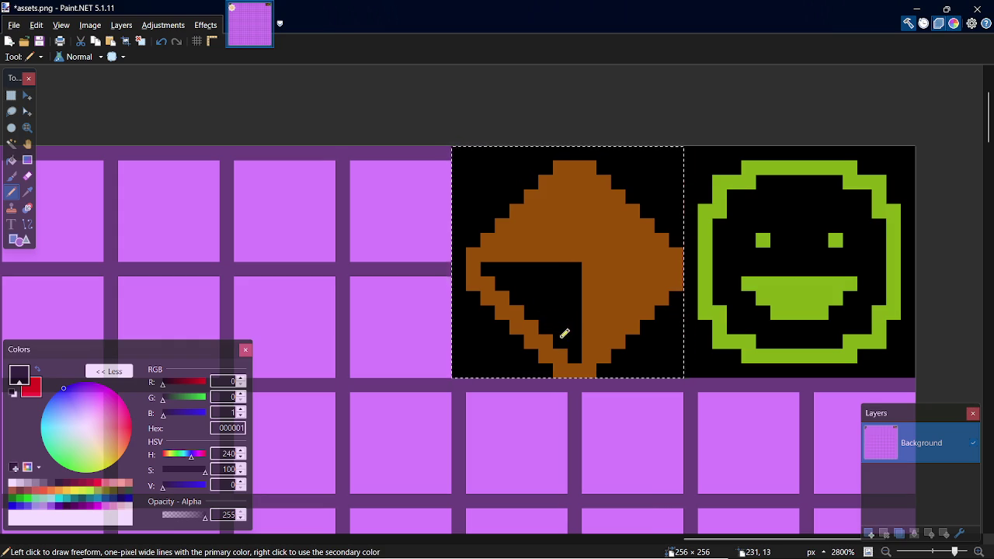
Step: Blacken the diamond's upper-right quarter into a black triangle reaching the right tip
left_click(588, 255)
left_click(604, 240)
left_click(618, 225)
left_click(604, 225)
left_click(589, 240)
left_click(604, 255)
left_click(618, 240)
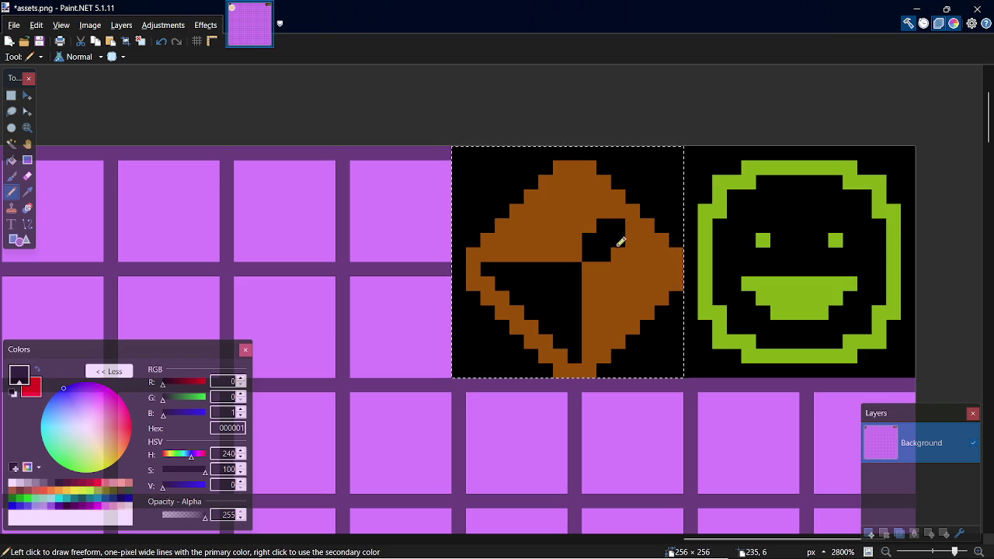
left_click(588, 226)
left_click(604, 211)
left_click(633, 240)
left_click(633, 253)
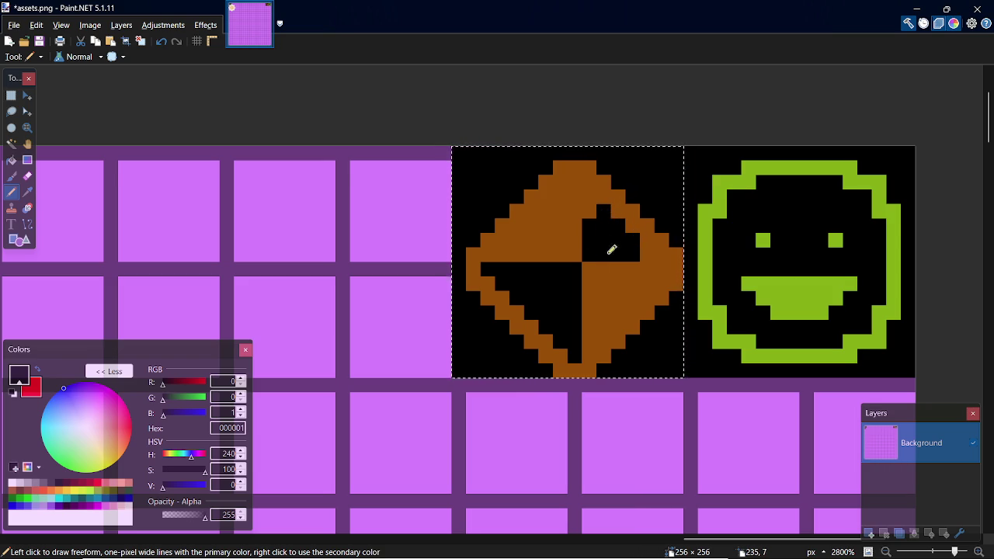
left_click(591, 211)
left_click(593, 196)
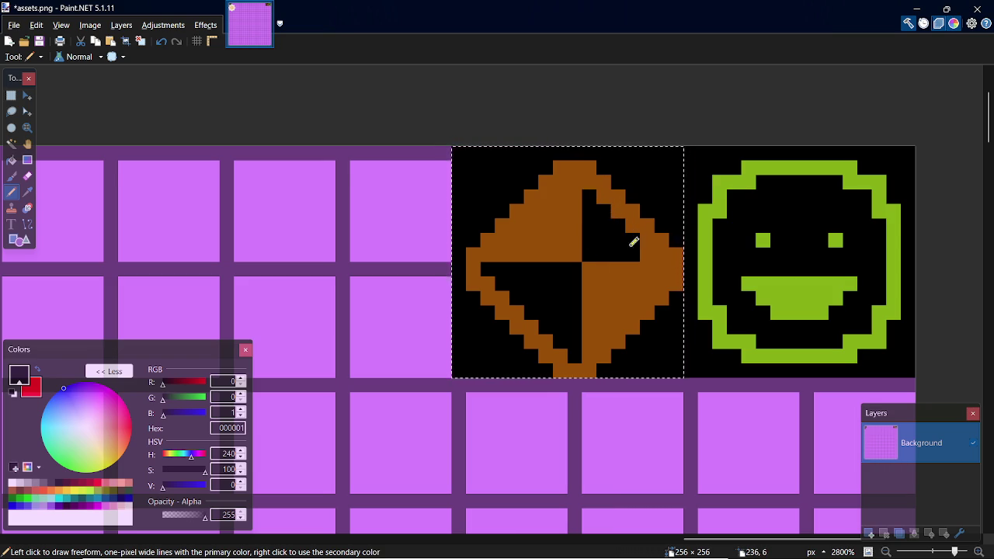
left_click(648, 253)
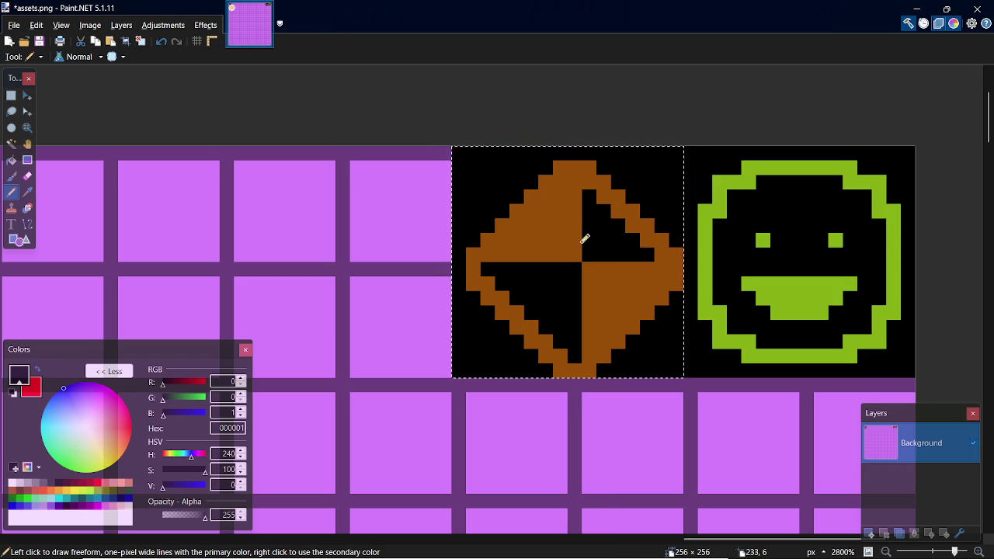
Step: Widen the upper point, join the triangles, and fill the star's centre black
left_click_drag(588, 195, 580, 232)
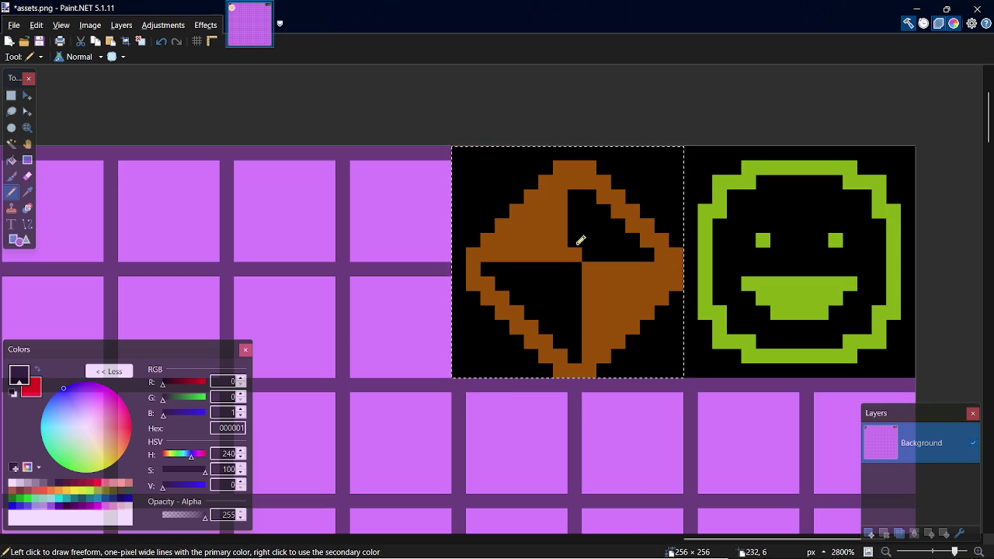
left_click_drag(592, 249, 588, 255)
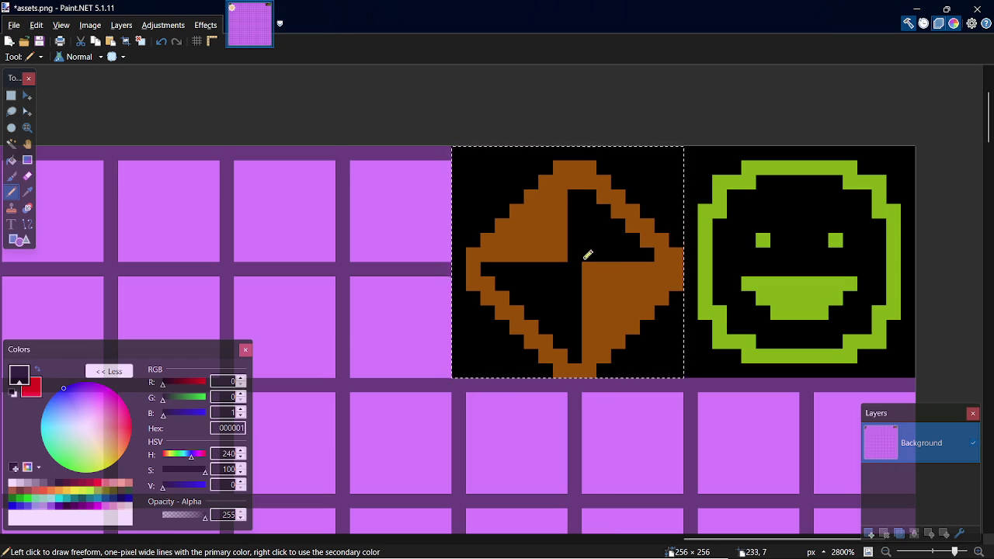
key("ctrl+z")
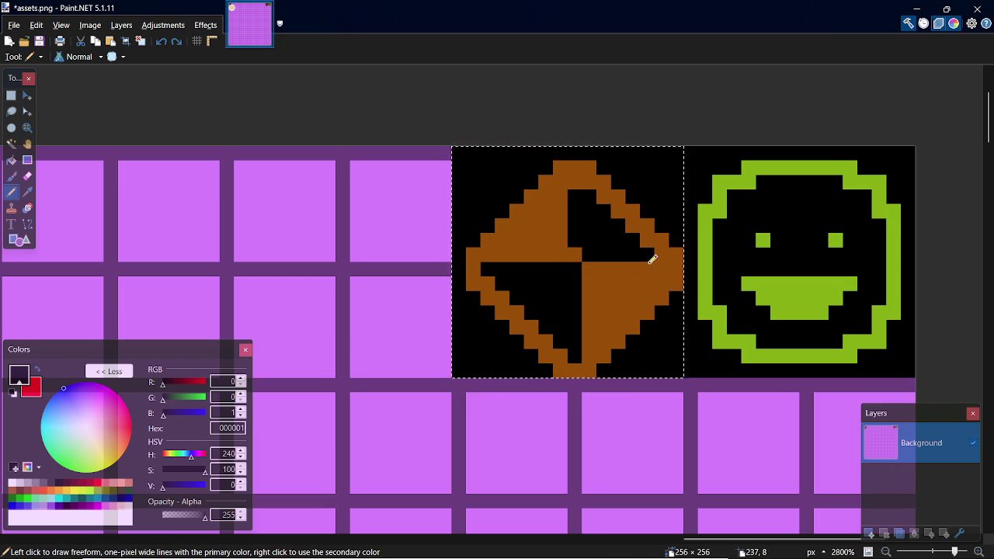
left_click(577, 183)
left_click_drag(658, 265, 614, 267)
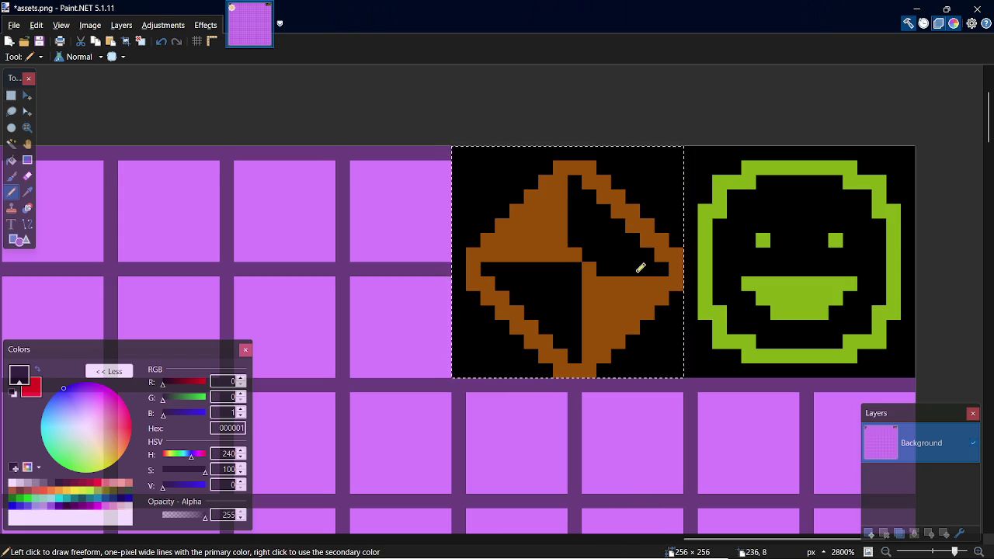
left_click(575, 254)
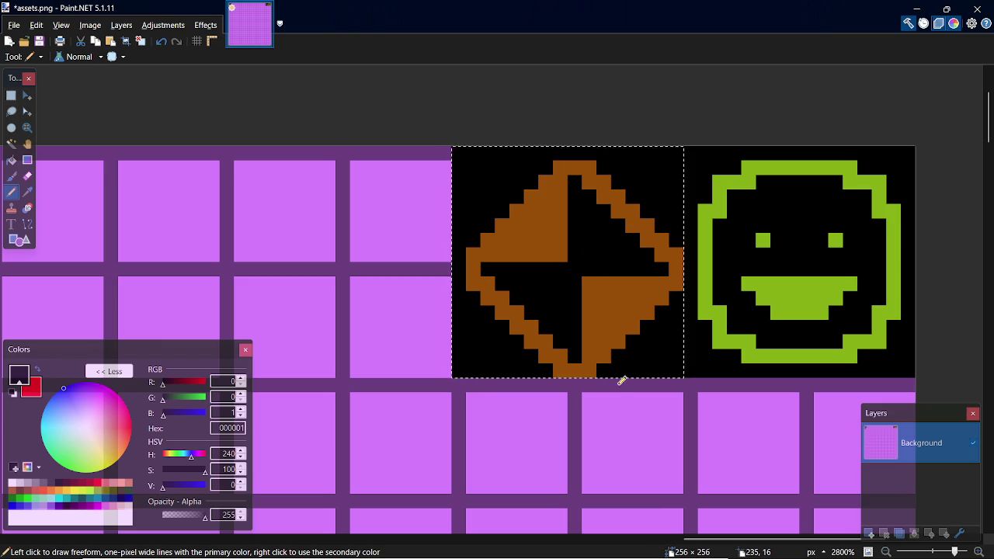
left_click(563, 259)
left_click(588, 280)
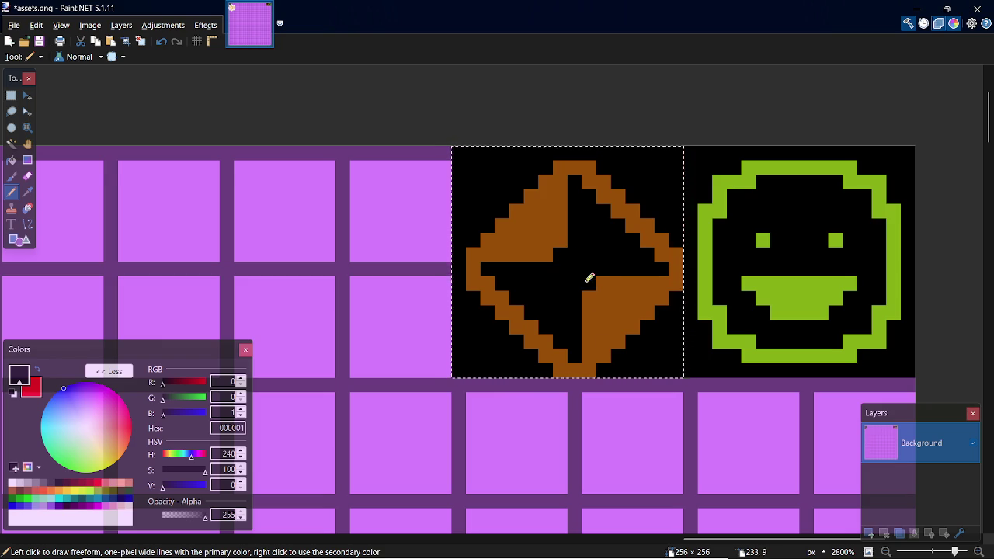
left_click(603, 282)
left_click(561, 240)
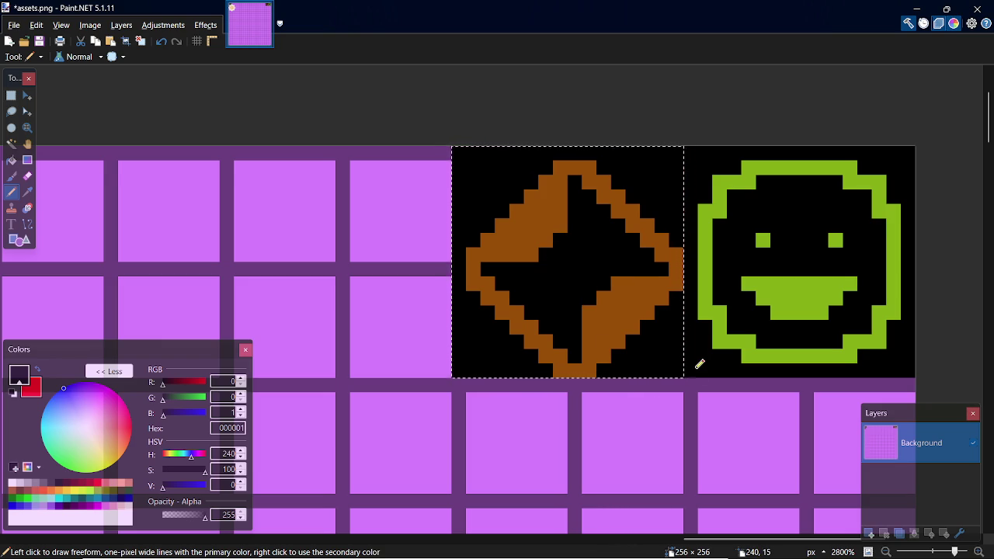
Step: Sample the diamond's brown and pencil a small plus sign at the star's centre
key("k")
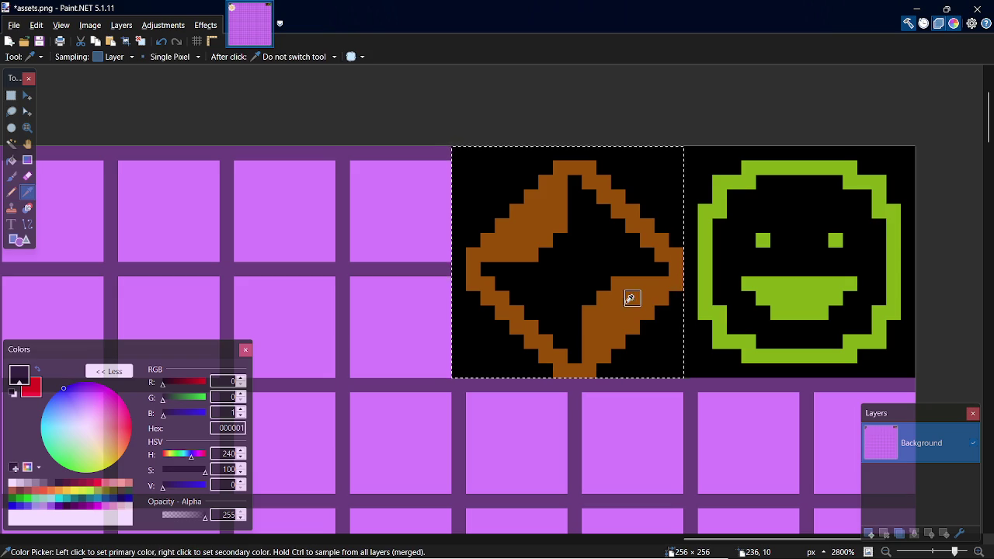
left_click(626, 296)
key("p")
left_click(572, 266)
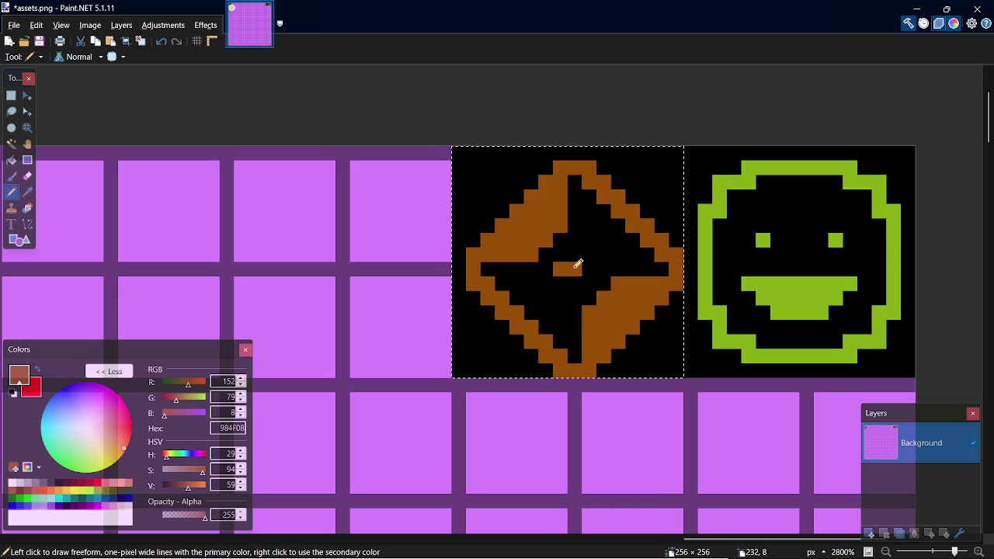
left_click(561, 268)
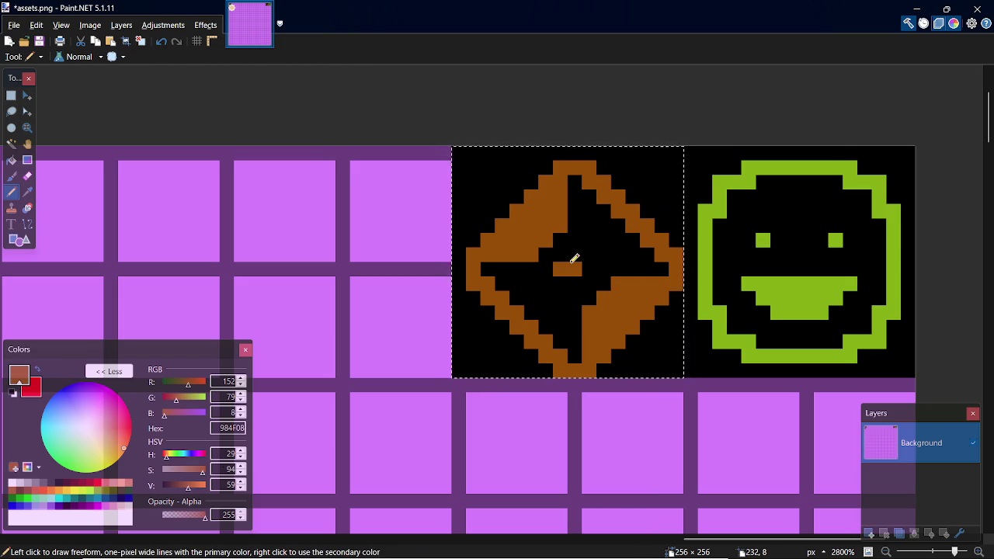
left_click(575, 254)
left_click(575, 283)
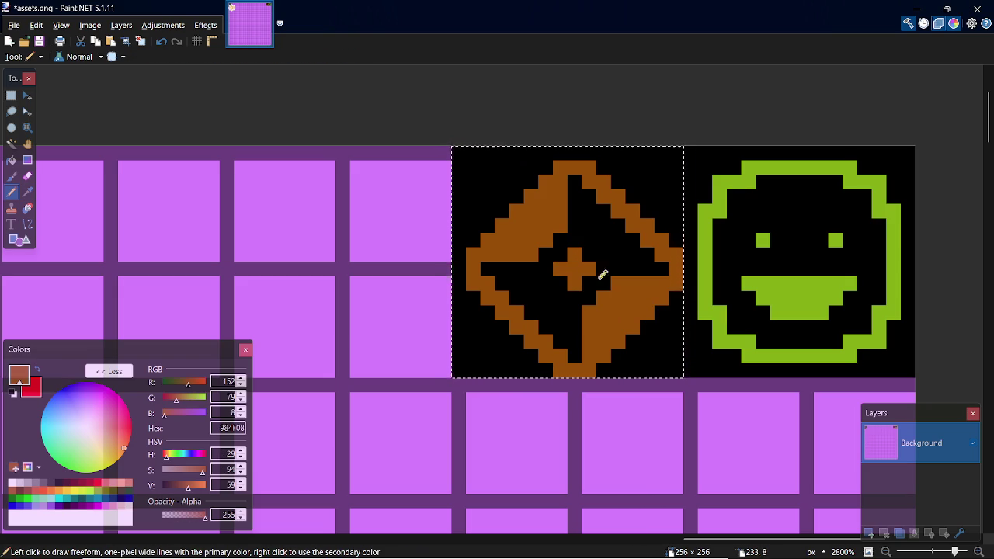
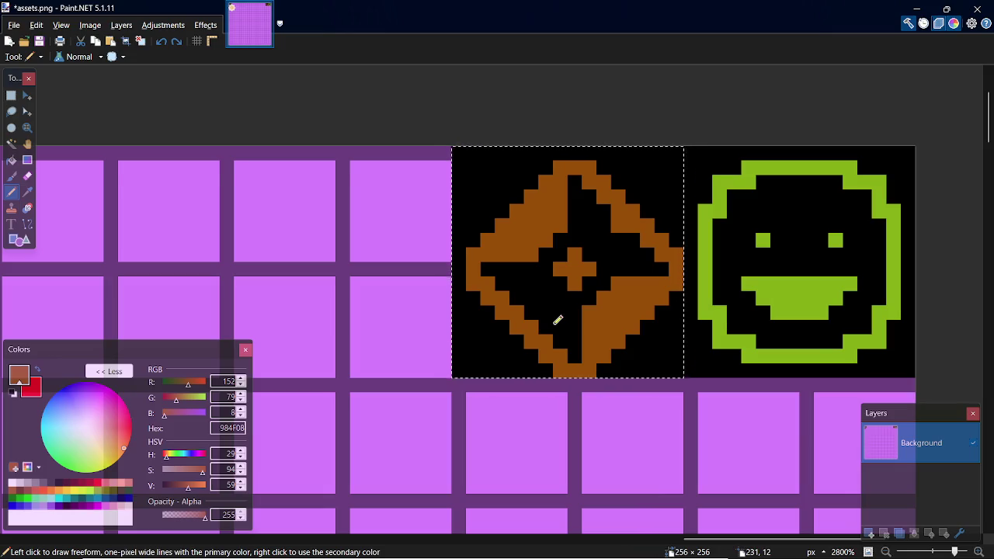
Step: Draw a filled brown shape over the emblem tile and commit it
key("s")
key("o")
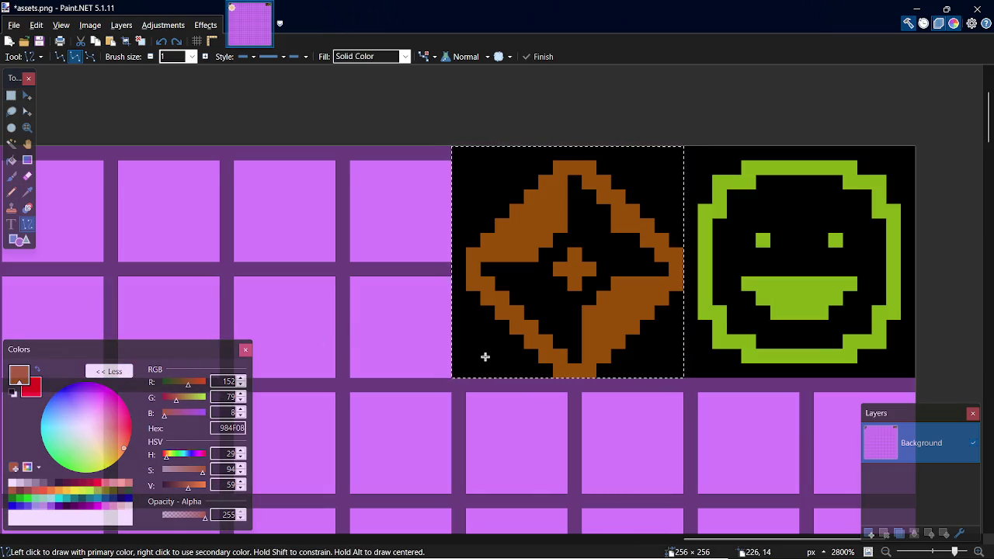
key("o")
left_click_drag(460, 154, 683, 377)
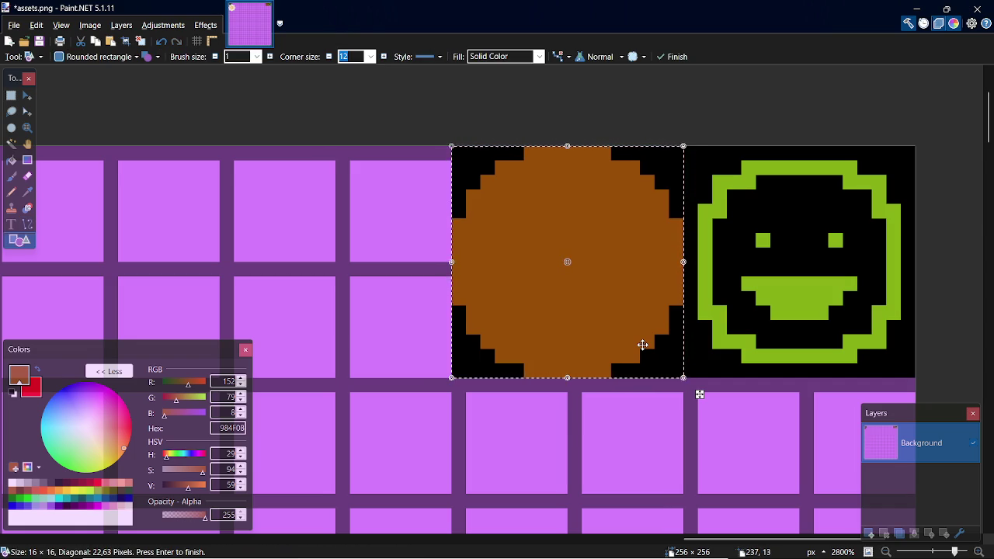
key("s")
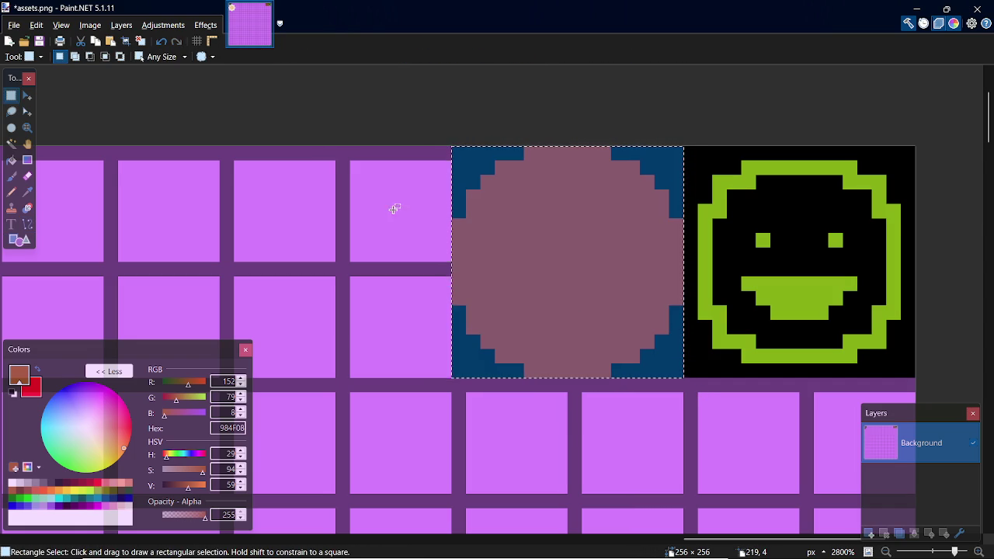
Step: Undo back to the editable shape and change its type to Diamond
key("ctrl+z")
key("ctrl+z")
key("ctrl+z")
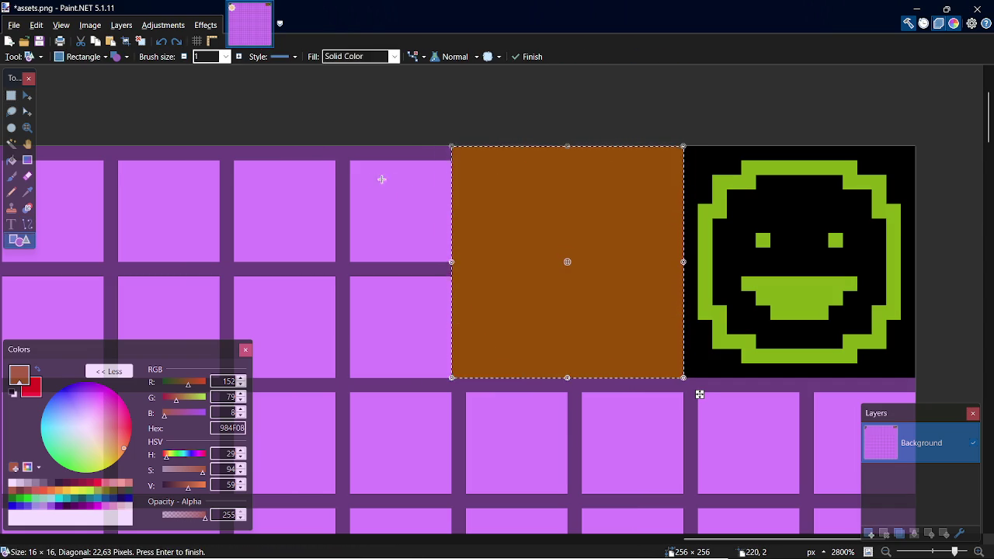
left_click(82, 57)
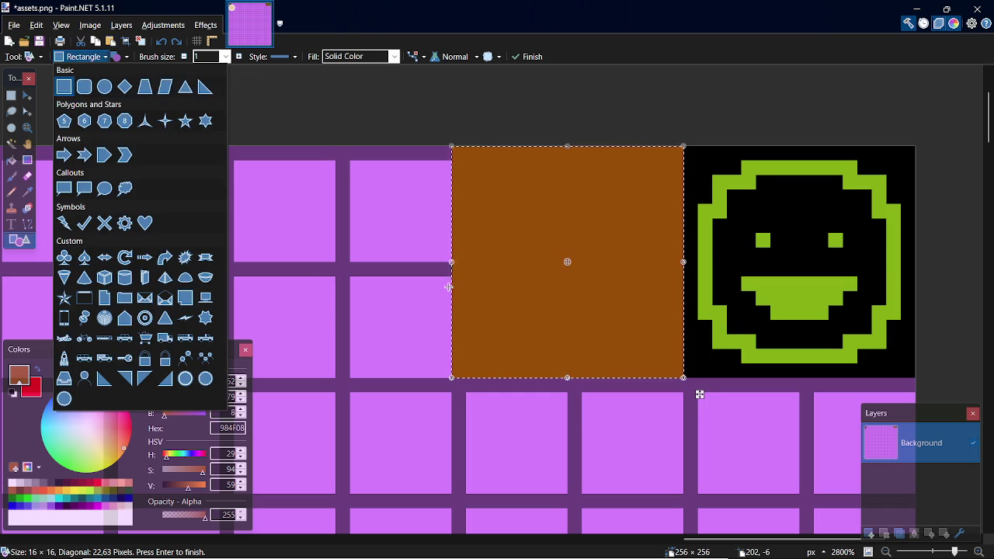
left_click(335, 199)
left_click(83, 57)
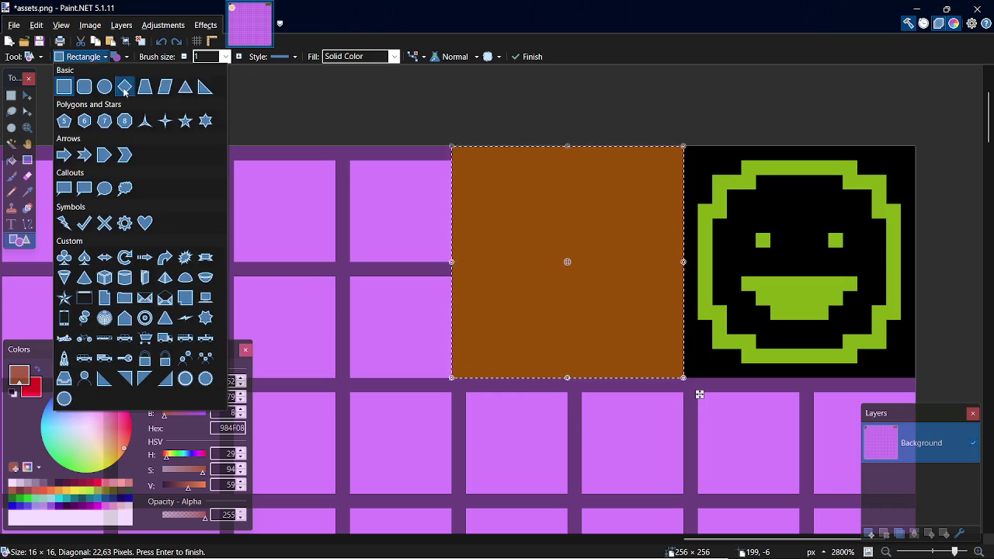
left_click(124, 86)
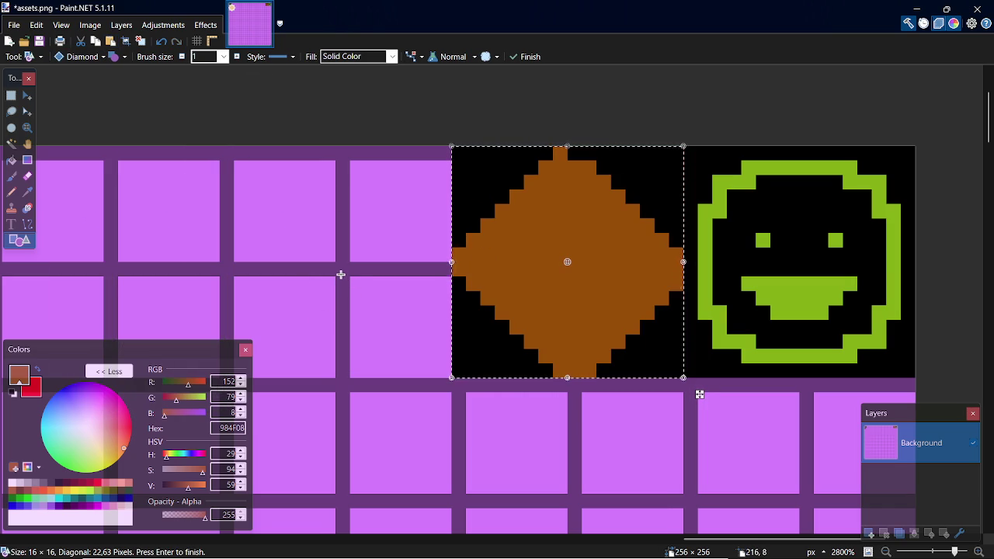
Step: Finish the diamond, add a stray brown pixel, then undo back to the editable shape
key("s")
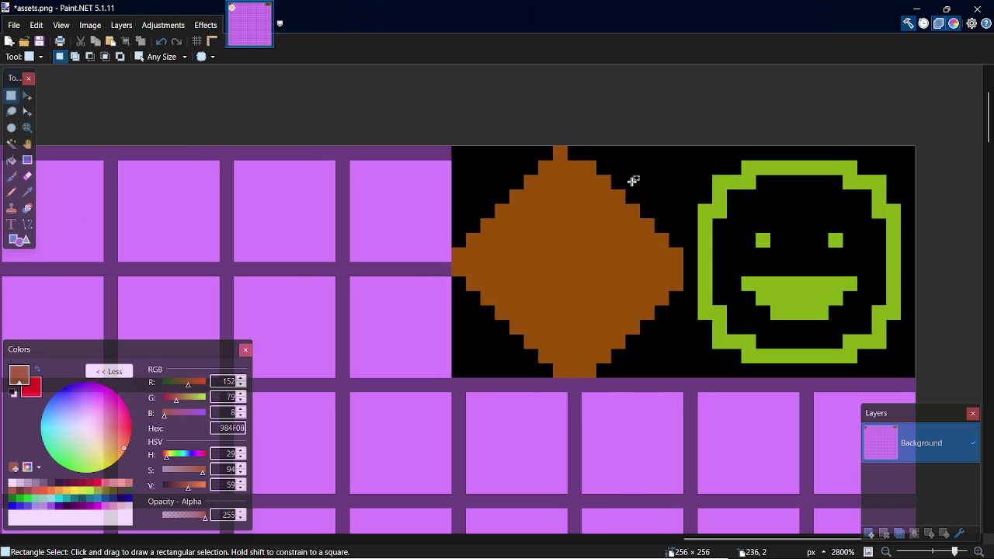
key("p")
left_click(574, 153)
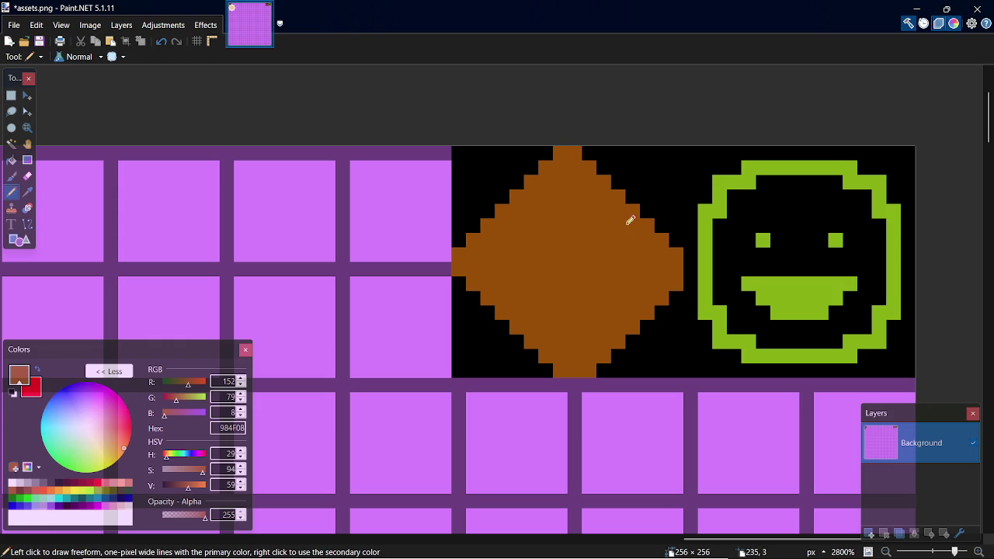
key("ctrl+z")
key("ctrl+z")
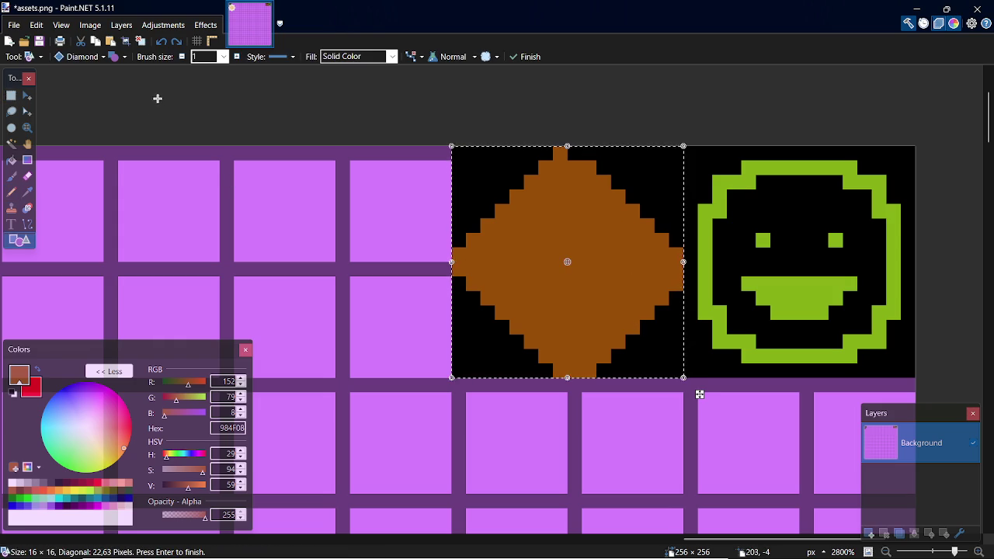
key("ctrl+z")
Step: Bring back the brown rectangle and try the Three-point star shape
left_click(114, 56)
left_click(209, 122)
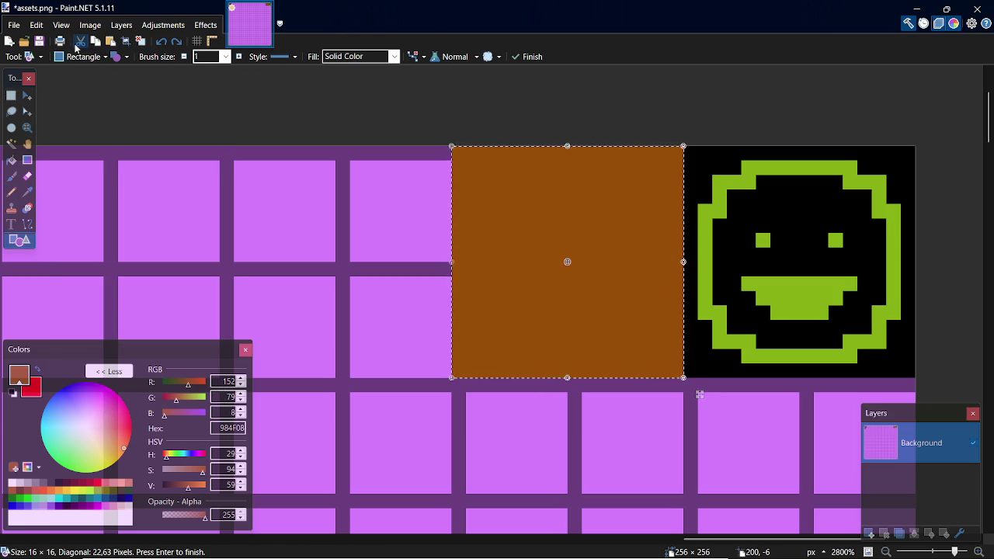
key("ctrl+z")
key("ctrl+y")
left_click(83, 56)
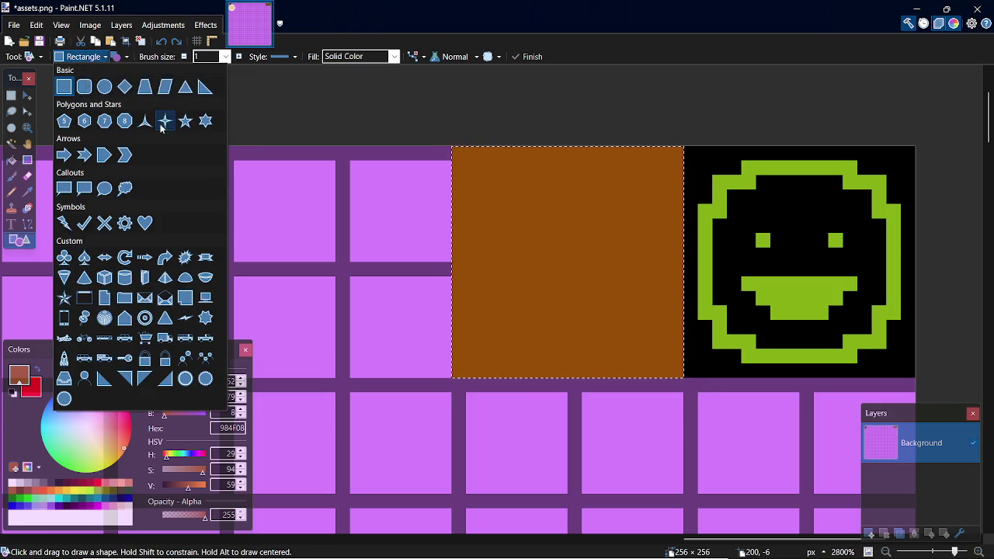
left_click(147, 117)
Step: Revert to the rectangle and try the Globe shape on the tile
left_click(90, 57)
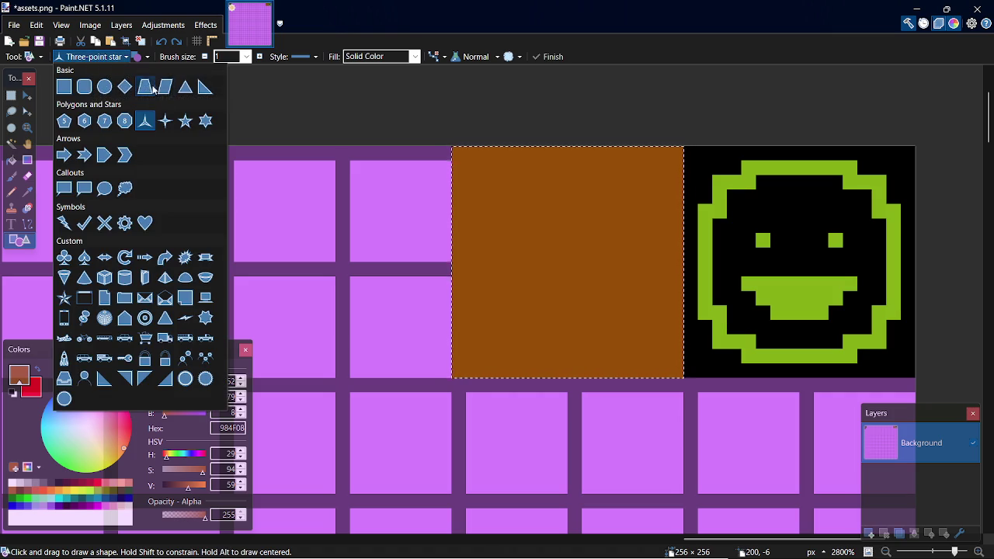
left_click(204, 122)
key("ctrl+z")
left_click(83, 56)
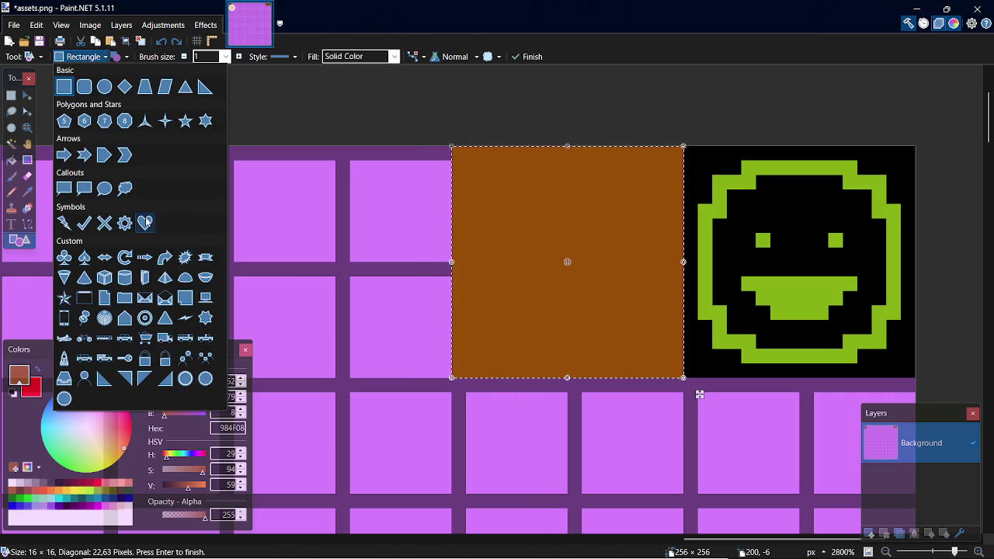
left_click(104, 318)
Step: Revert the globe, then try the 25 Sticker, Notched arrow and Check mark shapes
key("ctrl+z")
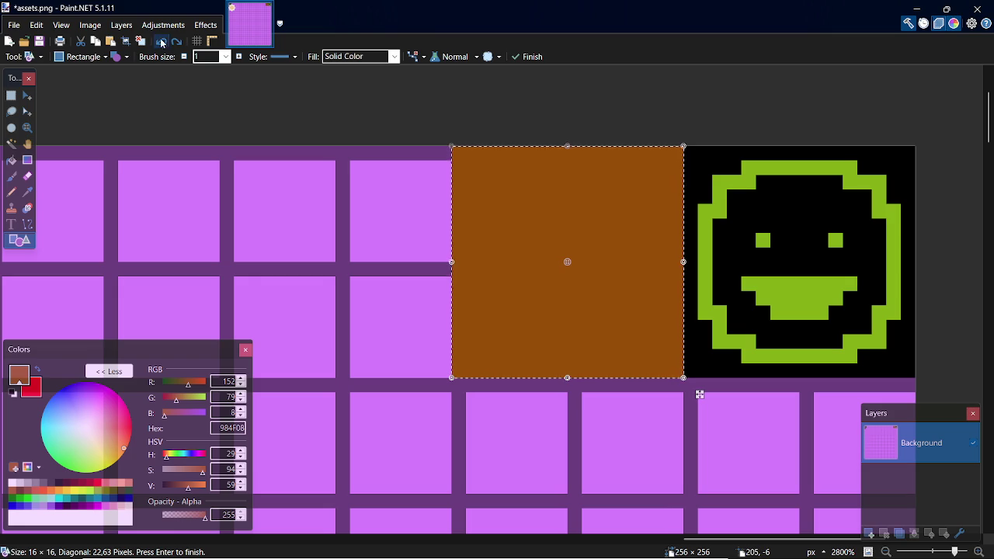
left_click(78, 57)
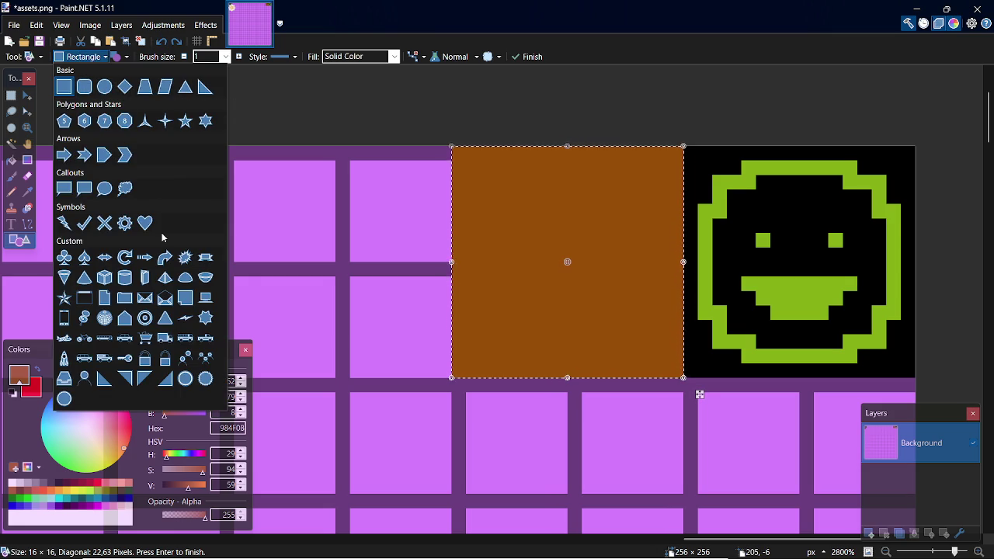
left_click(207, 378)
left_click(78, 57)
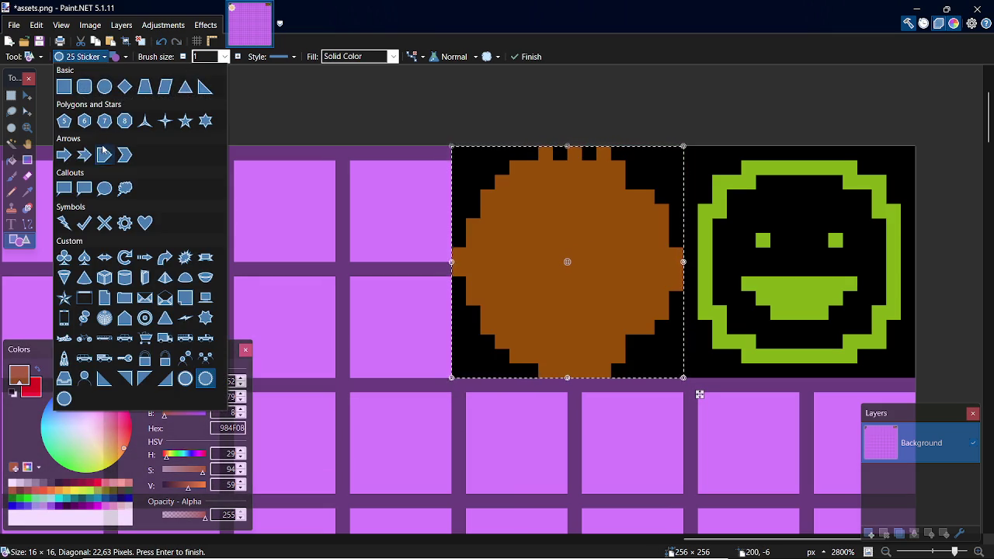
left_click(84, 154)
left_click(87, 57)
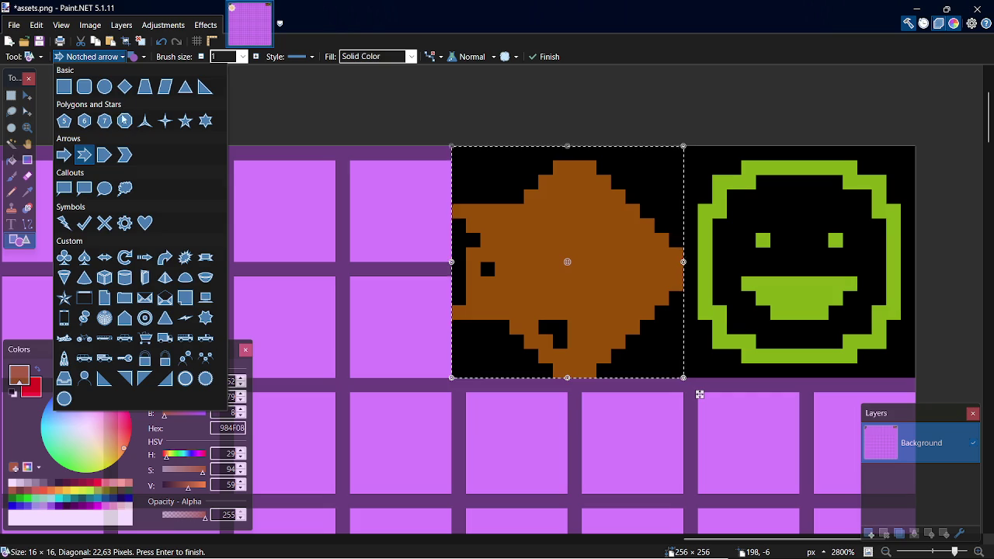
left_click(84, 223)
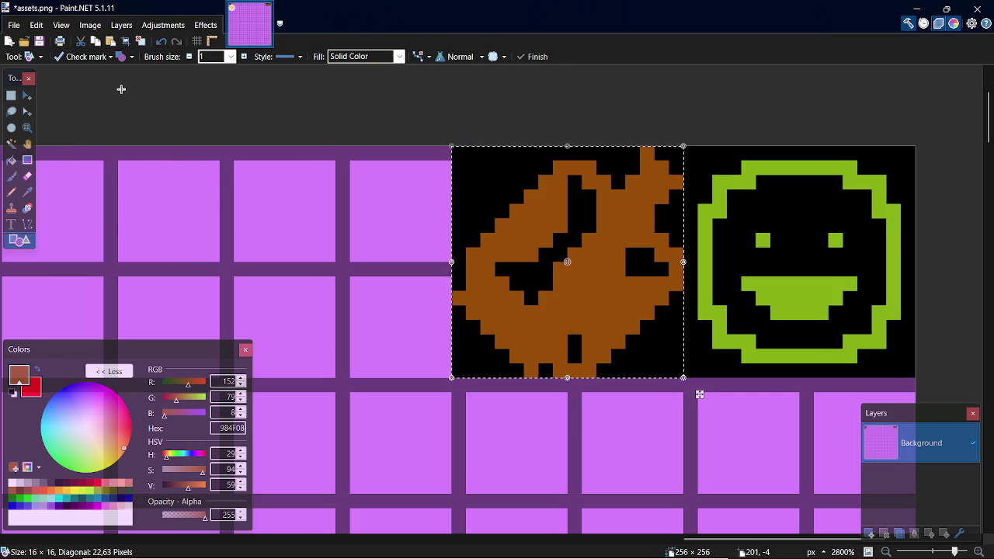
Step: Undo back through the shapes until the tile is fully cleared
key("ctrl+z")
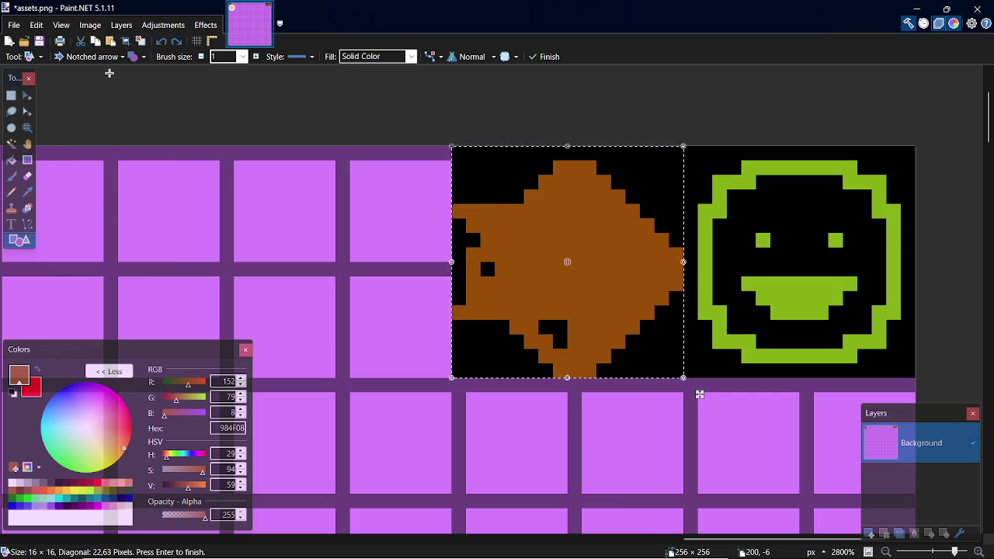
key("ctrl+z")
key("ctrl+z")
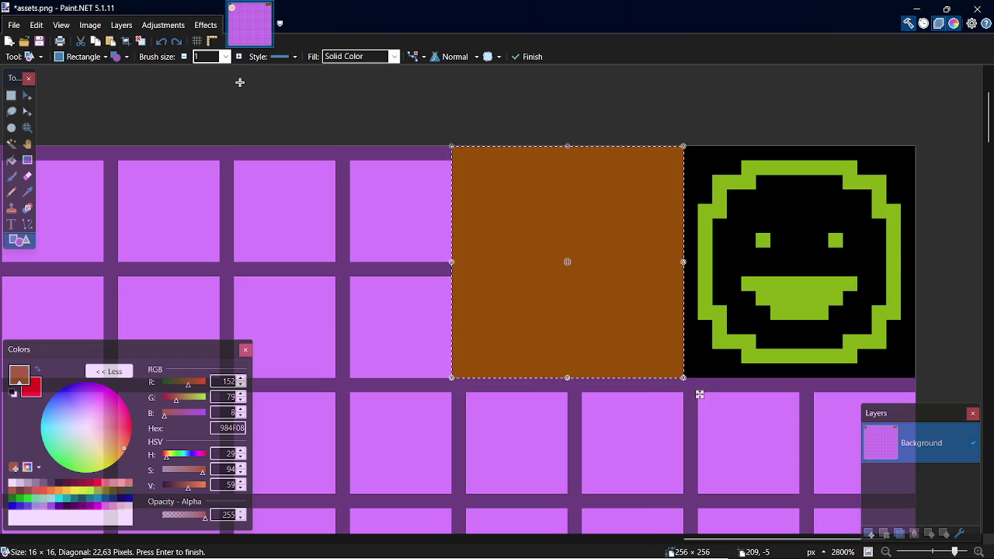
key("ctrl+z")
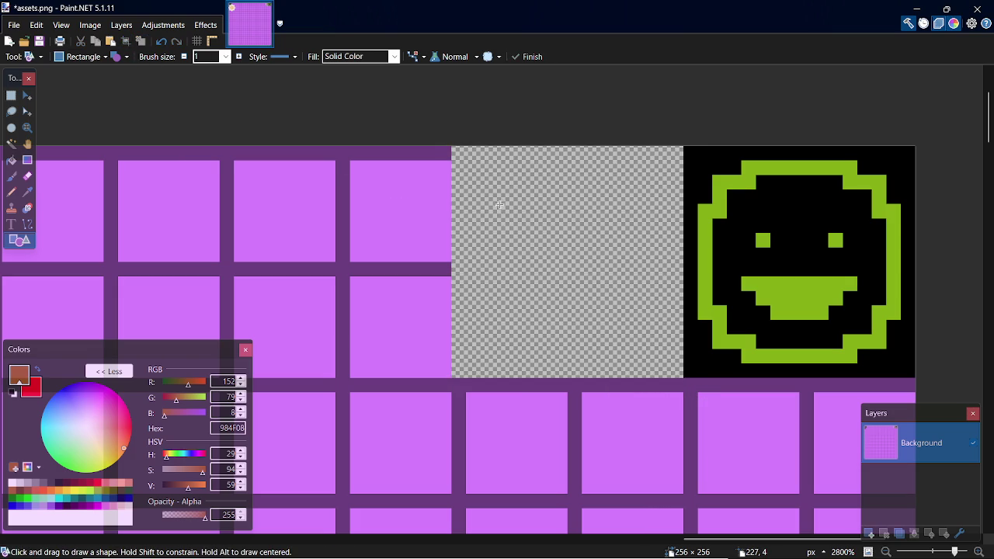
Step: Draw a brown filled square over the empty tile and try the four-point star
left_click_drag(452, 146, 699, 394)
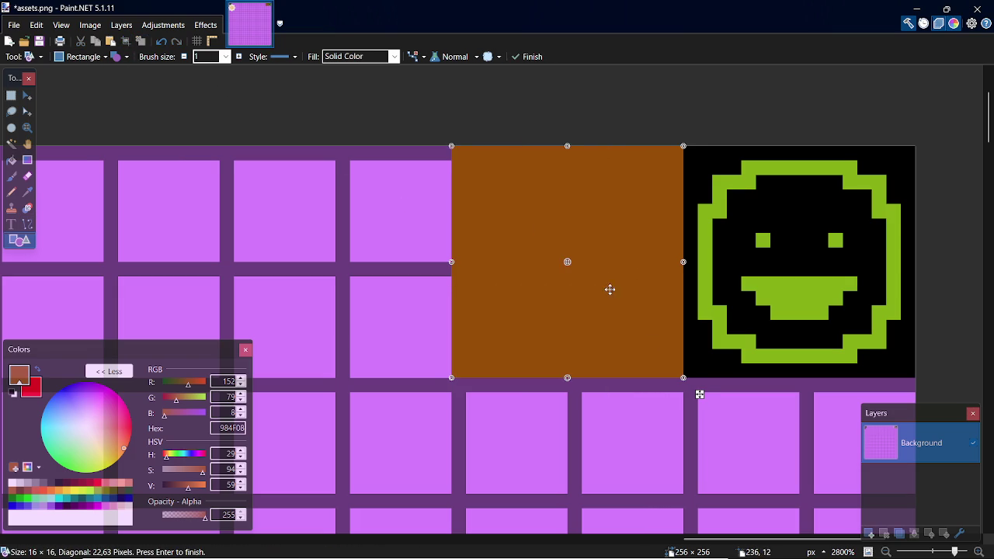
left_click(82, 64)
key("Escape")
left_click(96, 60)
left_click(170, 116)
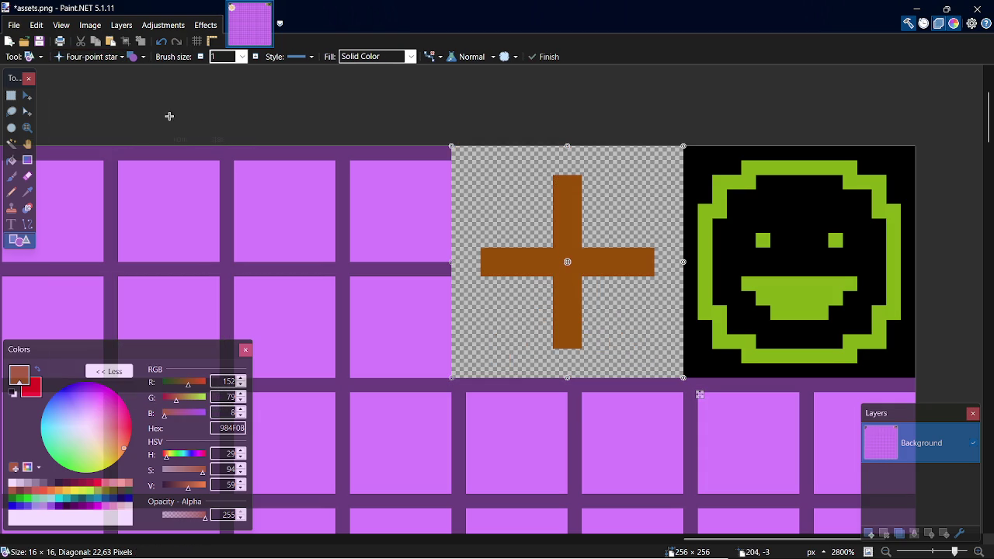
Step: Try the five-point and six-point stars, then change the shape to a hexagon
left_click(93, 57)
left_click(186, 116)
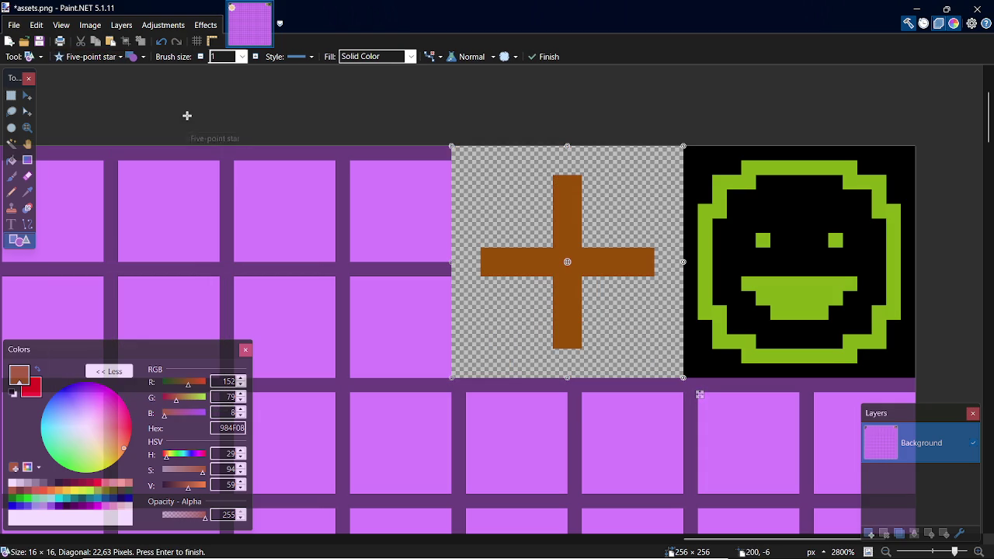
left_click(89, 56)
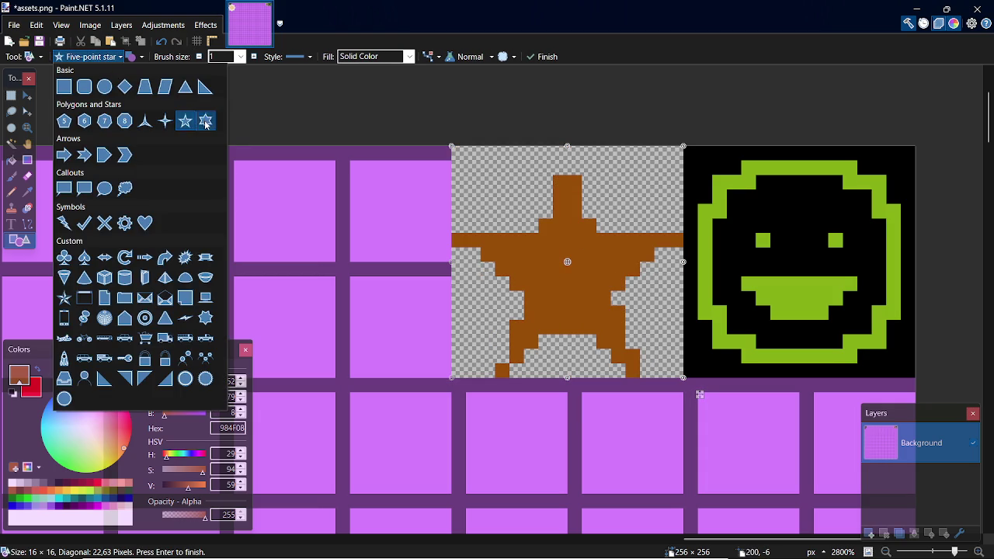
left_click(205, 121)
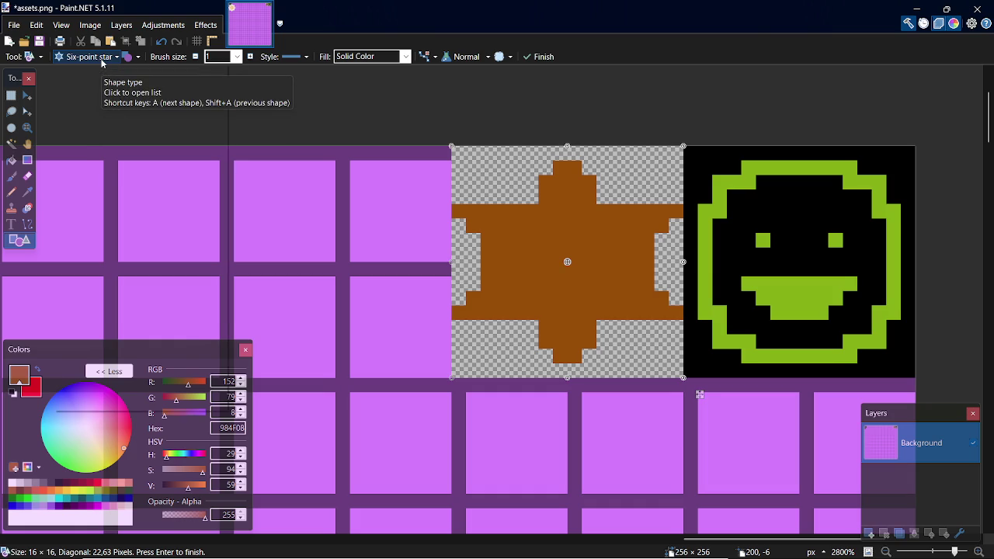
left_click(101, 60)
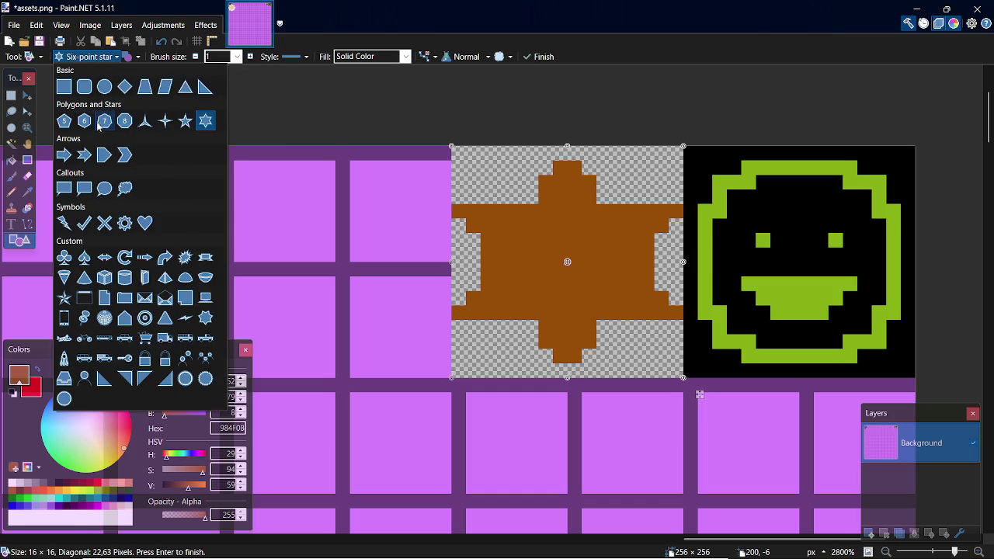
left_click(84, 122)
Step: Try heptagon, octagon and pentagon, then switch the shape back to a hexagon
left_click(82, 57)
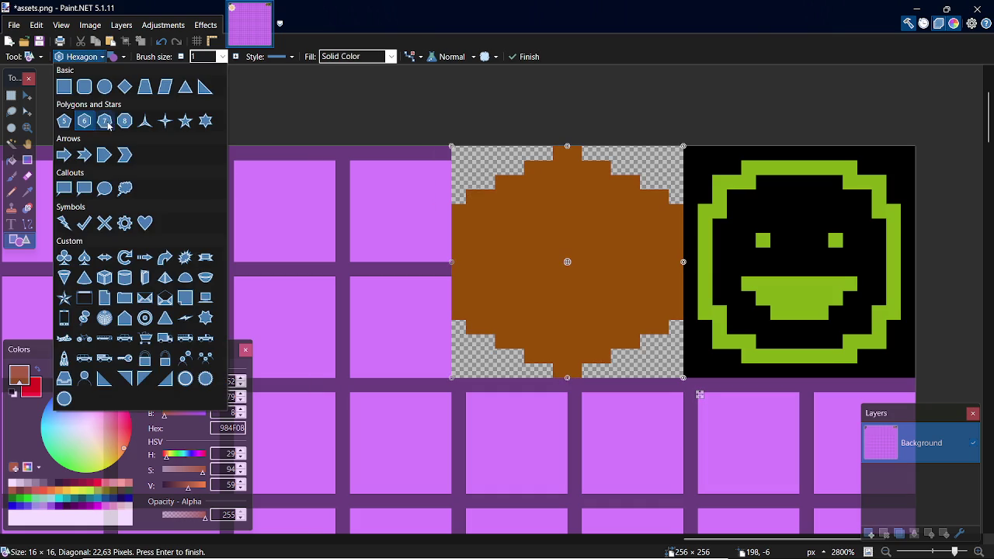
left_click(104, 121)
left_click(80, 61)
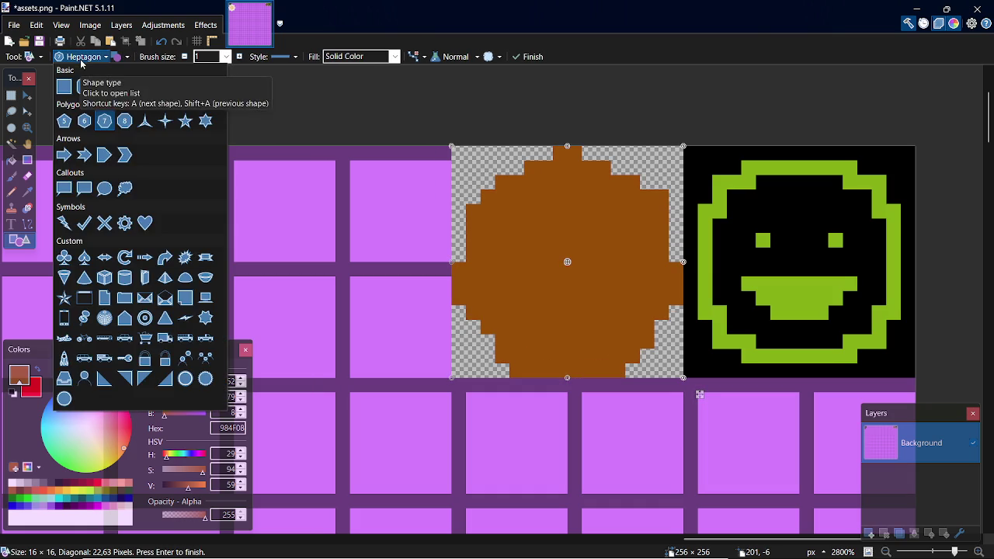
left_click(124, 121)
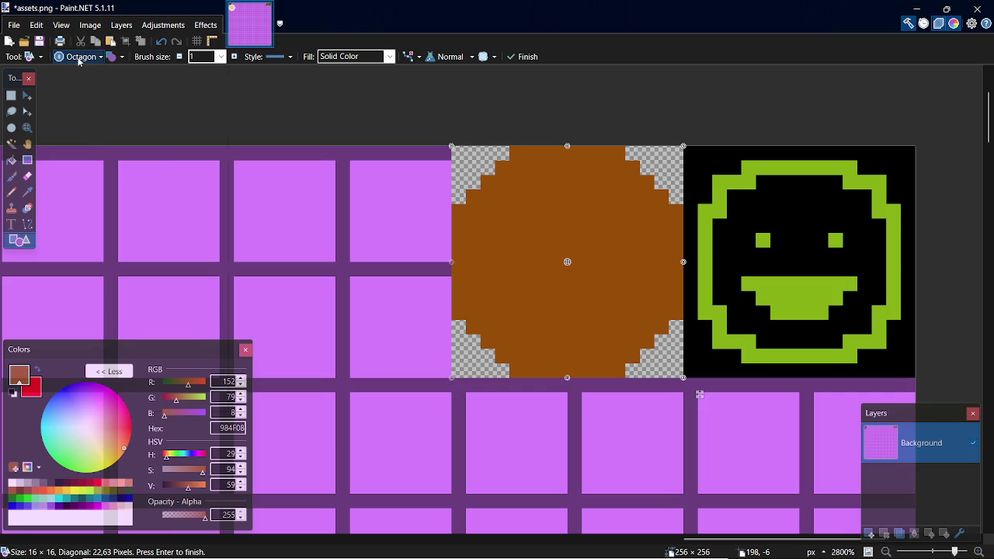
left_click(80, 57)
left_click(64, 121)
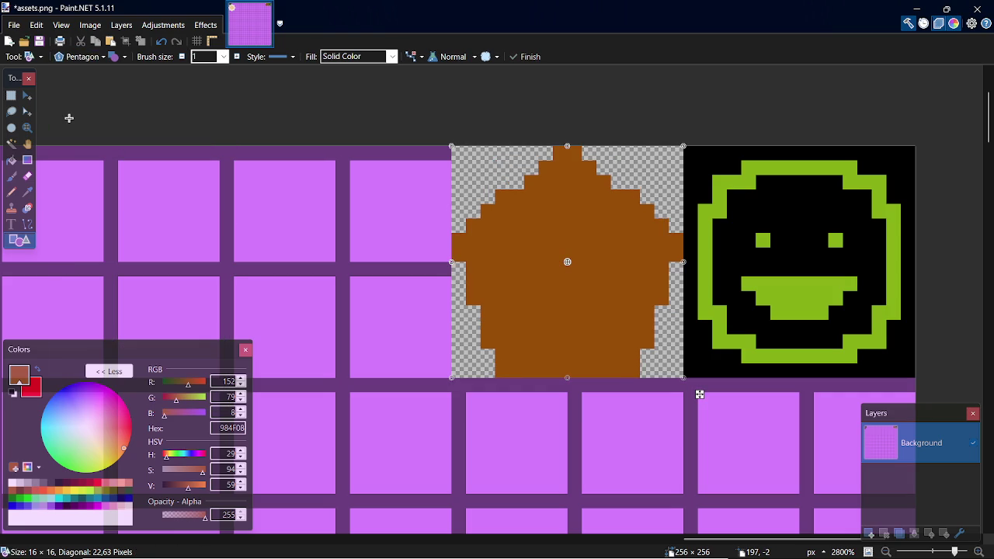
left_click(80, 61)
left_click(87, 120)
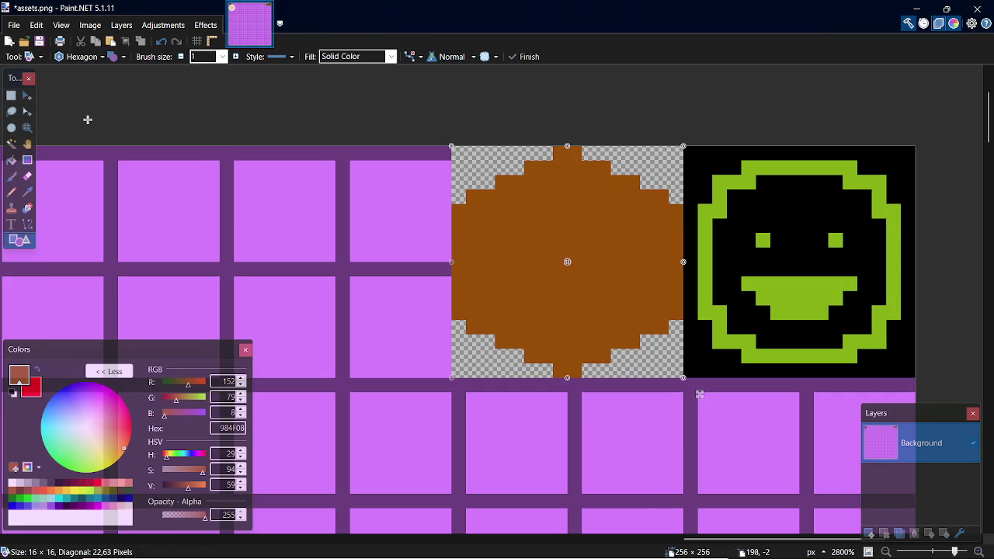
Step: Commit the hexagon and fill the tile's transparent corners with black at 0% tolerance
key("s")
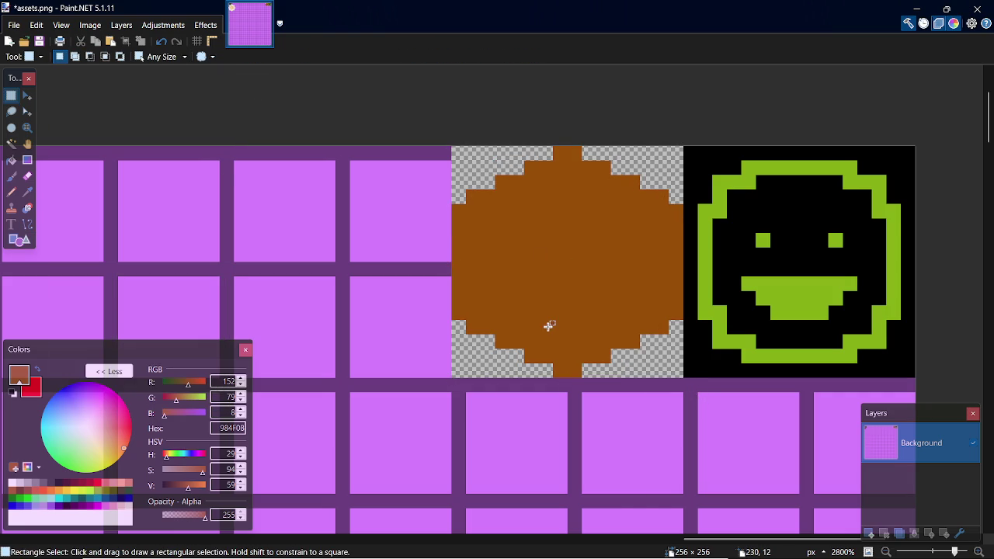
key("k")
left_click(60, 483)
key("f")
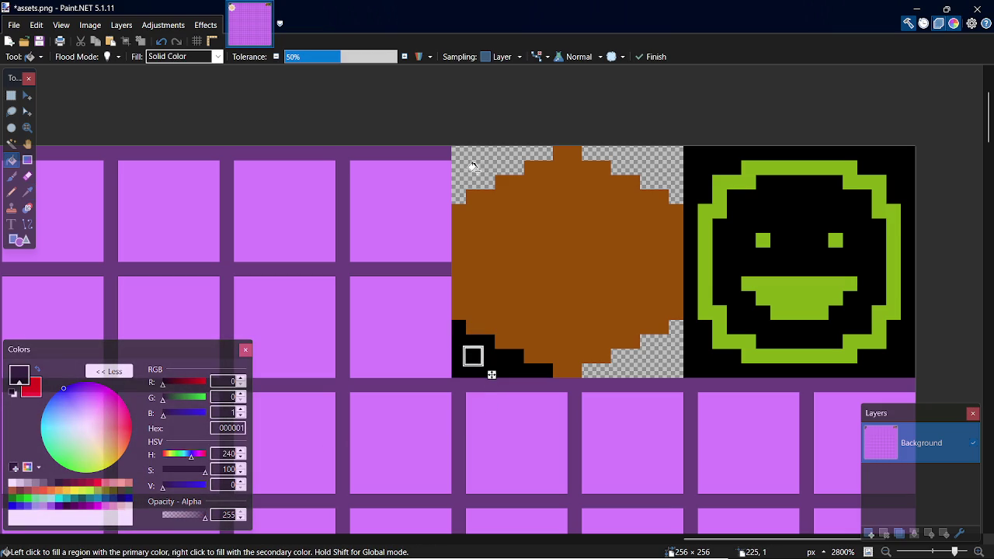
left_click(473, 168)
left_click(286, 57)
left_click(660, 151)
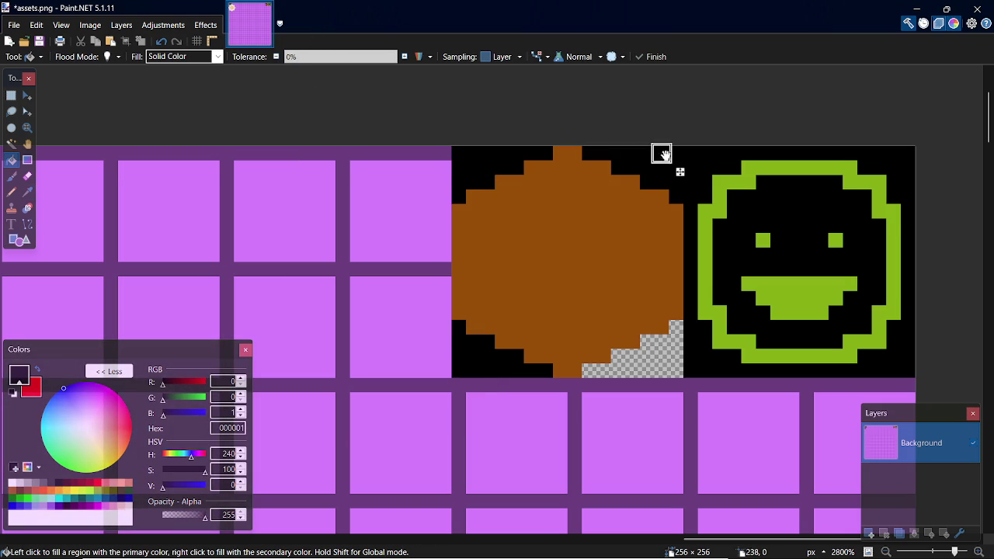
left_click(670, 355)
Step: Select the whole hexagon tile with a rectangular selection
key("s")
left_click_drag(599, 295, 596, 297)
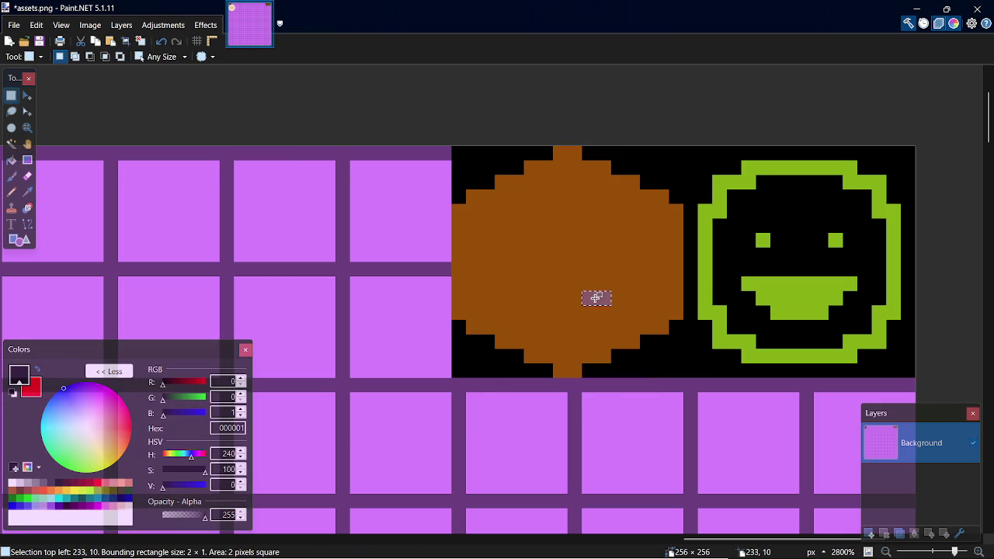
key("s")
left_click(550, 263)
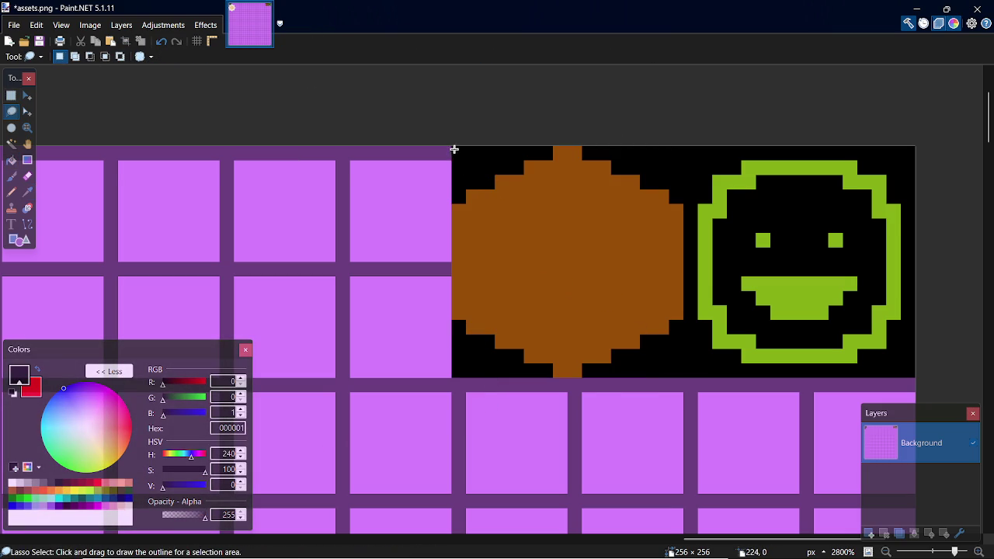
left_click_drag(454, 149, 671, 339)
key("s")
key("s")
key("s")
key("s")
left_click(586, 229)
key("s")
key("s")
key("s")
mouse_move(457, 150)
left_mouse_down()
mouse_move(543, 213)
mouse_move(682, 354)
mouse_move(681, 365)
left_mouse_up()
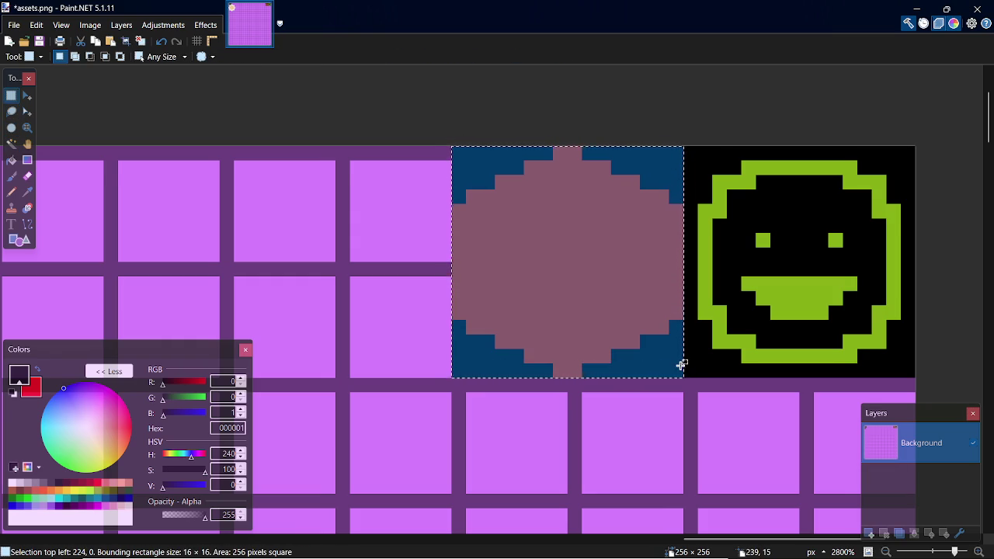
key("p")
key("alt+Tab")
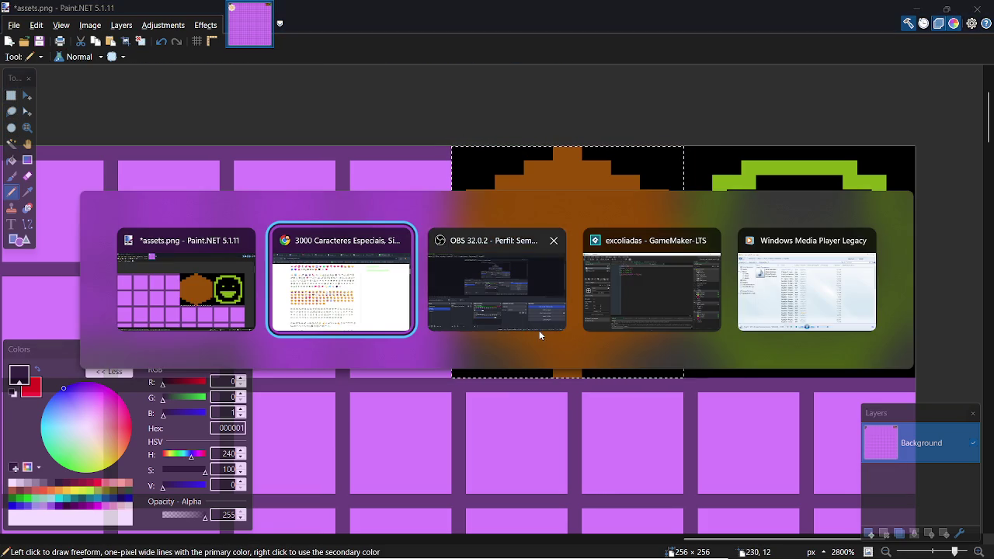
Step: Fill the brown hexagon with purple 7F007F and save assets.png
key("alt+Tab")
key("alt+Tab")
key("alt+Tab")
key("alt+Tab")
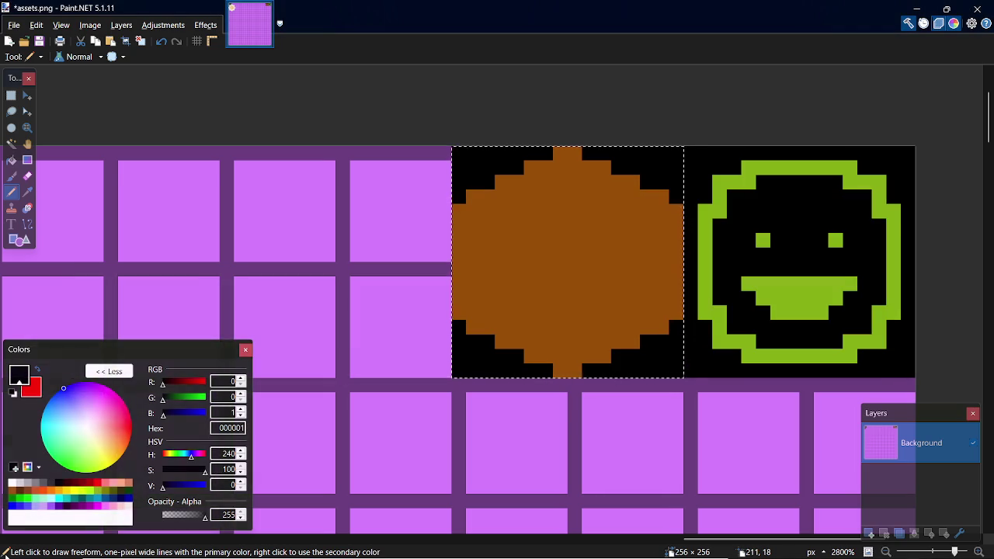
left_click(73, 507)
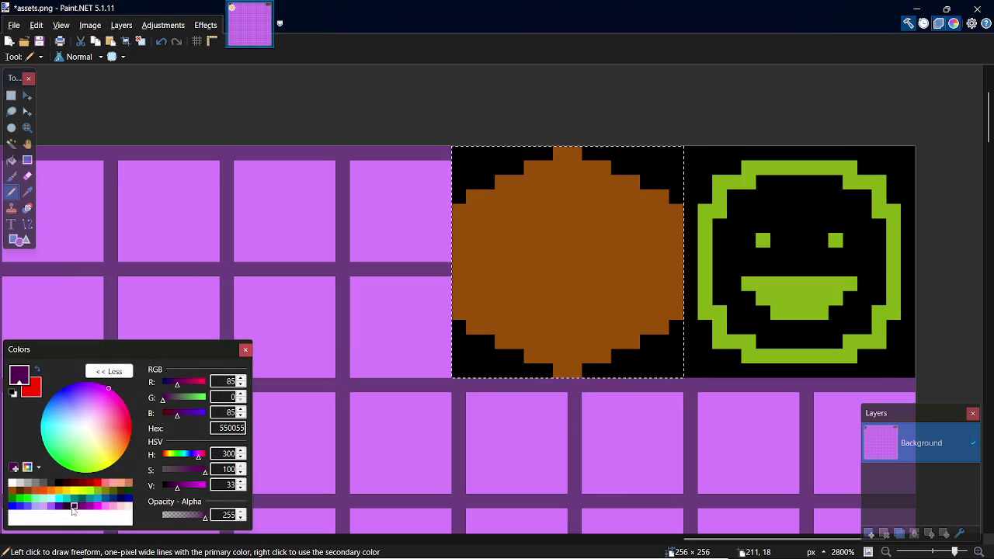
left_click(82, 507)
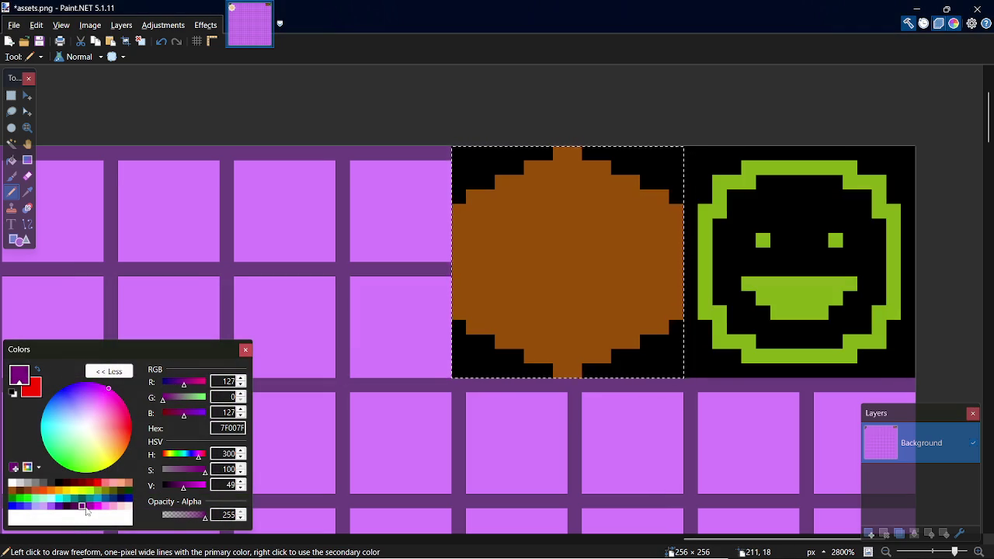
key("s")
key("ctrl+d")
key("f")
left_click(571, 258)
key("ctrl+s")
Step: Test a green fill inside the smiley, undo it, and save the sheet again
key("s")
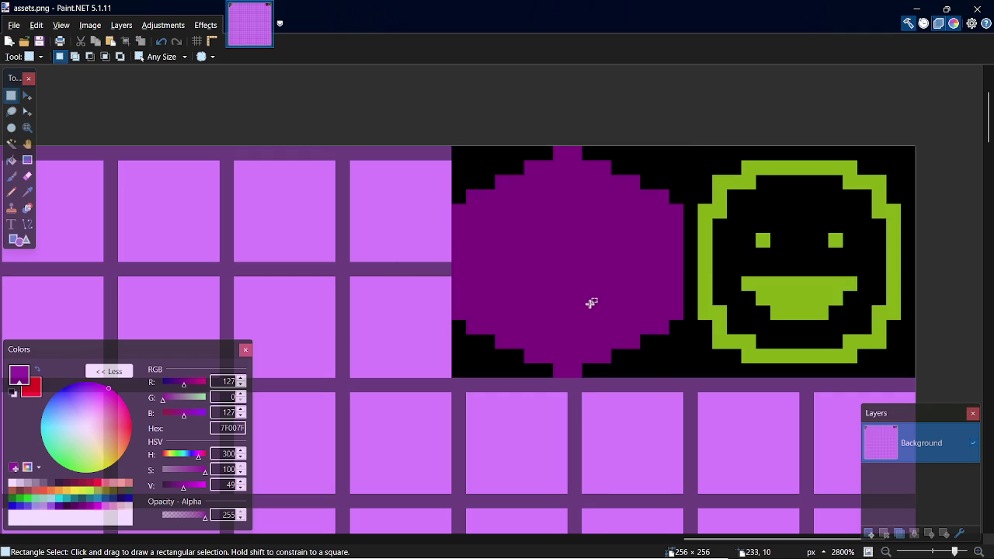
key("k")
left_click(734, 341)
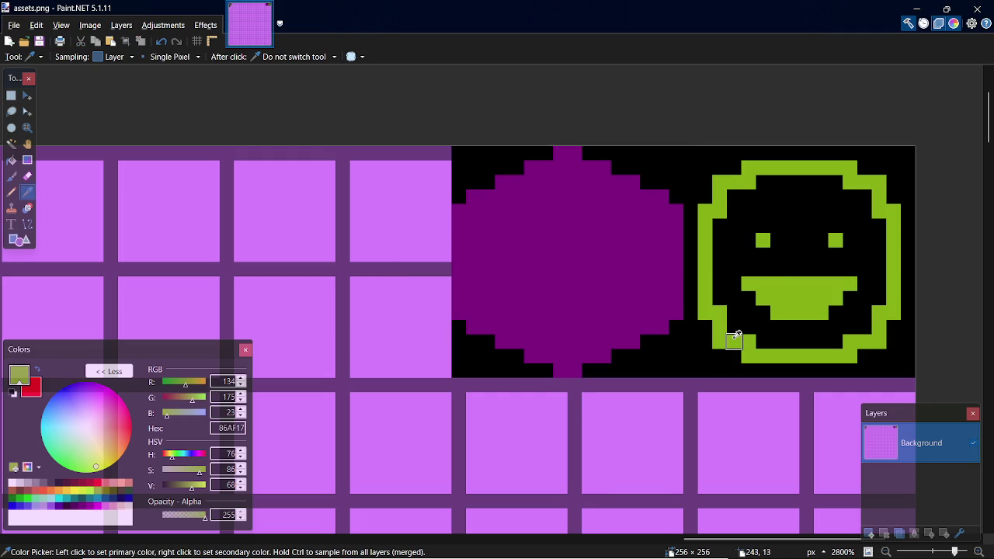
key("f")
left_click(795, 220)
key("ctrl+z")
key("ctrl+s")
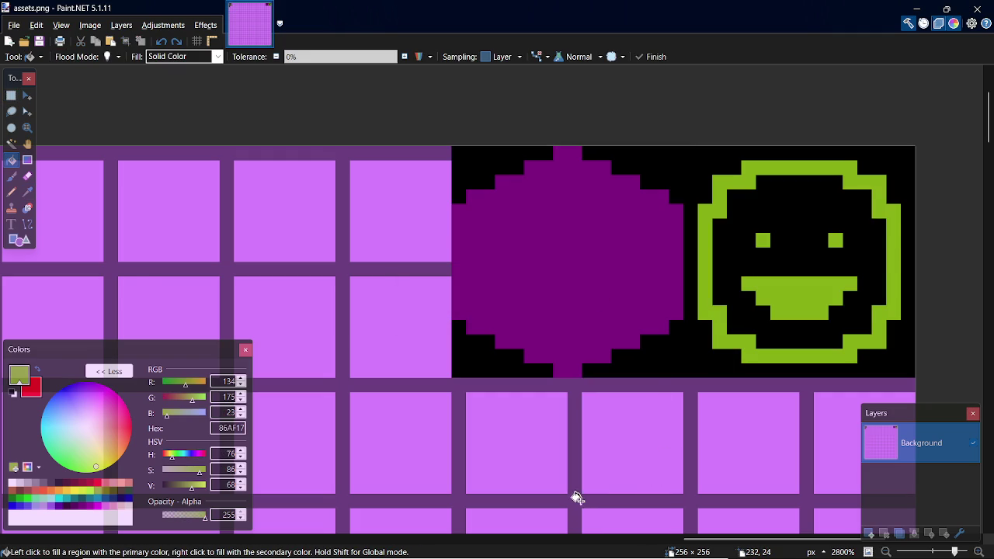
key("alt+Tab")
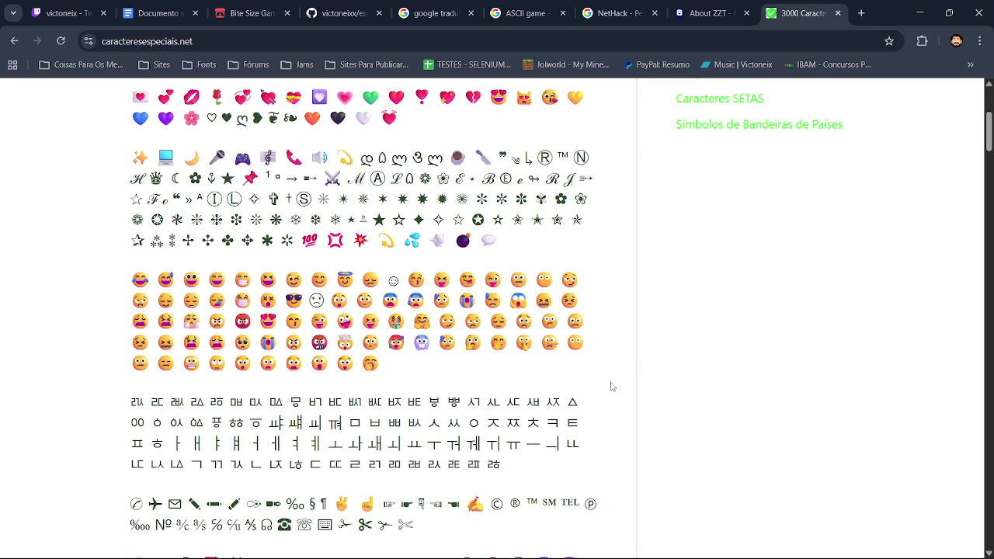
Step: Scroll across the sprite sheet in Paint.NET, then switch to the GameMaker project
key("alt+Tab")
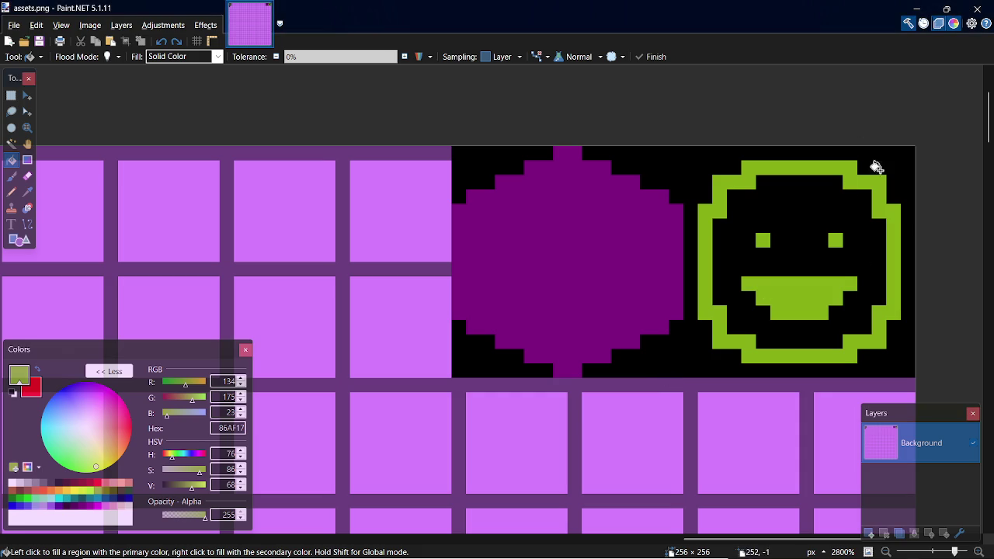
left_click_drag(707, 542, 73, 542)
key("alt+Tab")
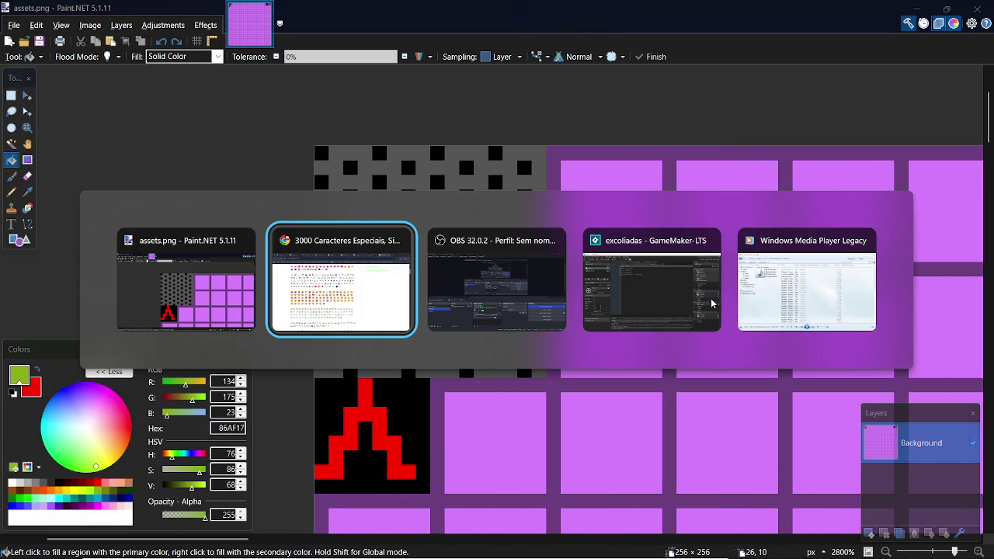
key("Tab")
key("Tab")
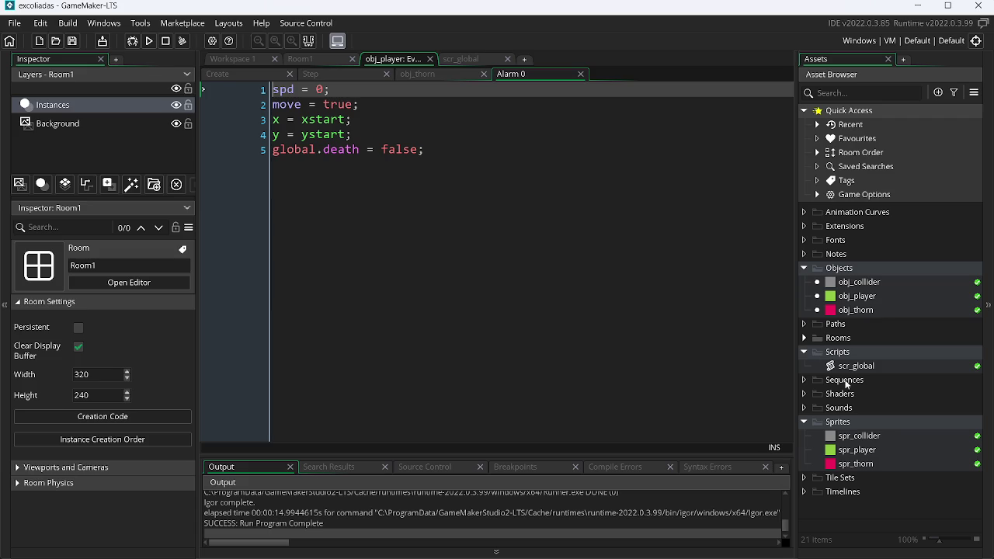
Step: Import assets.png from the desktop into the spr_collider sprite
double_click(852, 435)
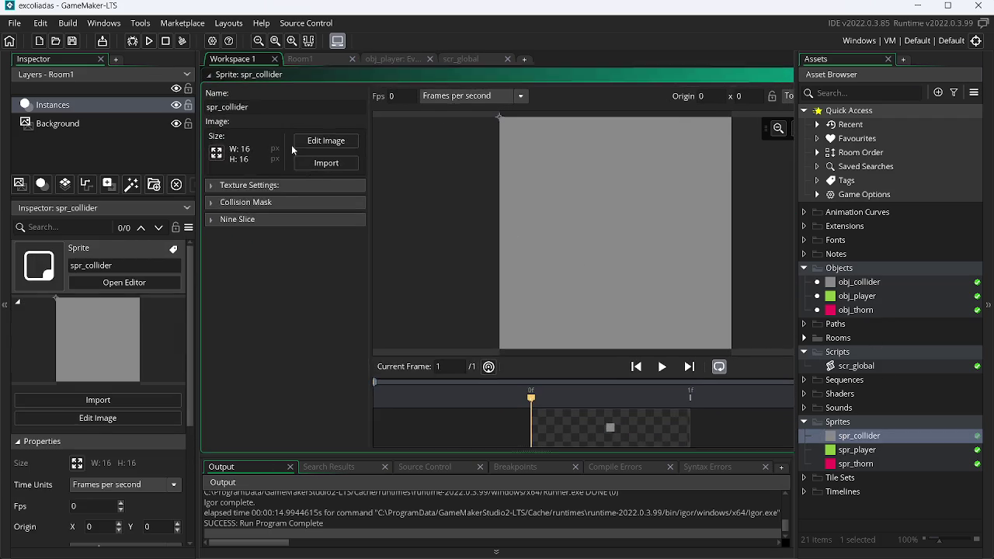
left_click(342, 163)
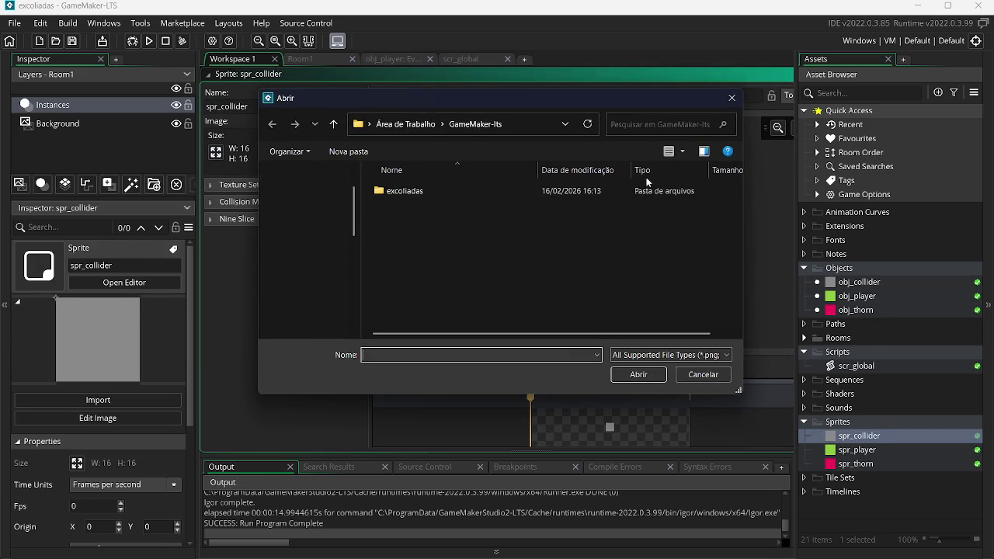
left_click(295, 214)
scroll(731, 263, "down", 3)
scroll(731, 263, "down", 1)
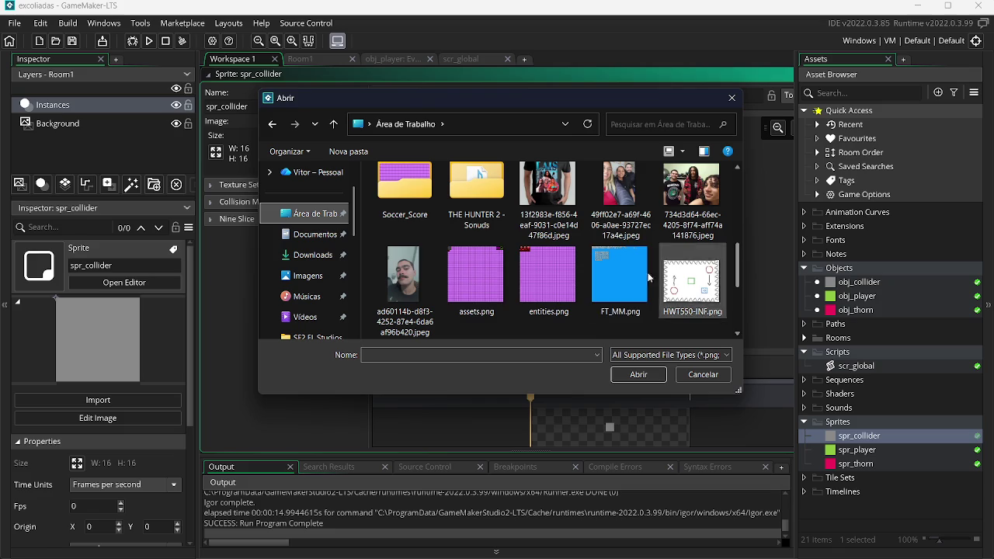
left_click(466, 282)
double_click(466, 282)
Step: Convert the image to 16×16 frames, then open spr_thorn
left_click(325, 140)
left_click(364, 25)
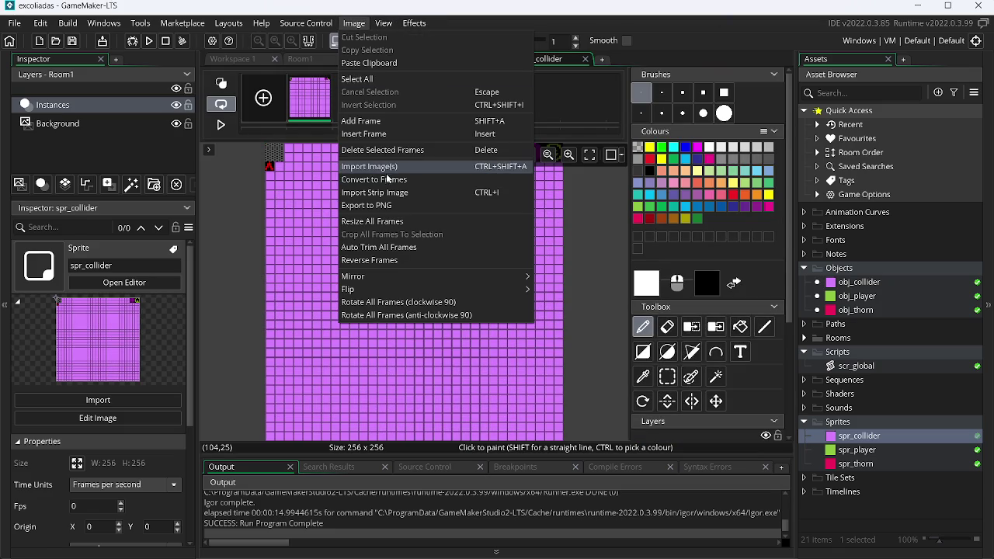
left_click(388, 179)
type("15")
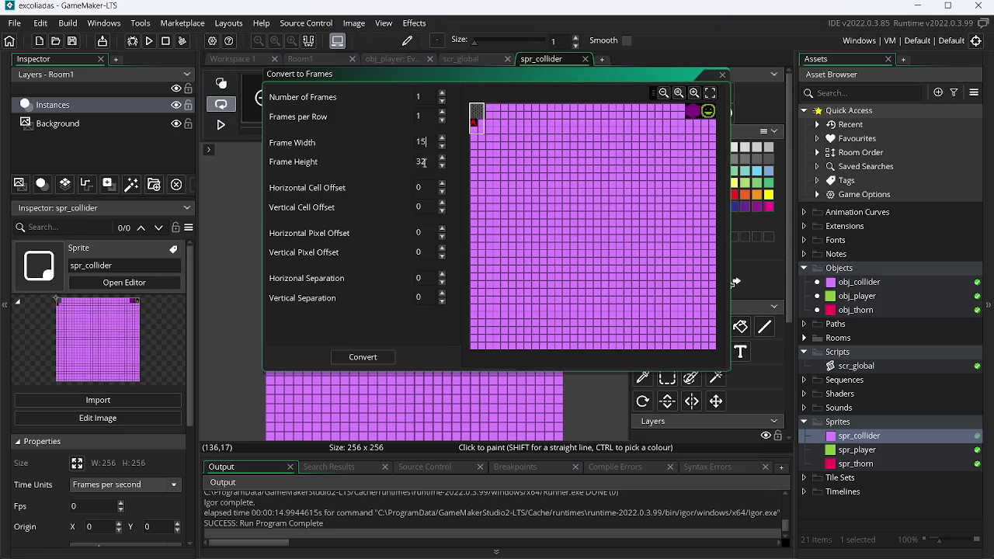
key("BackSpace")
type("6")
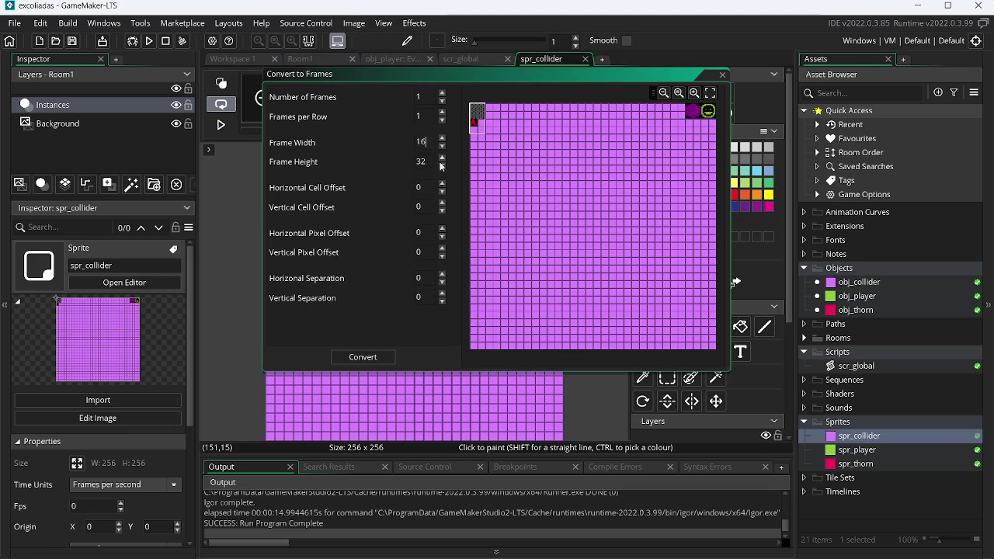
key("Tab")
type("16")
left_click(372, 355)
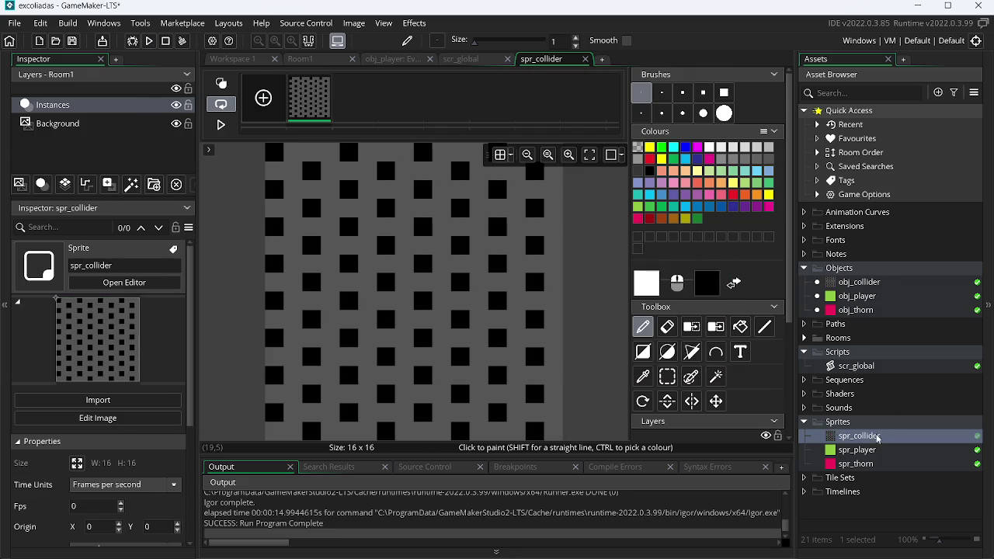
double_click(862, 464)
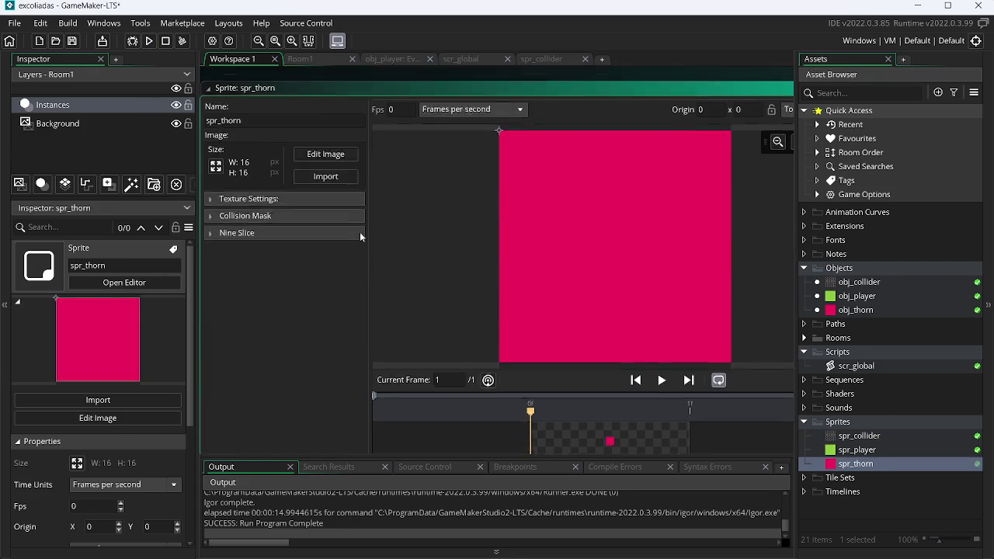
Step: Import assets.png into the spr_thorn sprite
left_click(341, 162)
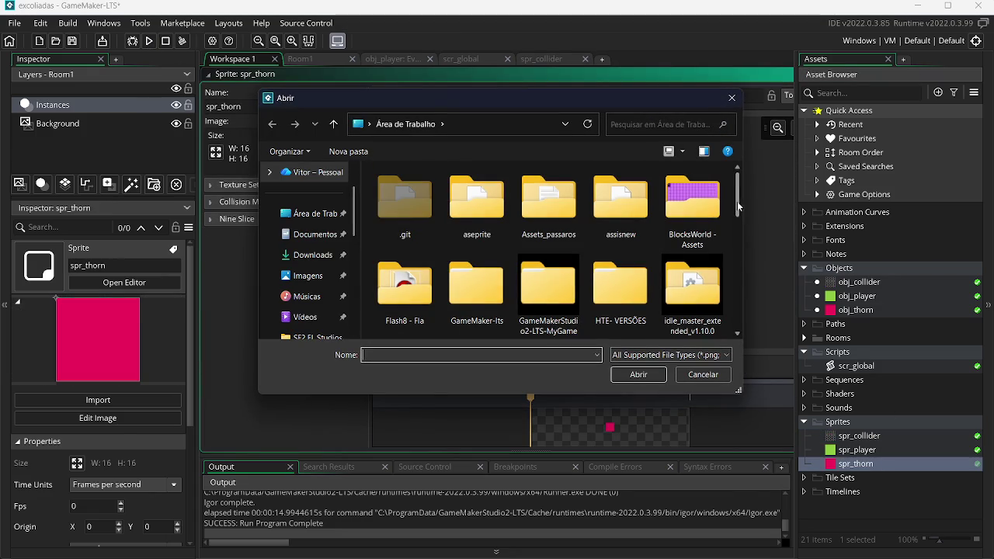
scroll(738, 207, "down", 5)
scroll(740, 249, "down", 3)
scroll(738, 272, "down", 2)
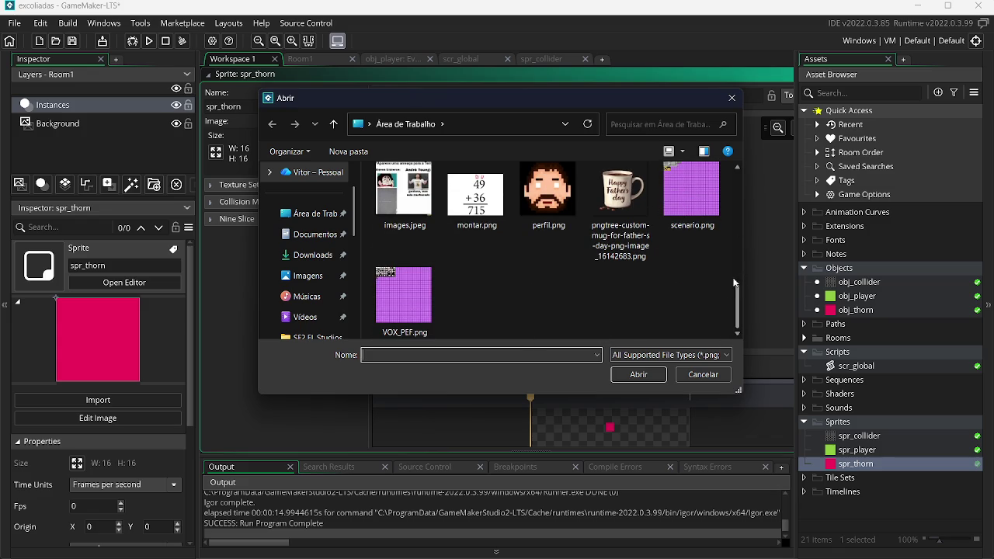
left_click_drag(740, 299, 740, 274)
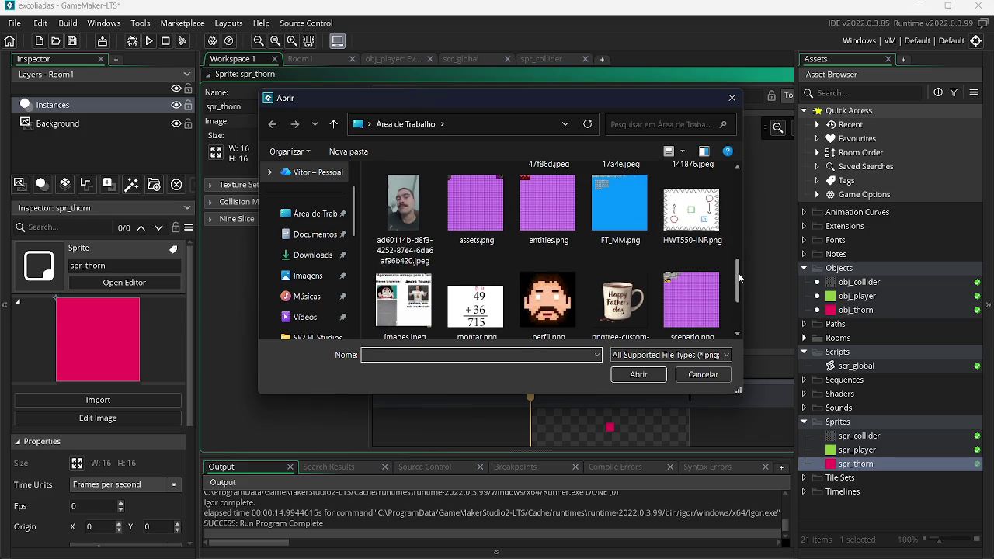
double_click(474, 202)
Step: Convert the sheet to keep only the 8×8 red thorn frame, then open spr_player
left_click(315, 140)
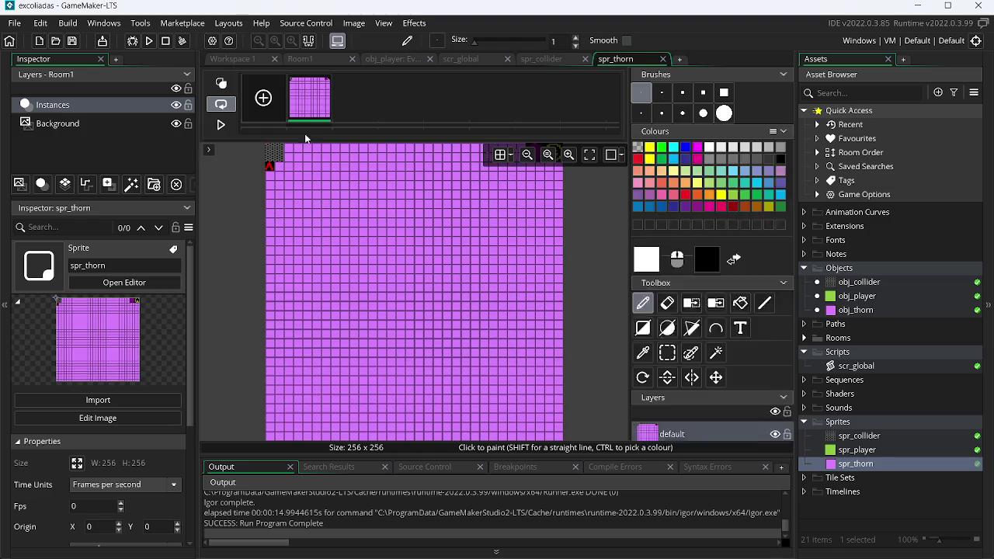
left_click(353, 22)
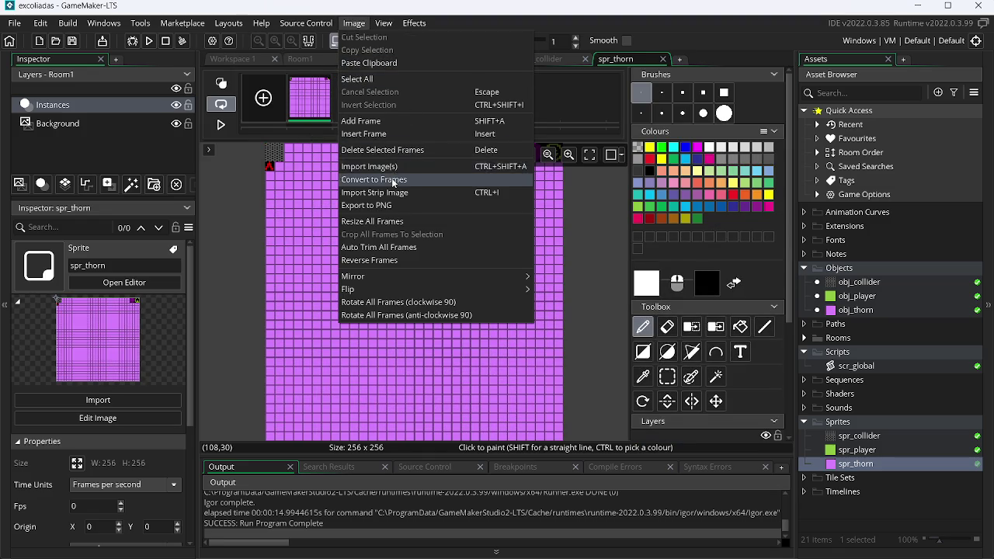
left_click(394, 181)
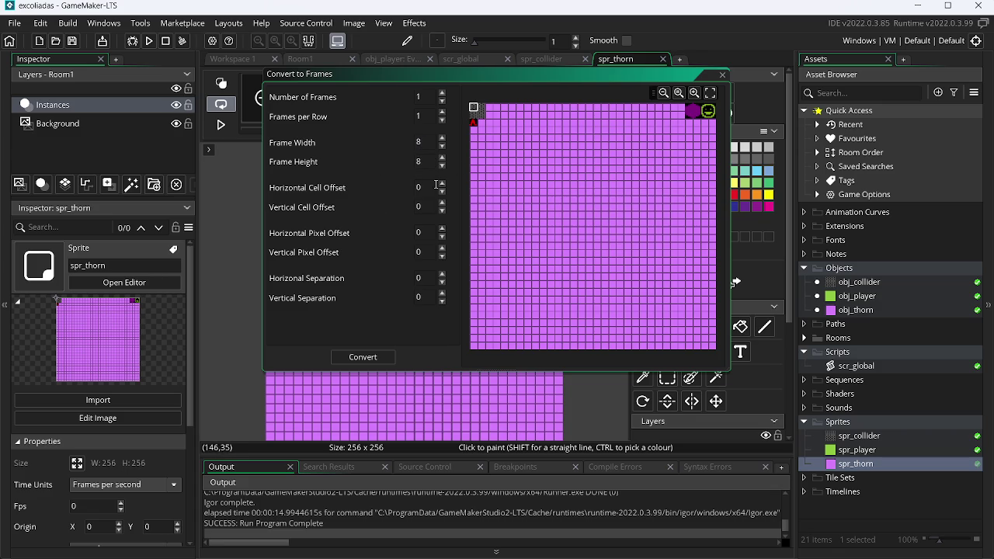
left_click(371, 357)
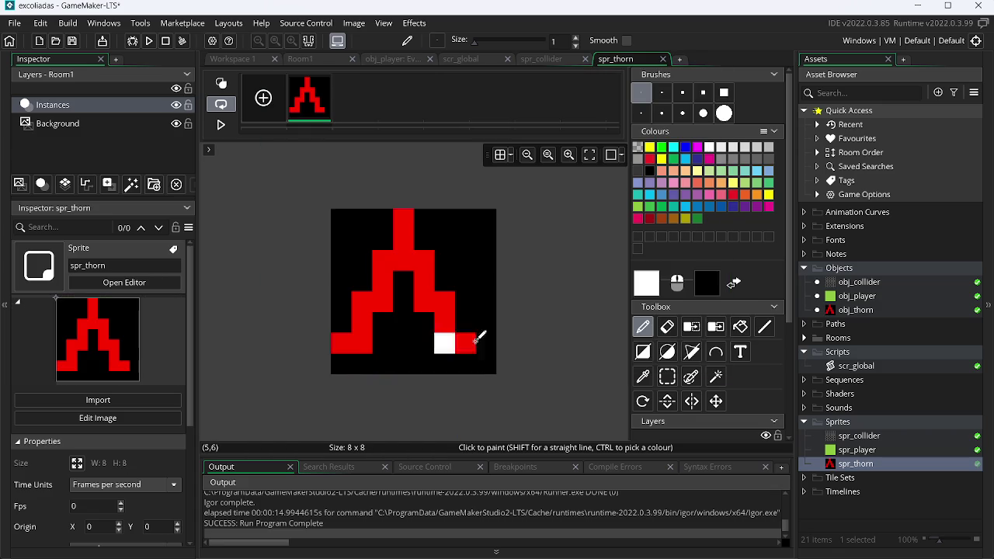
double_click(857, 451)
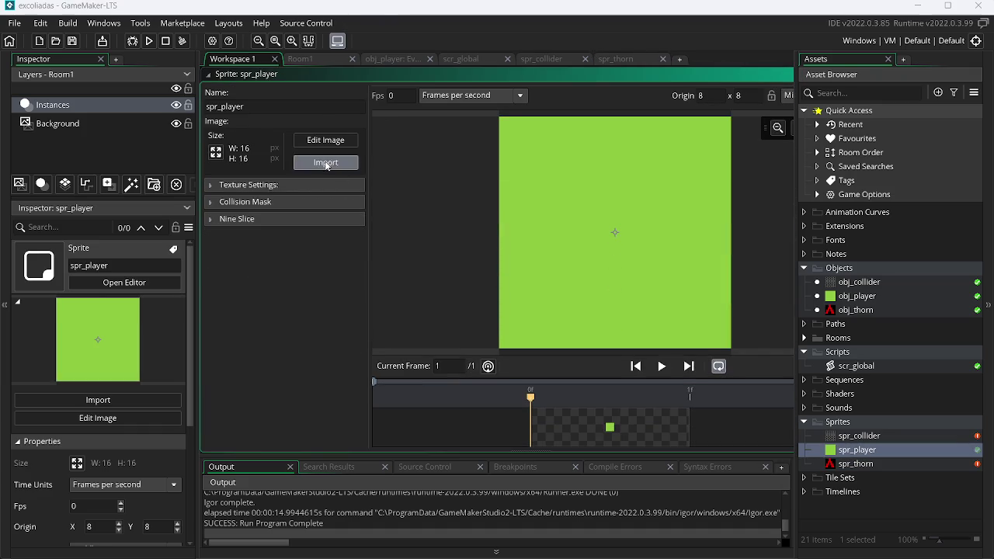
Step: Import the purple assets.png sheet into spr_player and start Convert to Frames
left_click(326, 165)
left_click_drag(738, 209, 740, 270)
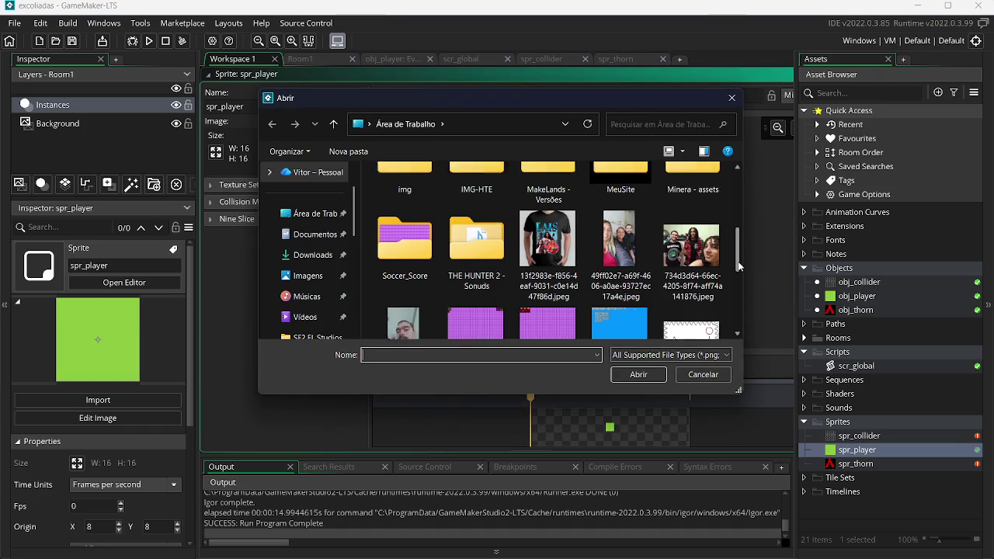
double_click(488, 305)
left_click(327, 140)
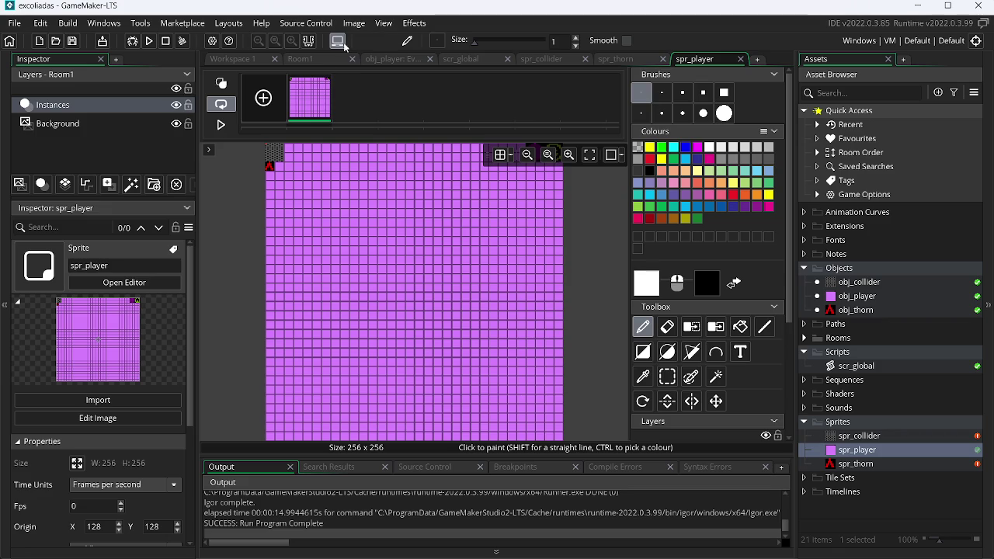
left_click(353, 22)
left_click(406, 177)
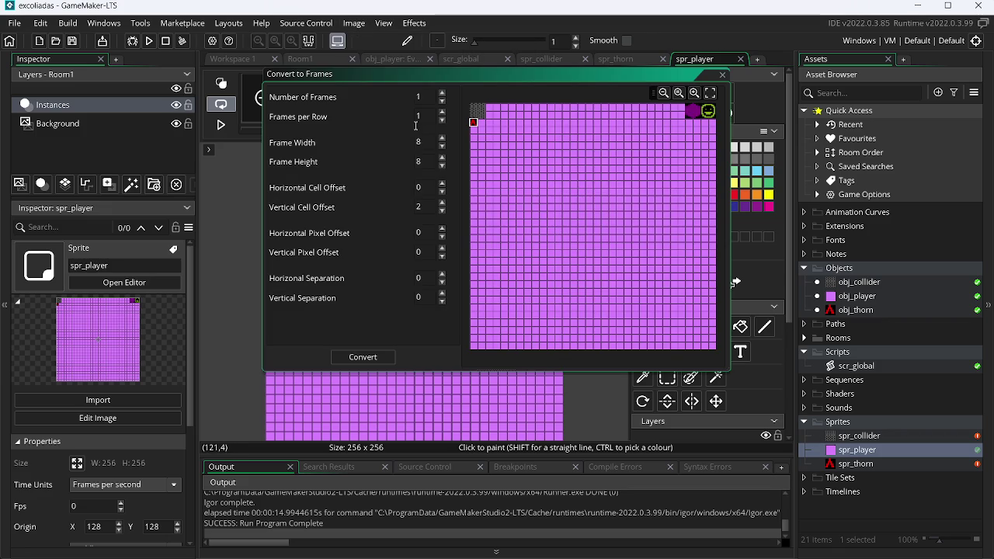
Step: Cut the 16×16 green smiley frame from the sheet and run the game
type("6")
key("Tab")
type("16")
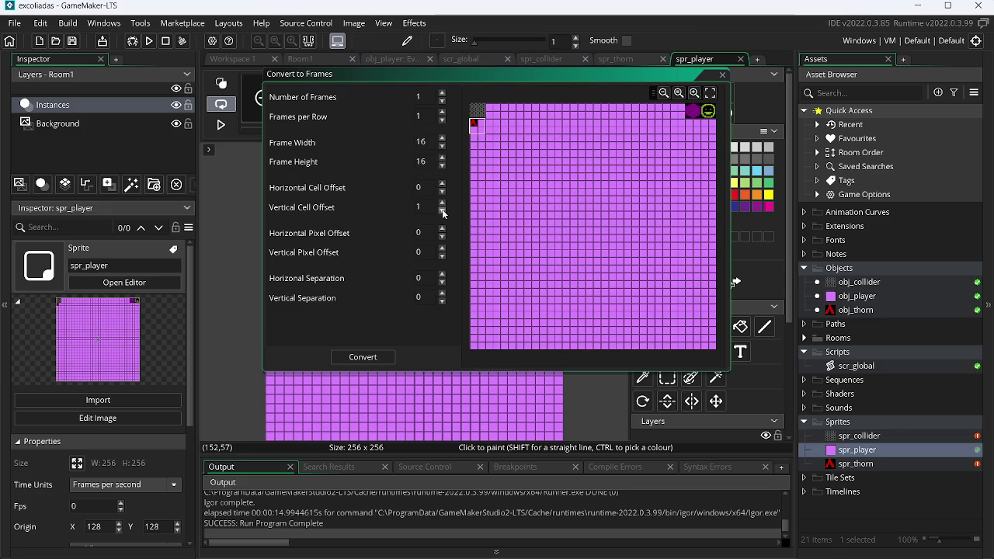
left_click(441, 184)
left_click(441, 184)
left_click(441, 184)
left_click(442, 184)
left_click(441, 184)
left_click(441, 184)
left_click(441, 185)
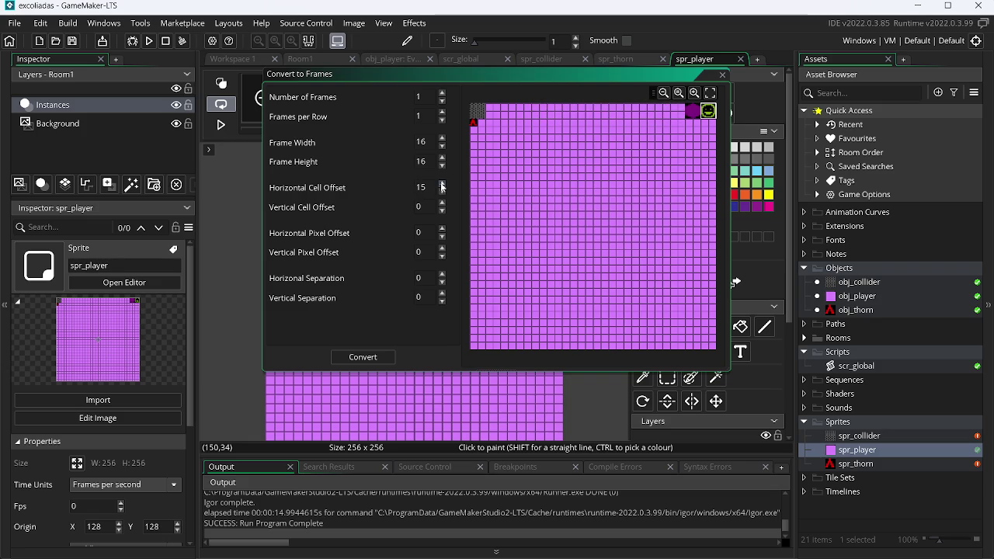
left_click(365, 356)
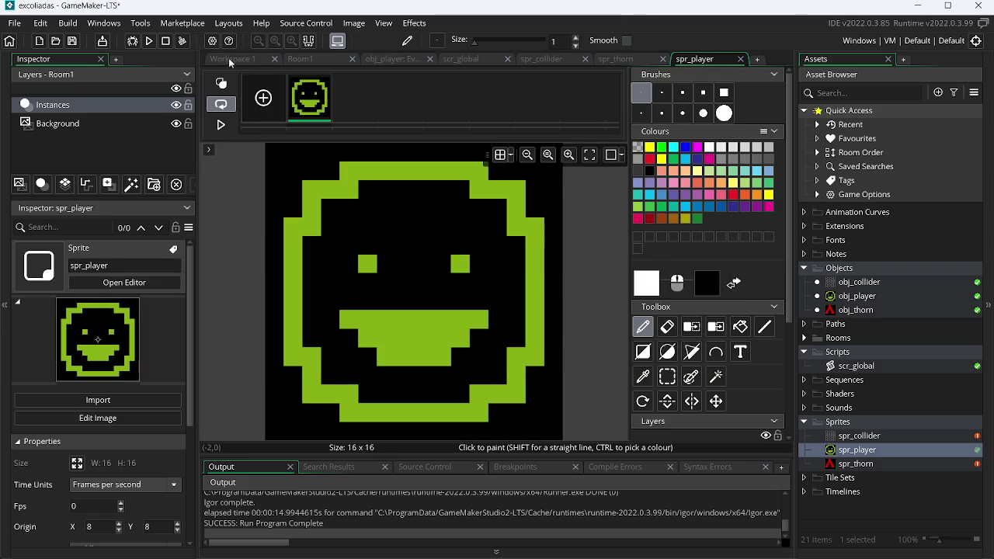
left_click(148, 41)
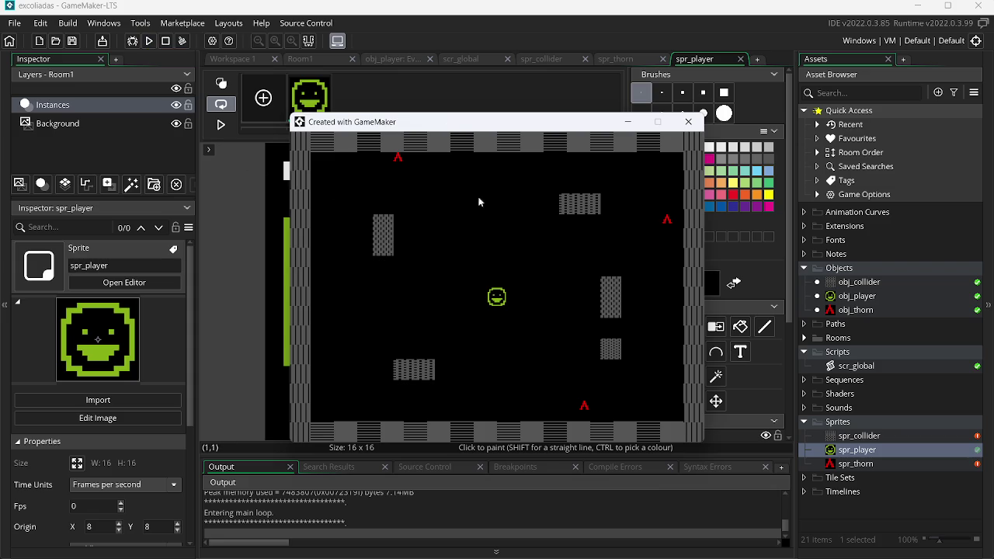
Step: Move the smiley around the running game with the arrow keys, then close it
key("Right")
key("Up")
key("Left")
key("Down")
key("Right")
key("Up")
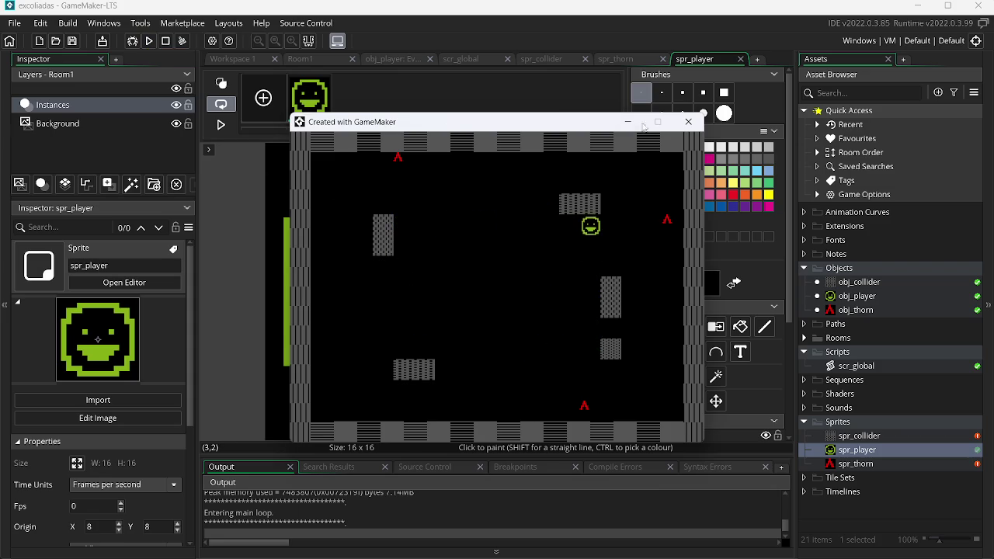
left_click(688, 122)
Step: Set spr_collider's Nine Slice Centre slice to Repeat tile mode
left_click(860, 437)
double_click(861, 437)
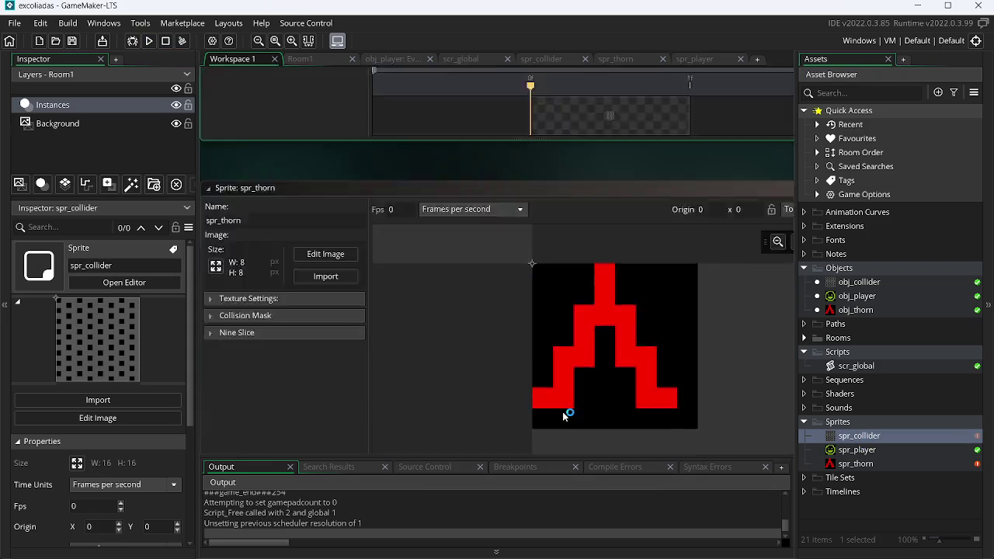
left_click(213, 222)
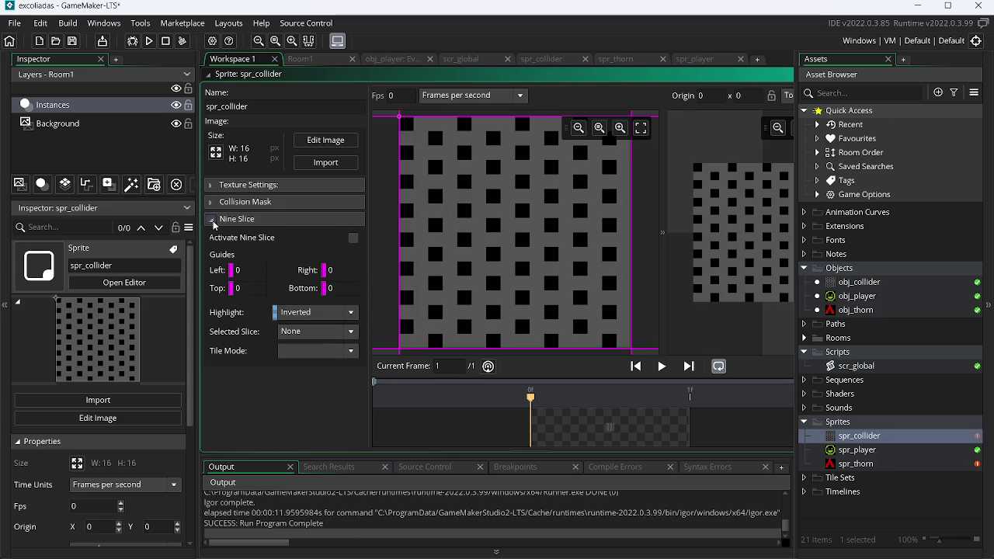
left_click(329, 334)
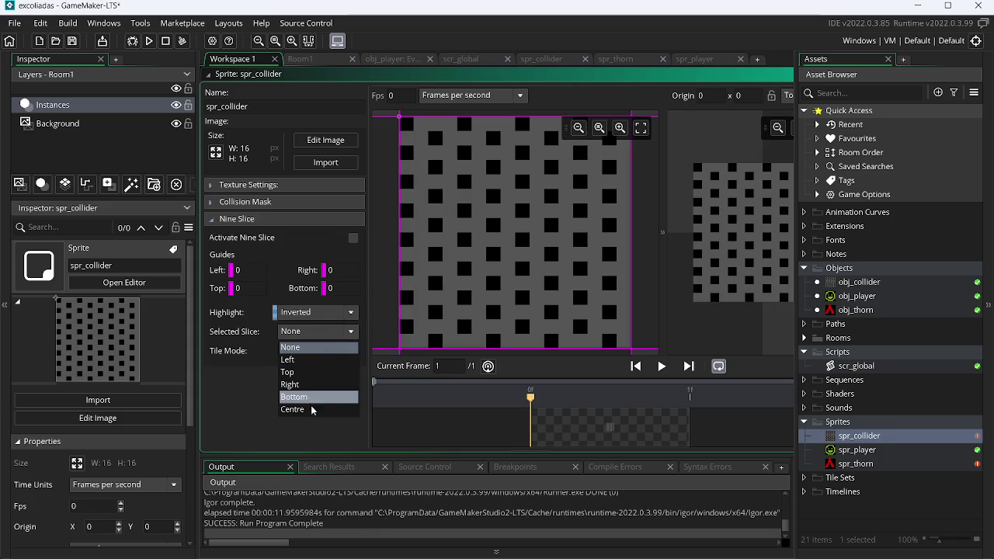
left_click(311, 409)
left_click(317, 350)
left_click(305, 364)
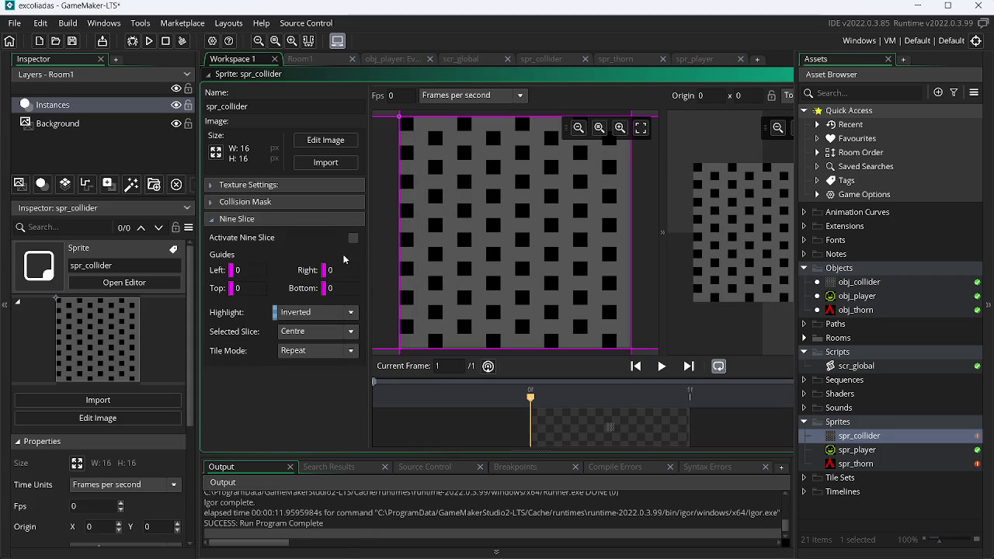
Step: Run the game to check the repeating collider tiles, then return to Room1
left_click(145, 44)
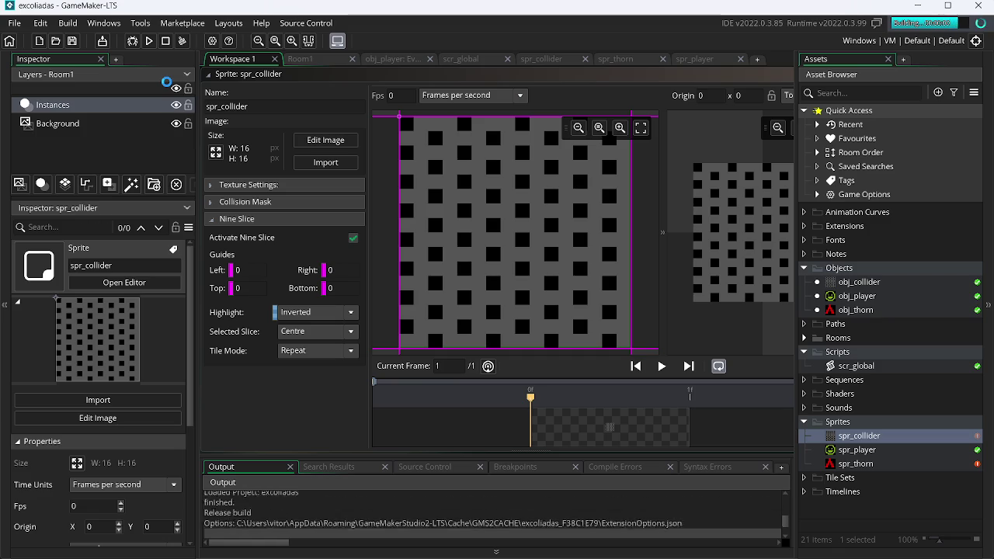
key("Right")
key("Up")
key("Left")
key("Down")
key("Down")
key("Right")
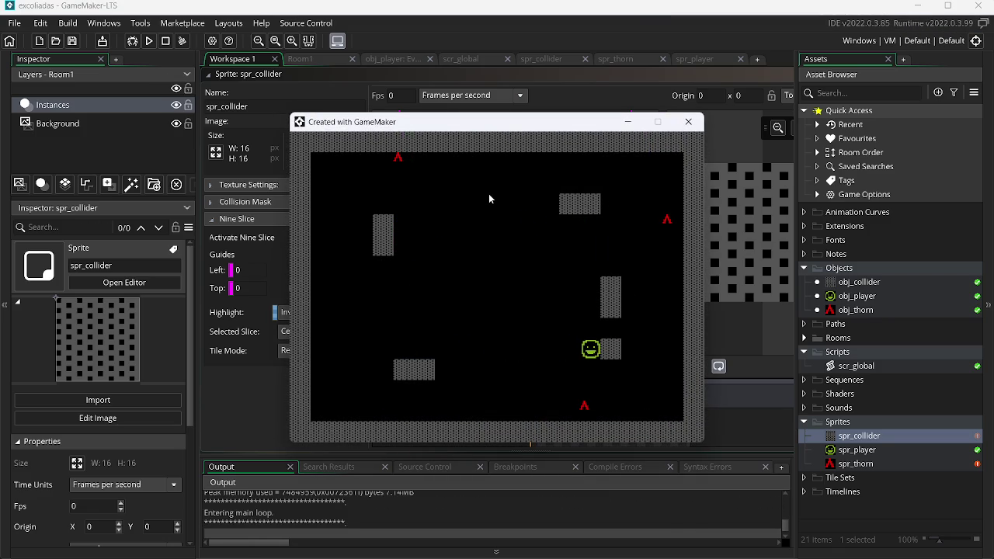
key("Escape")
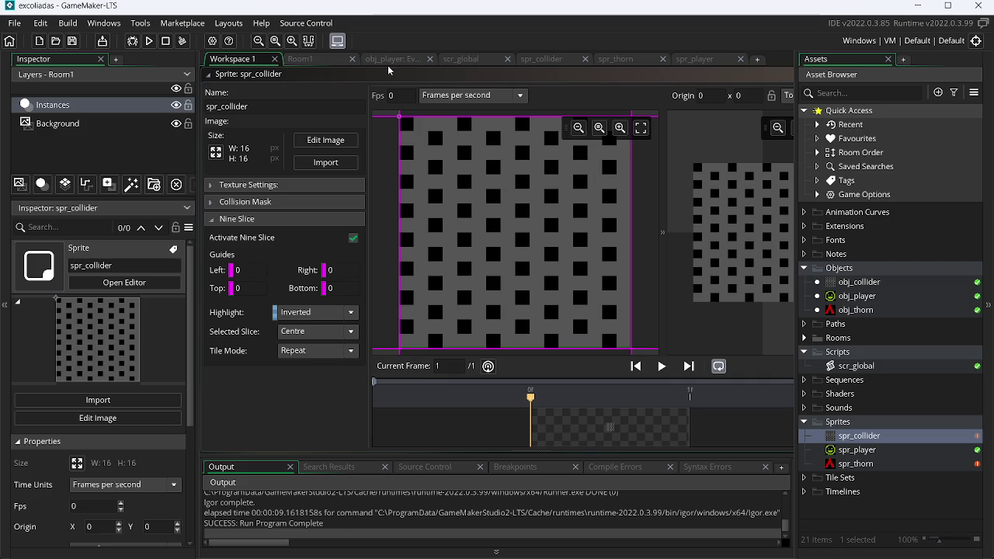
left_click(306, 61)
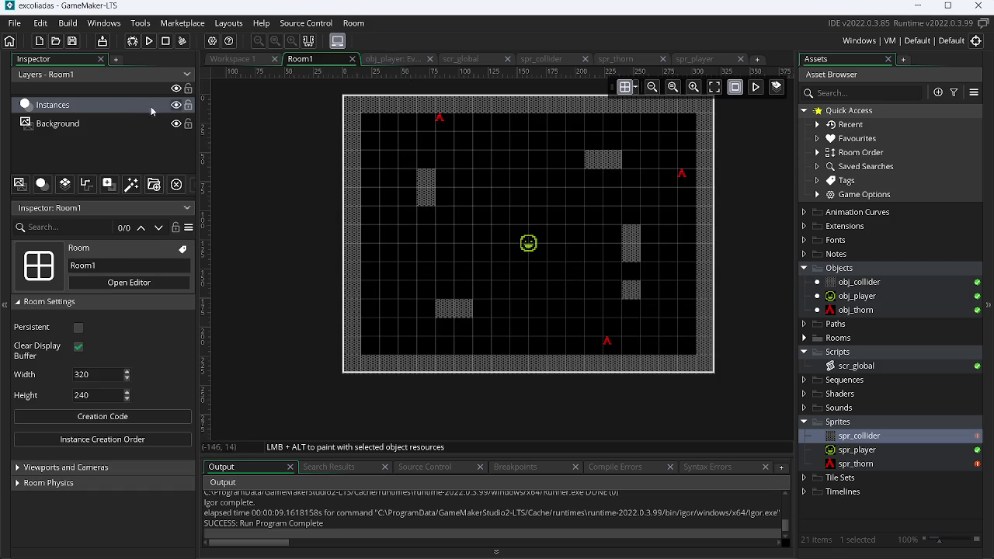
Step: Set Room1's grid spacing to 8 pixels with the Instances layer selected
left_click(127, 105)
left_click(635, 87)
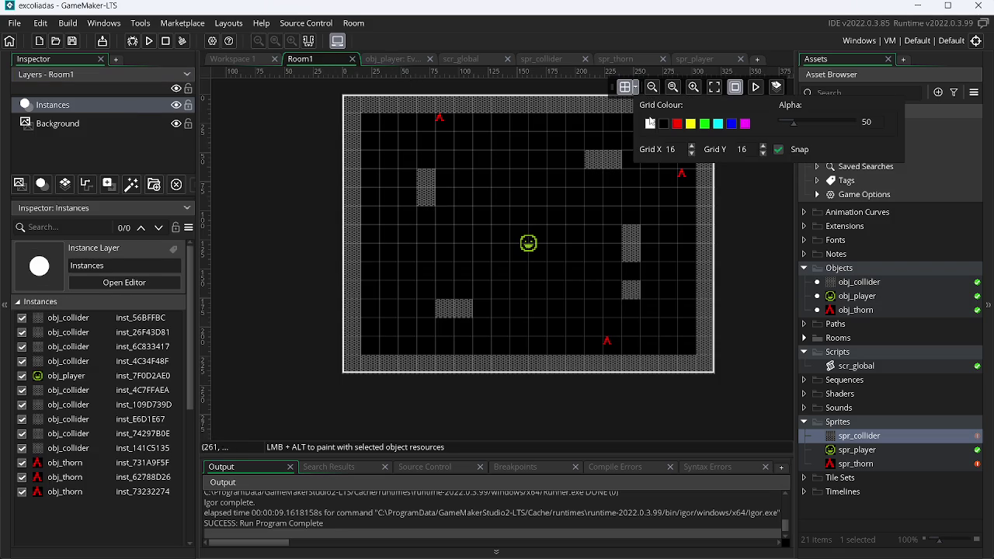
key("Tab")
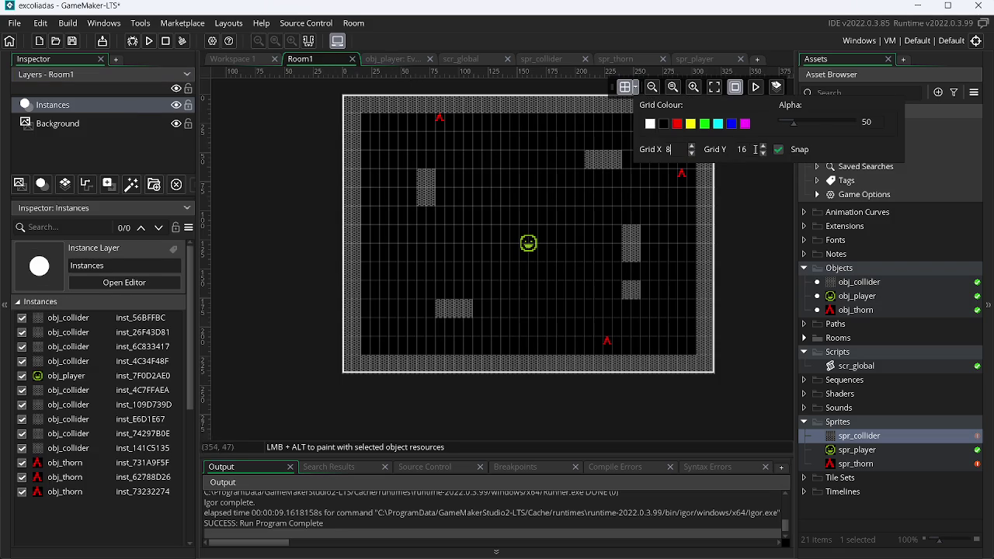
key("Return")
Step: Inspect the positions of the two top thorn instances, then open spr_thorn
left_click(682, 176)
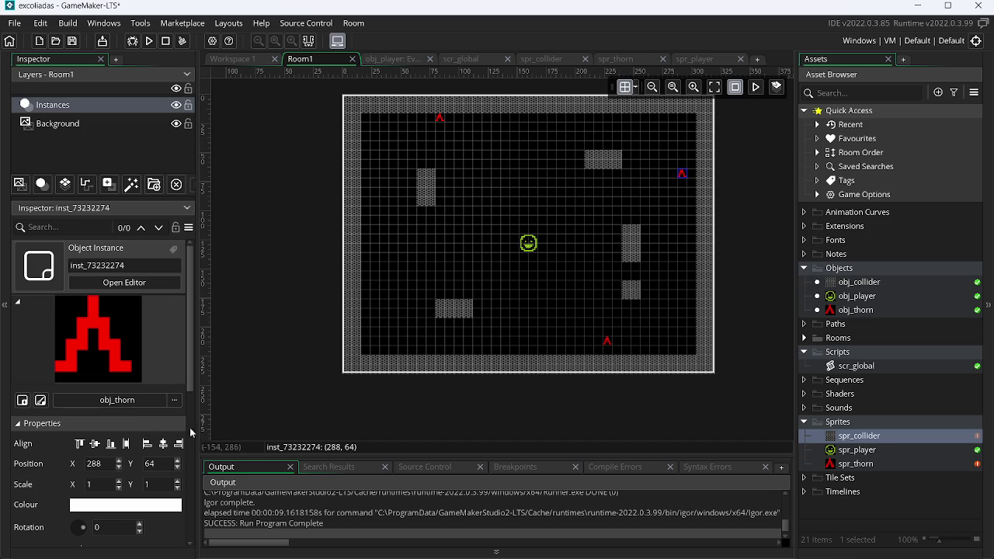
left_click(441, 120)
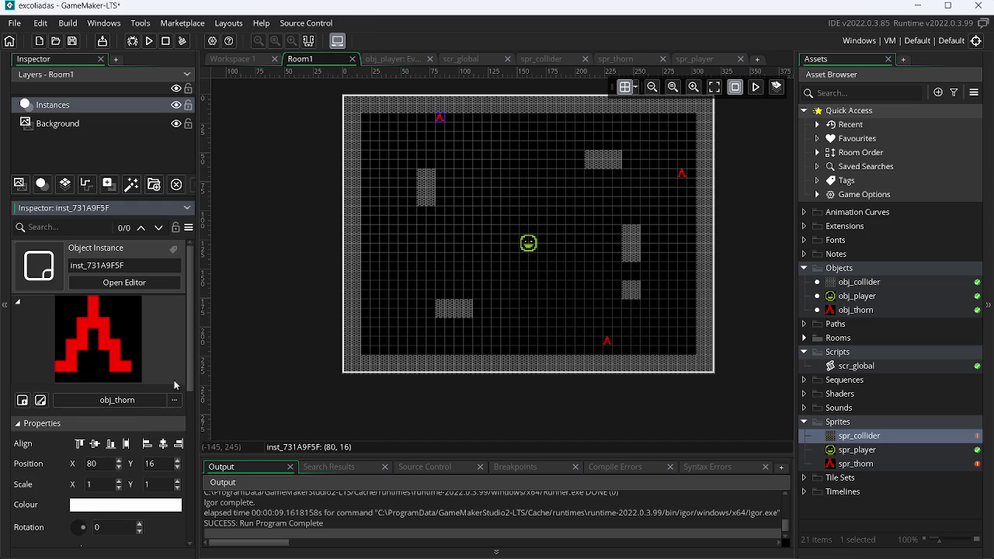
left_click_drag(187, 371, 202, 441)
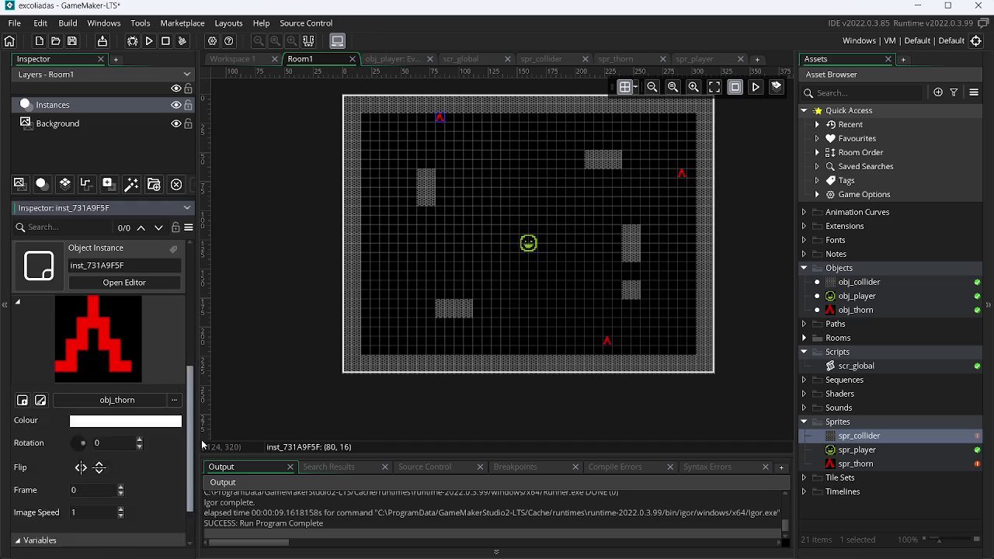
double_click(855, 464)
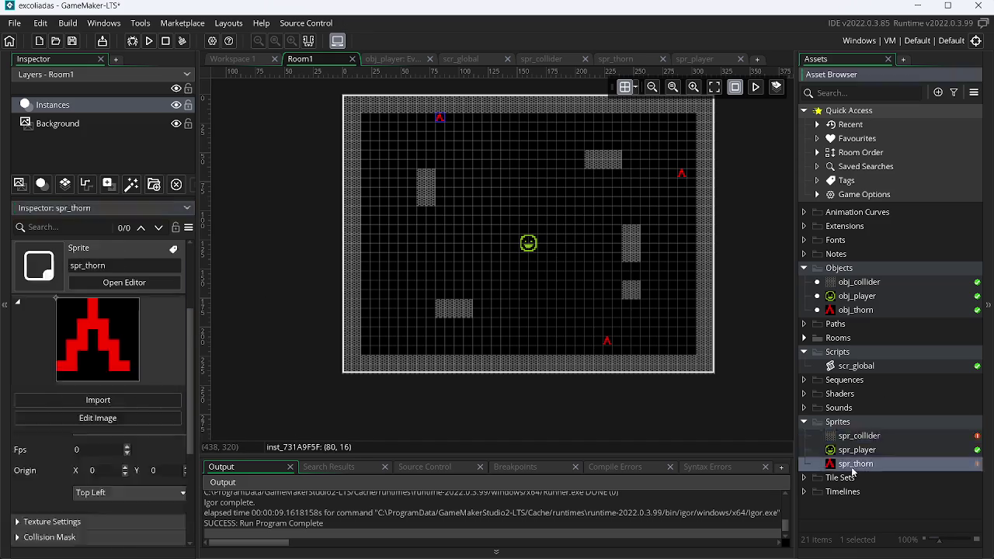
Step: Rotate all of spr_thorn's image 90° clockwise so the thorn points right
left_click(342, 138)
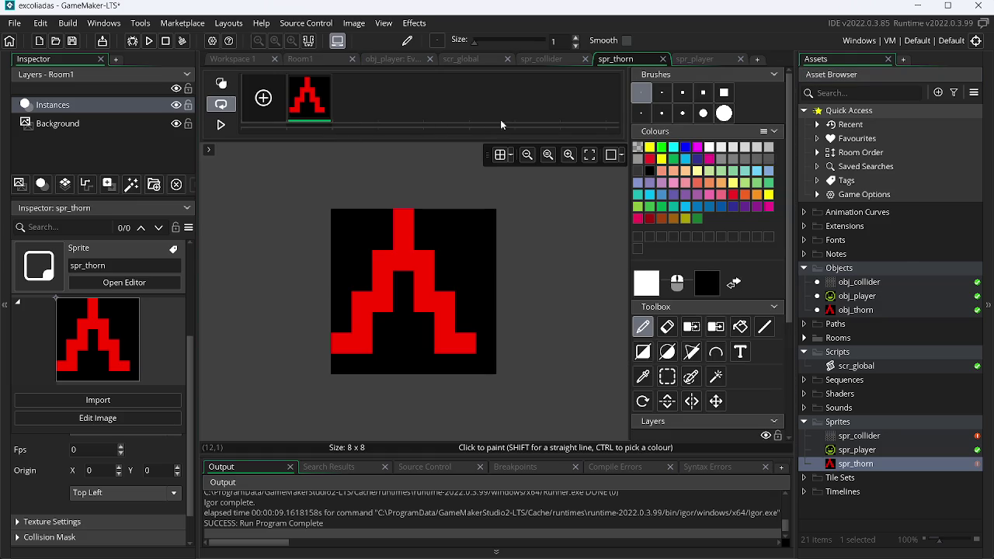
double_click(851, 463)
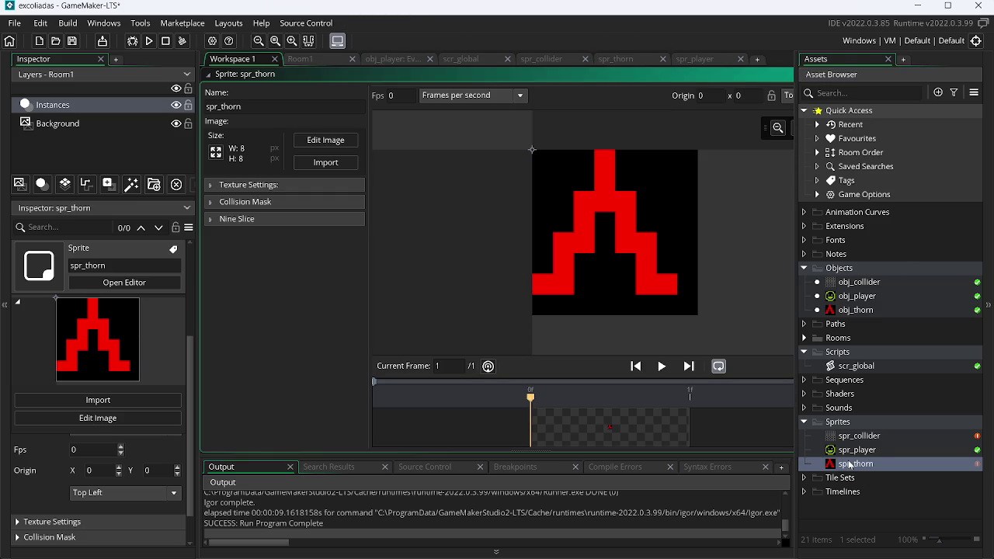
left_click(326, 140)
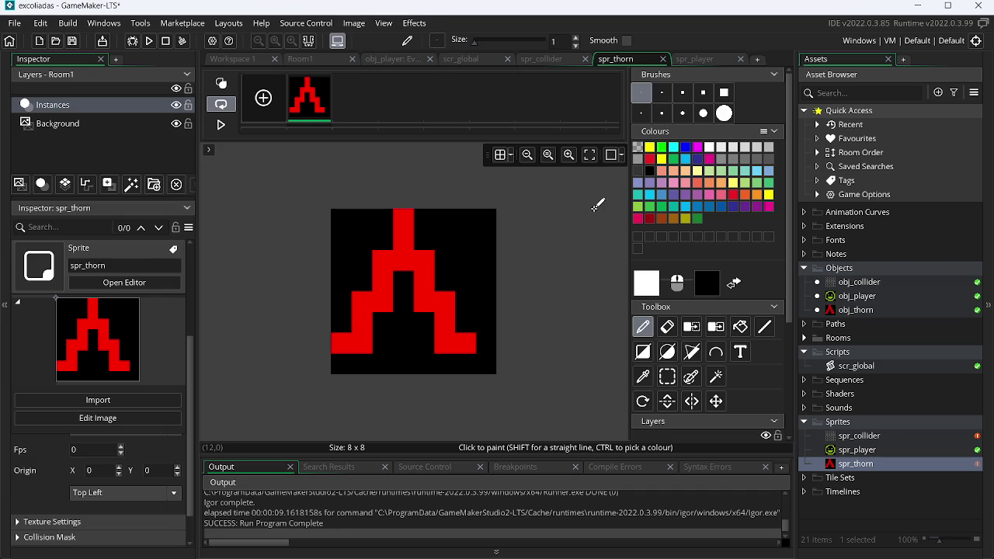
key("ctrl+a")
left_click(354, 23)
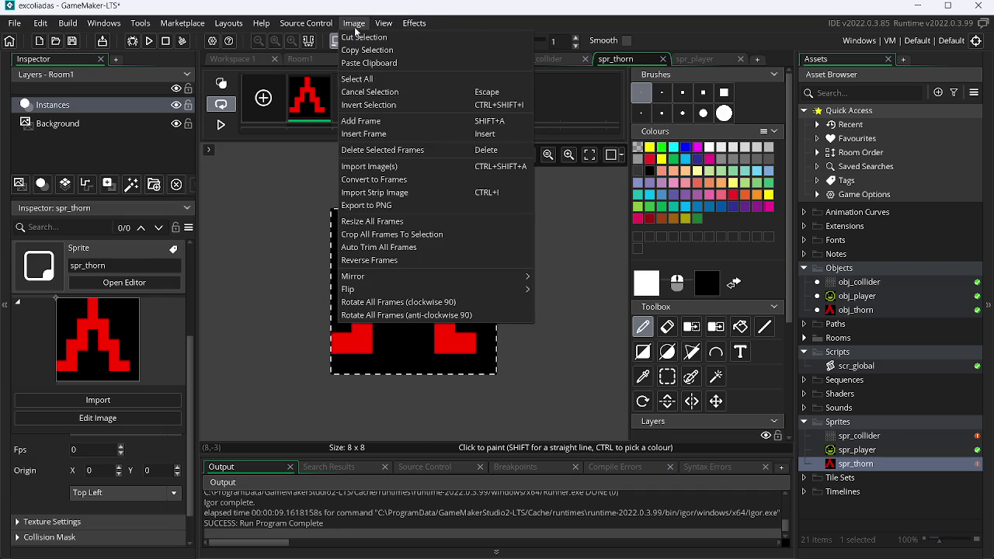
left_click(399, 302)
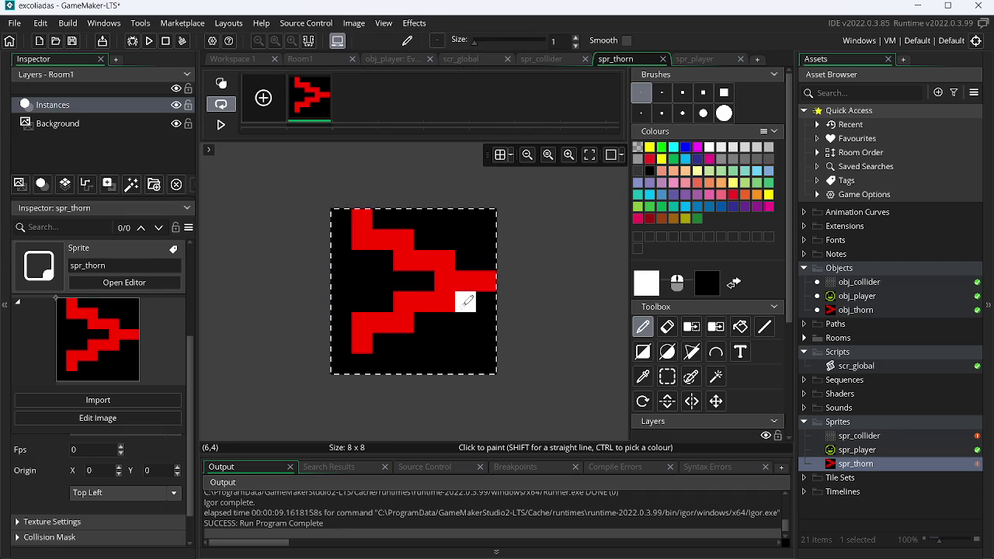
Step: Set spr_thorn's origin preset to Middle Centre at 4,4
double_click(858, 463)
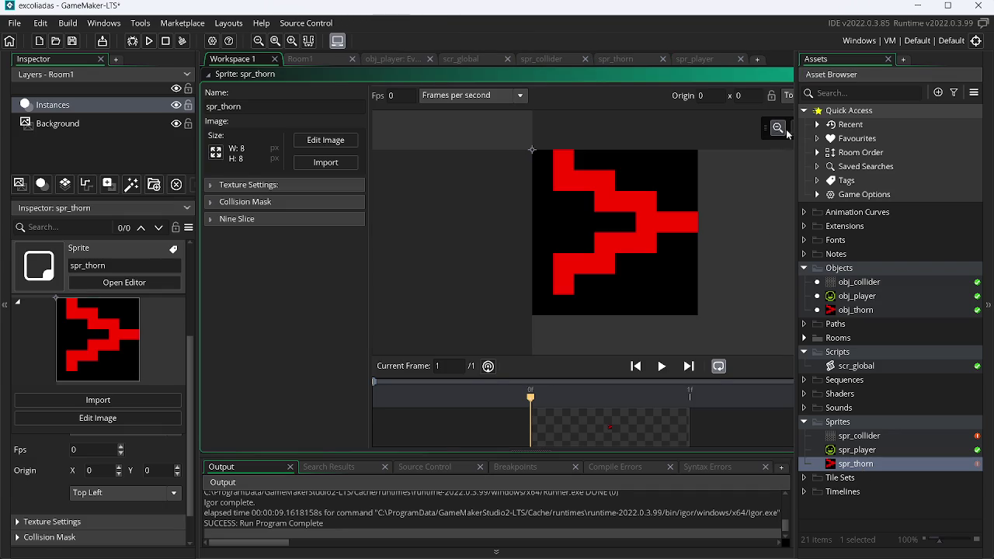
left_click(789, 95)
left_click(815, 160)
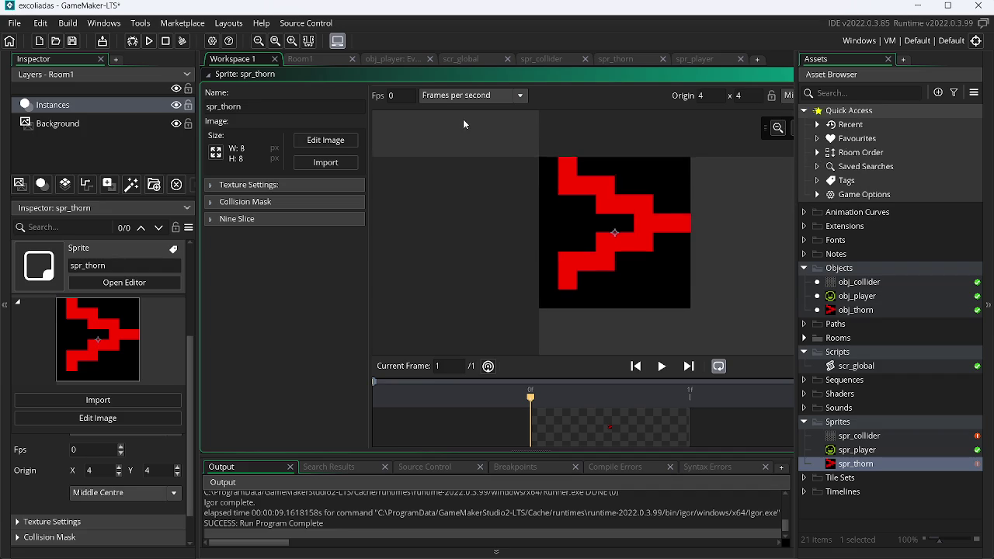
Step: Move a thorn instance to Room1's top-left corner and flip it vertically
left_click(384, 62)
left_click(303, 59)
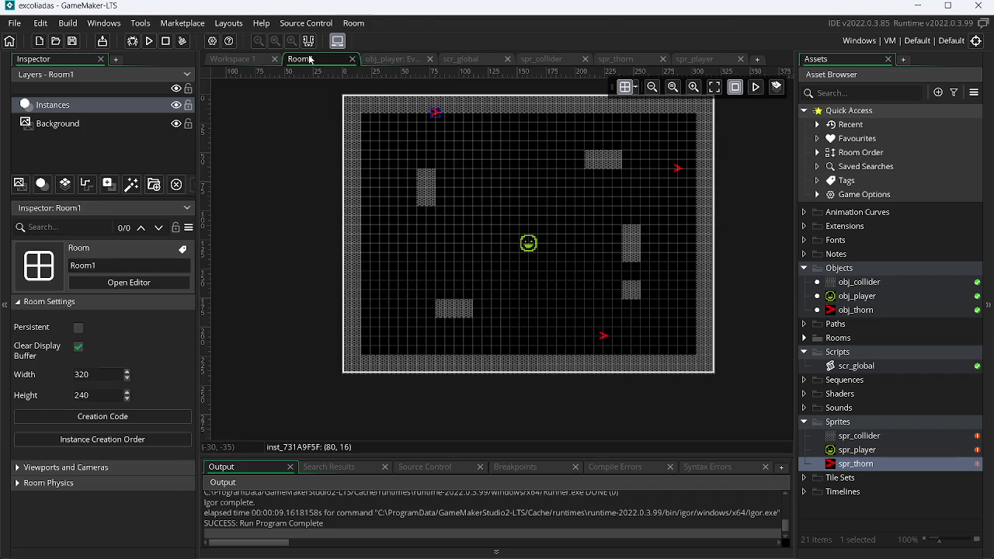
scroll(462, 153, "up", 2)
scroll(494, 145, "up", 2)
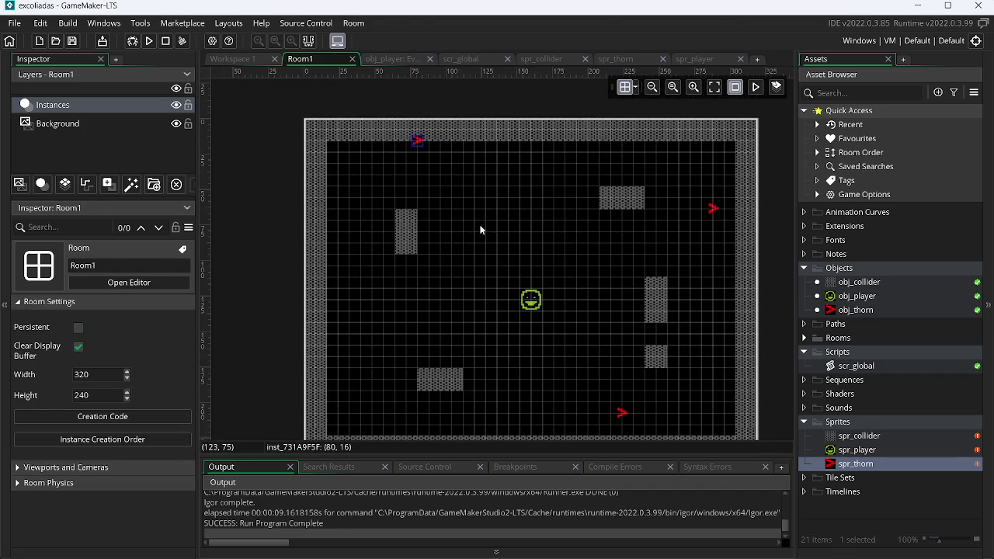
mouse_move(417, 143)
left_mouse_down()
mouse_move(406, 160)
mouse_move(337, 151)
left_mouse_up()
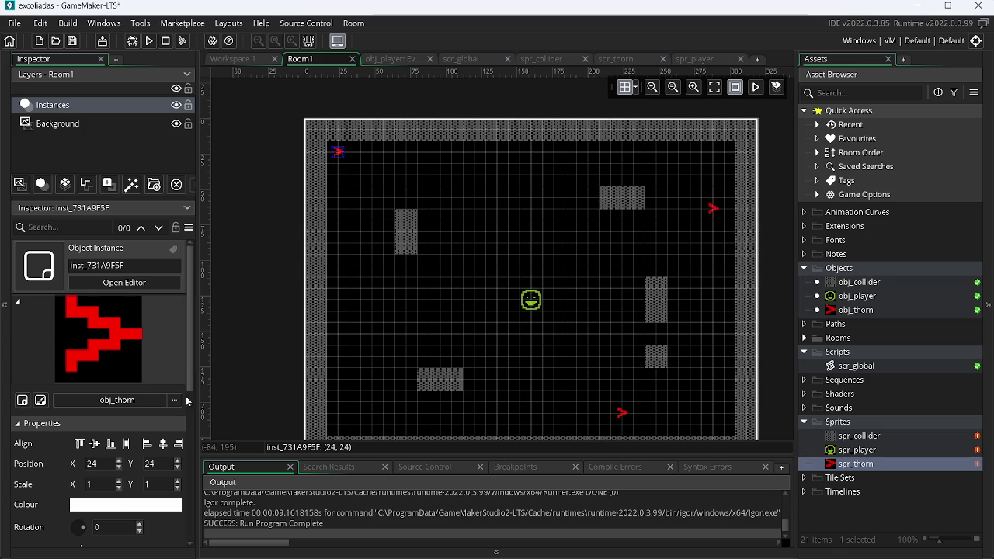
scroll(190, 371, "down", 3)
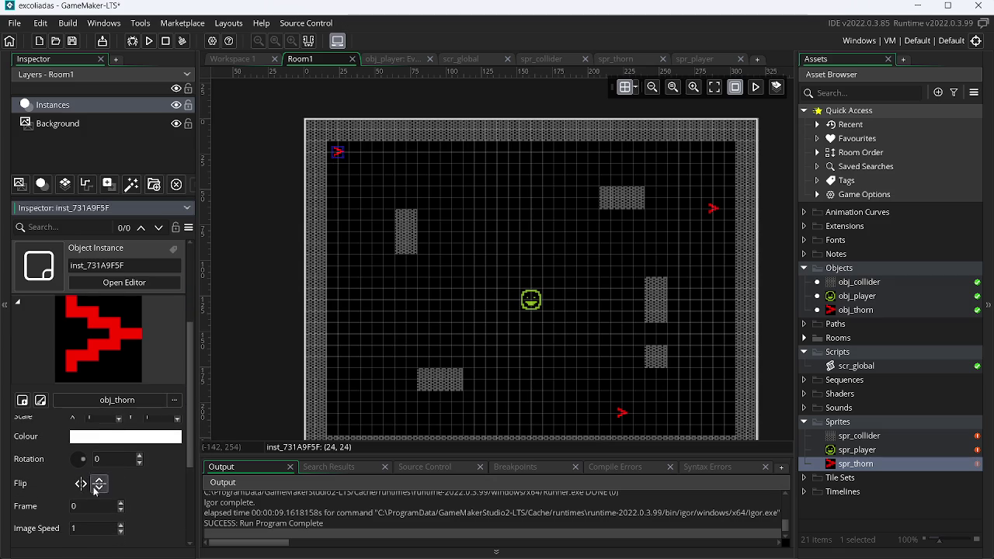
left_click(100, 488)
type("270")
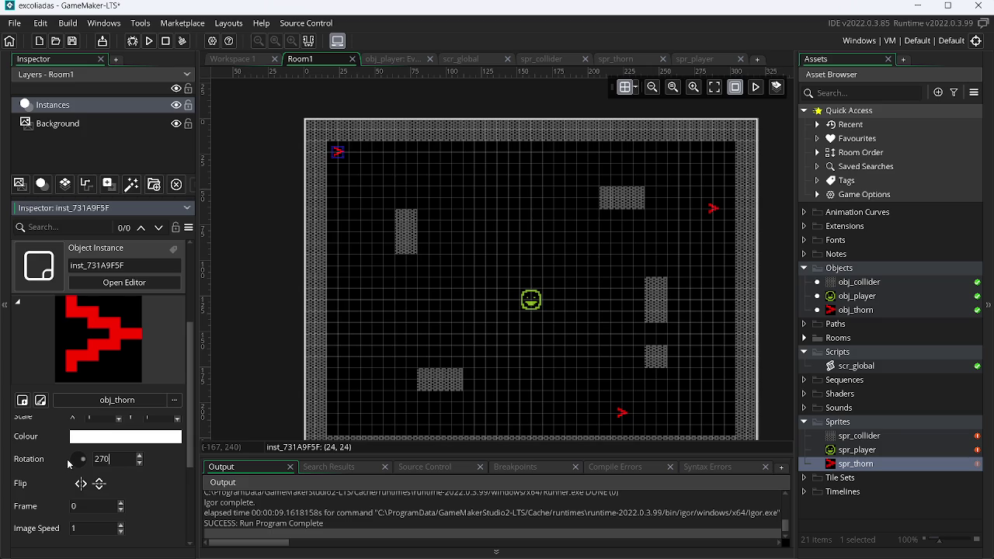
Step: Toggle the room grid and snap the thorn into the wall corner at 20,20
scroll(403, 129, "up", 1)
scroll(537, 334, "up", 1)
scroll(583, 295, "up", 1)
scroll(660, 194, "up", 1)
left_click(625, 87)
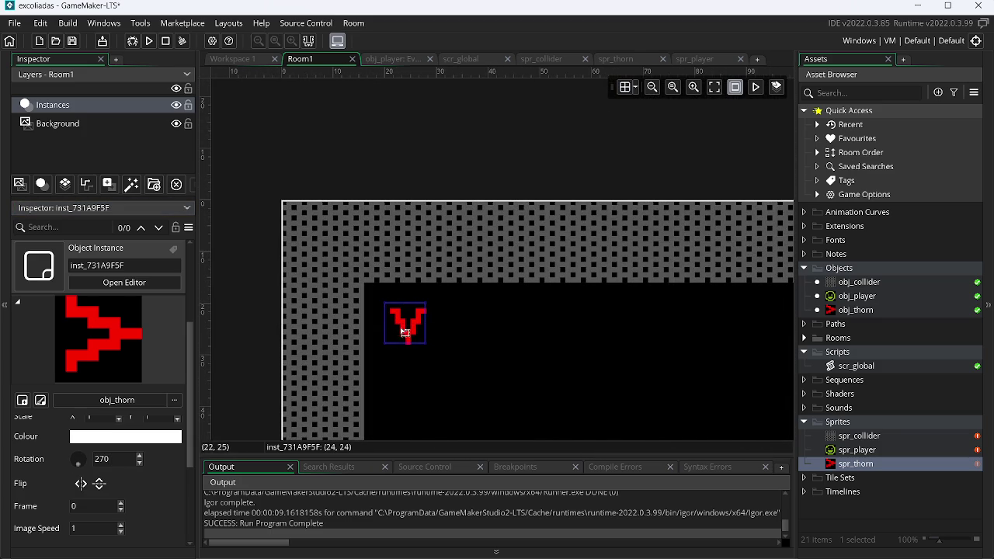
left_click(626, 88)
left_click(628, 89)
left_click_drag(412, 320, 393, 301)
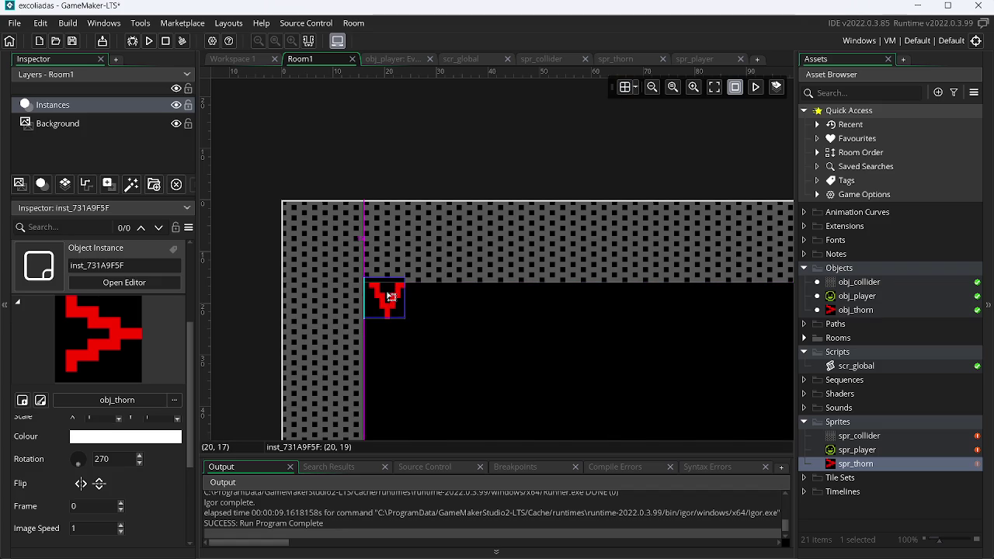
Step: Set spr_thorn's bottom nine-slice section to Repeat instead of Stretch
double_click(864, 465)
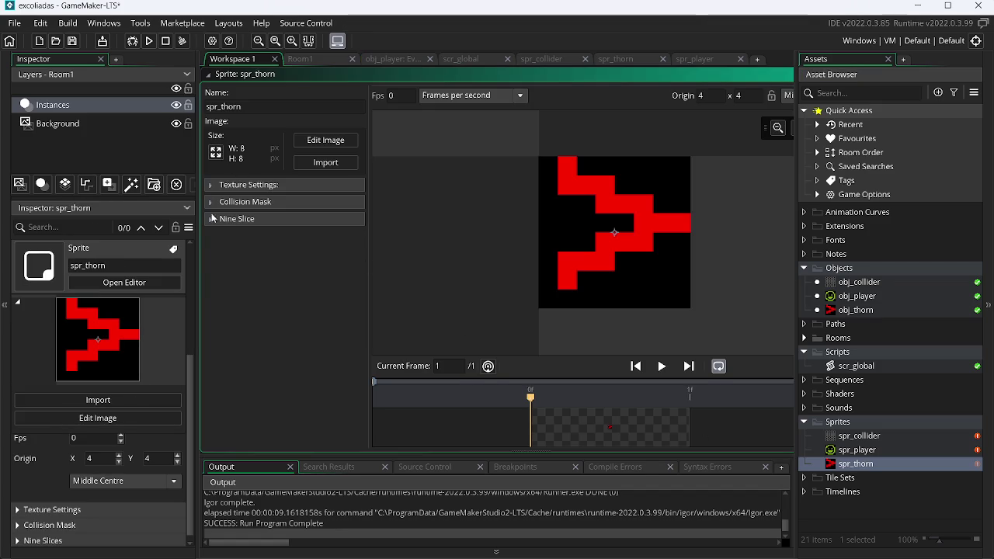
left_click(325, 332)
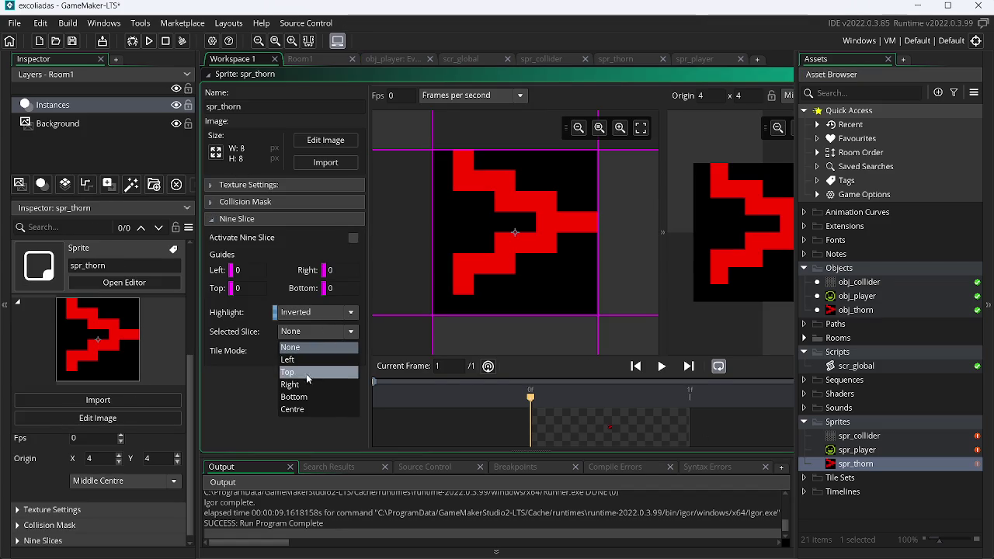
left_click(310, 398)
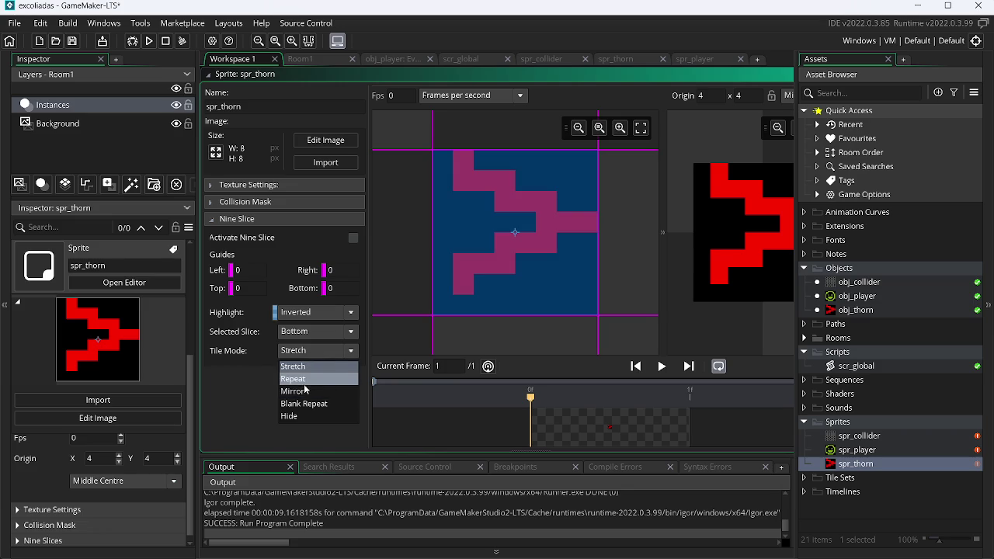
left_click(295, 379)
Step: Preview tiling by stretching the thorn instance in Room1, then undo it
left_click(327, 58)
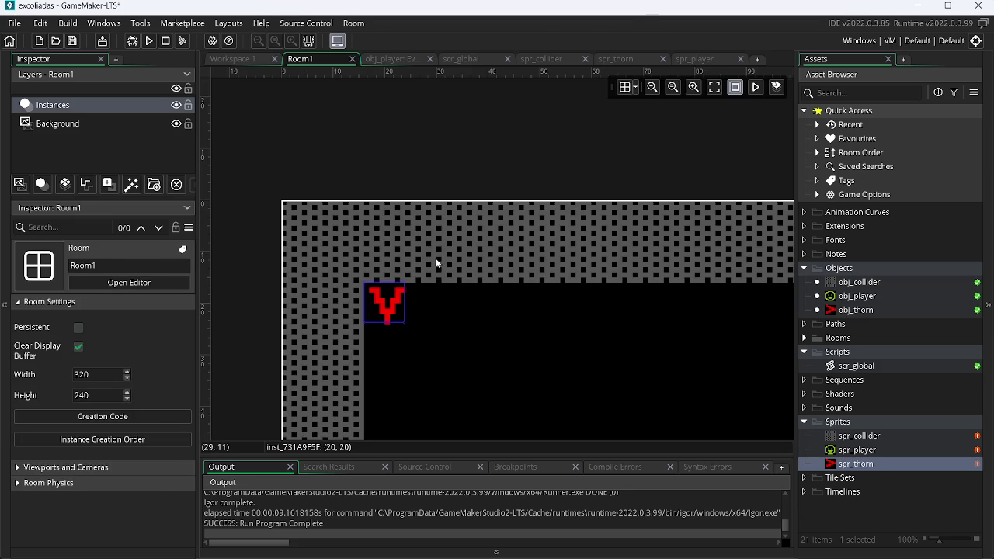
left_click_drag(404, 304, 794, 326)
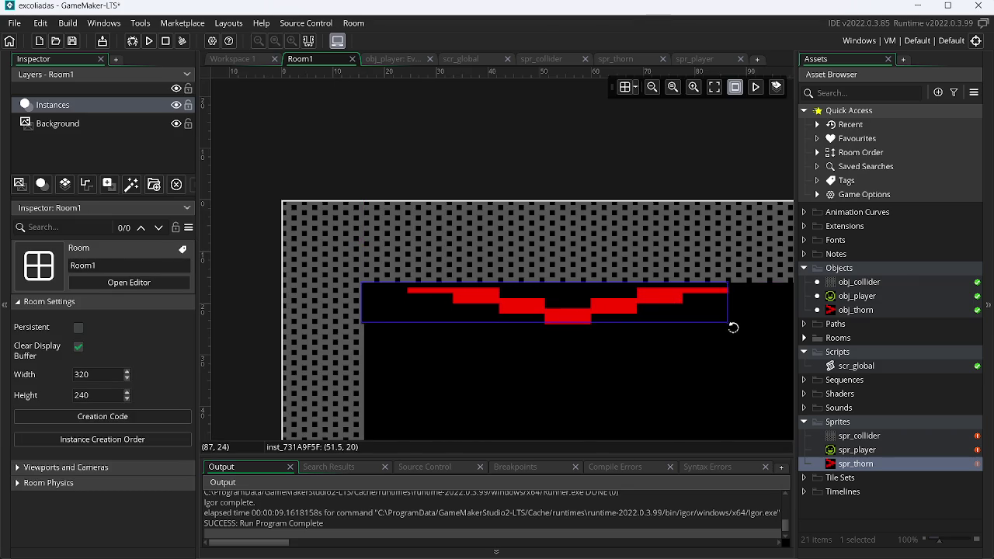
key("ctrl+z")
Step: Reopen spr_thorn, keep the bottom slice on Repeat and select the centre slice
left_click(881, 465)
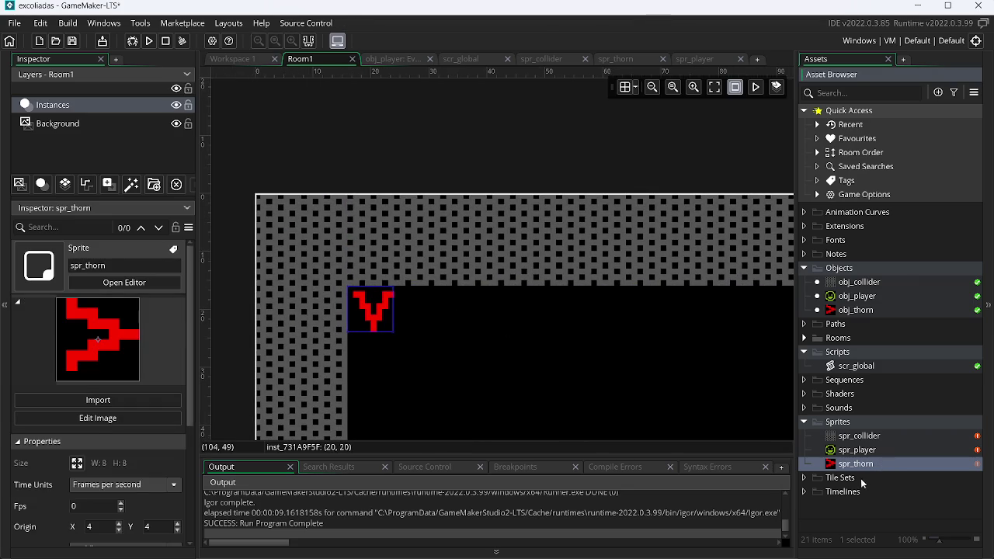
double_click(848, 466)
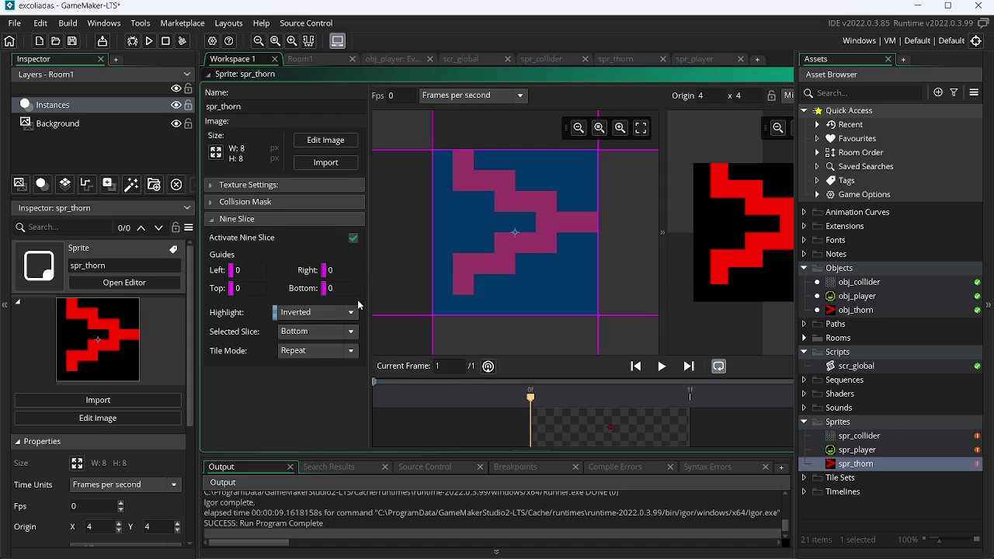
left_click(317, 350)
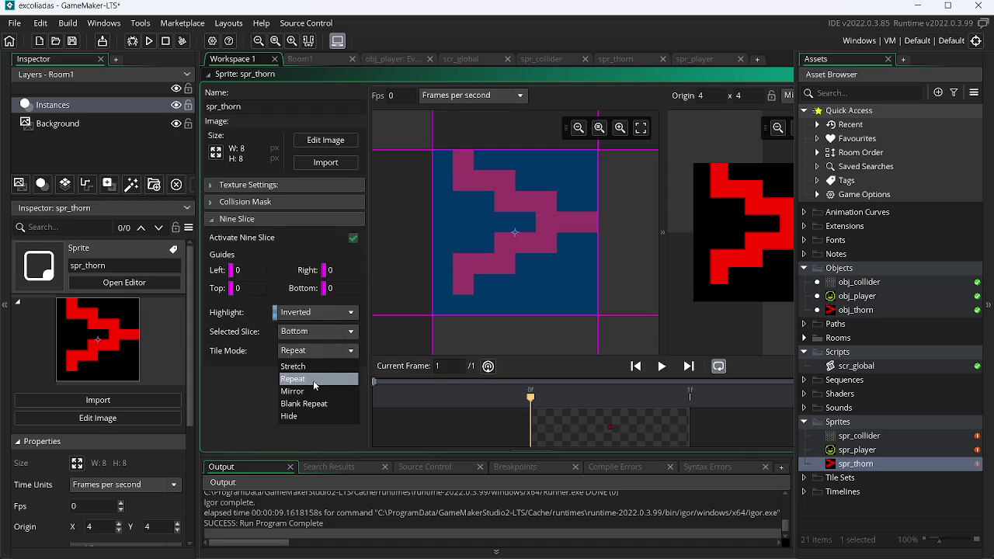
left_click(315, 379)
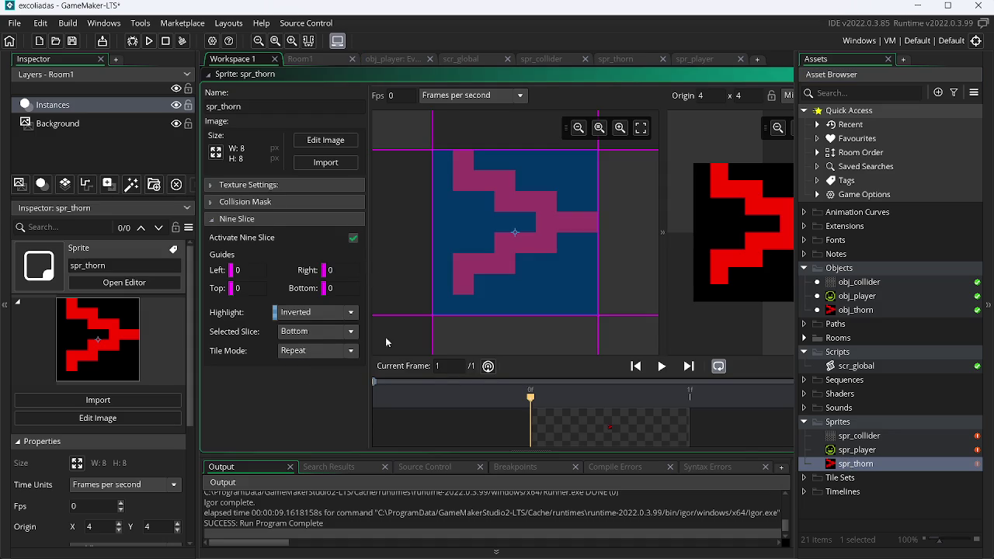
left_click(310, 331)
left_click(308, 407)
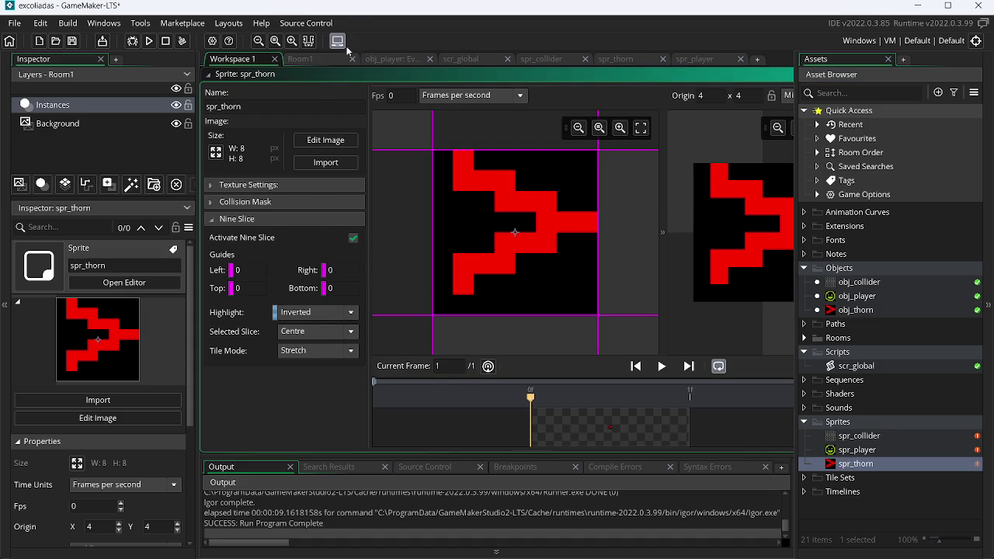
Step: Stretch the thorn instance in Room1 again to preview tiling, then undo
left_click(345, 59)
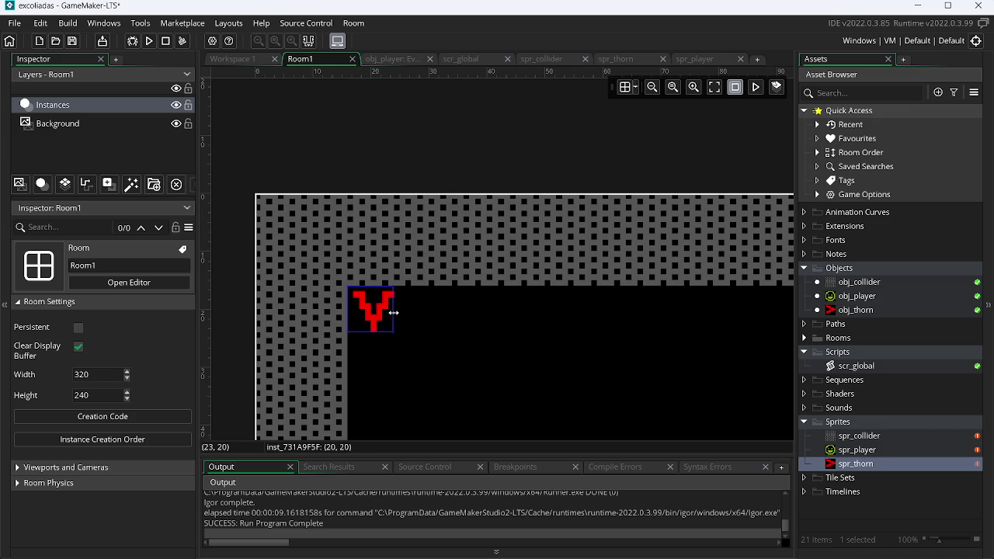
left_click_drag(394, 312, 633, 314)
key("ctrl+z")
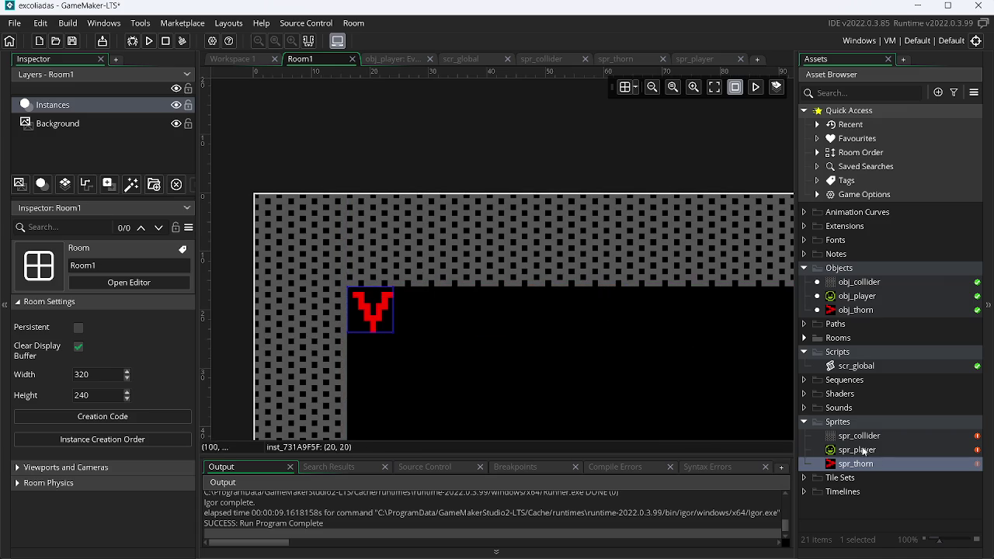
Step: Widen the spr_thorn editor and set its nine-slice tile mode to Repeat
left_click(866, 464)
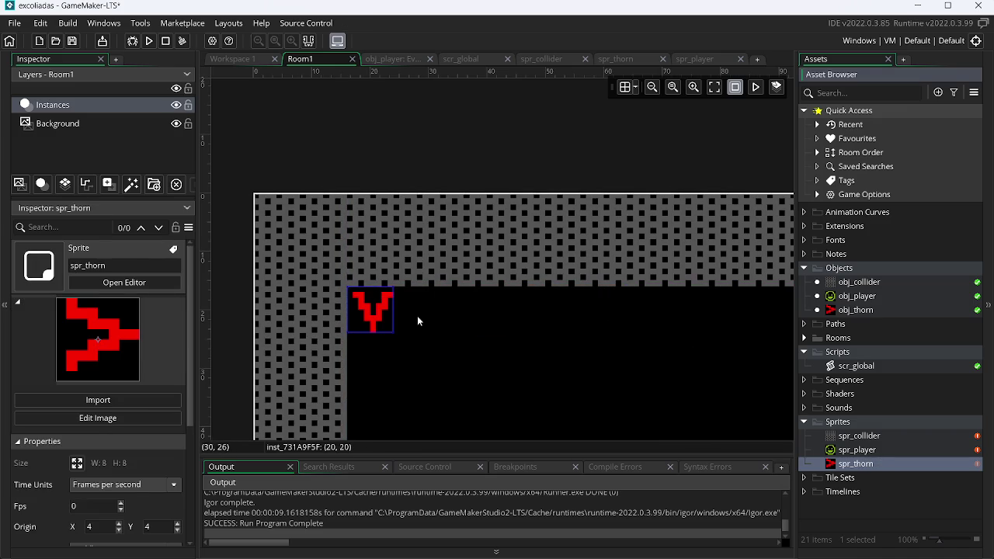
double_click(886, 462)
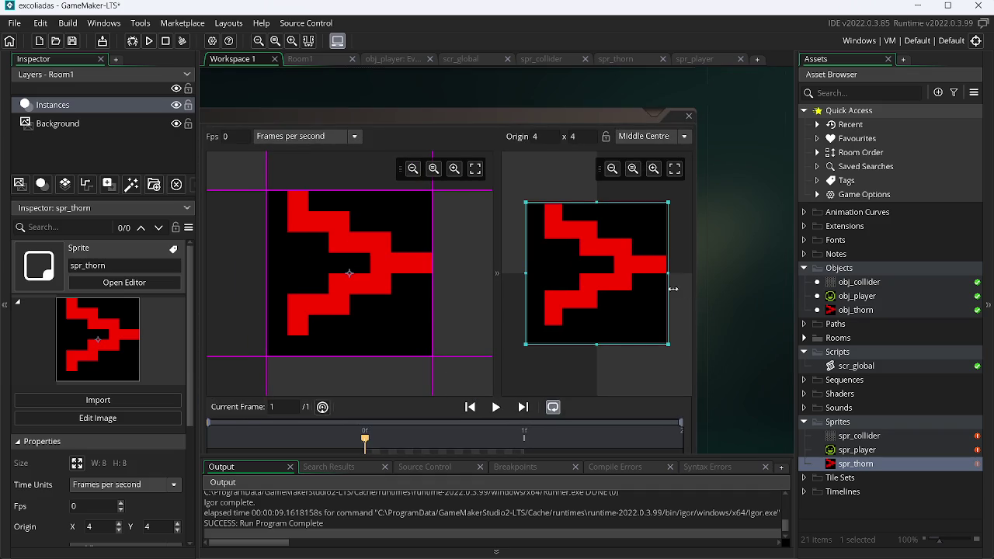
left_click_drag(755, 289, 694, 290)
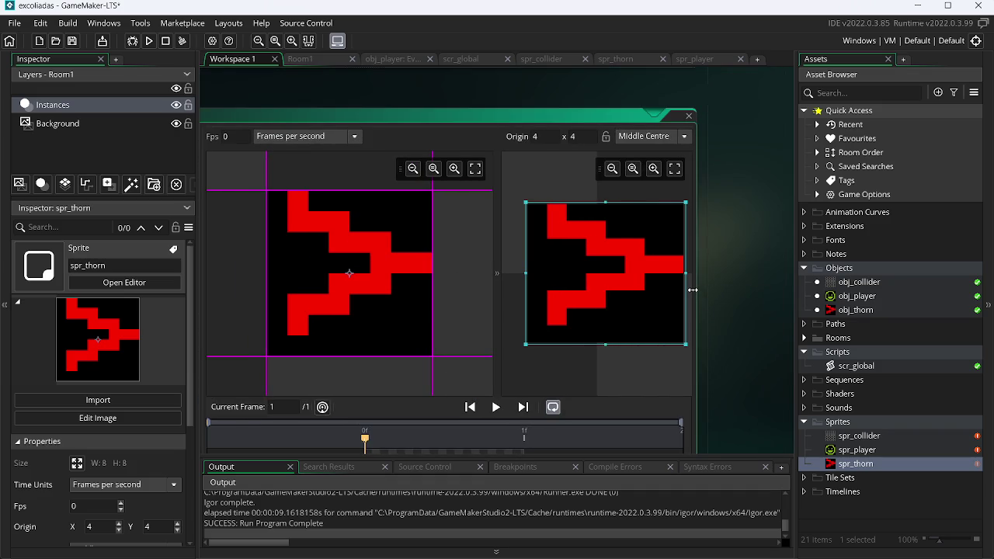
left_click(413, 134)
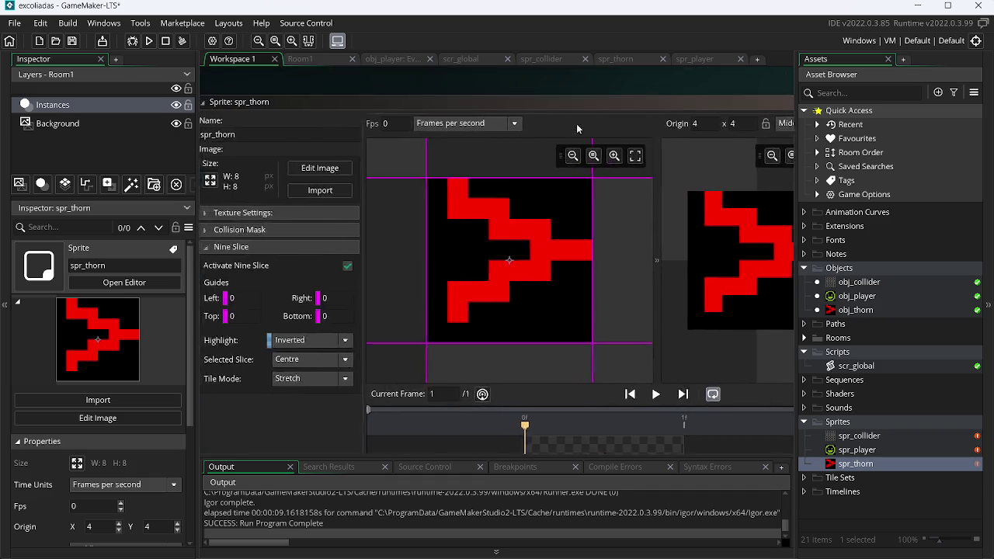
left_click(433, 368)
left_click(424, 395)
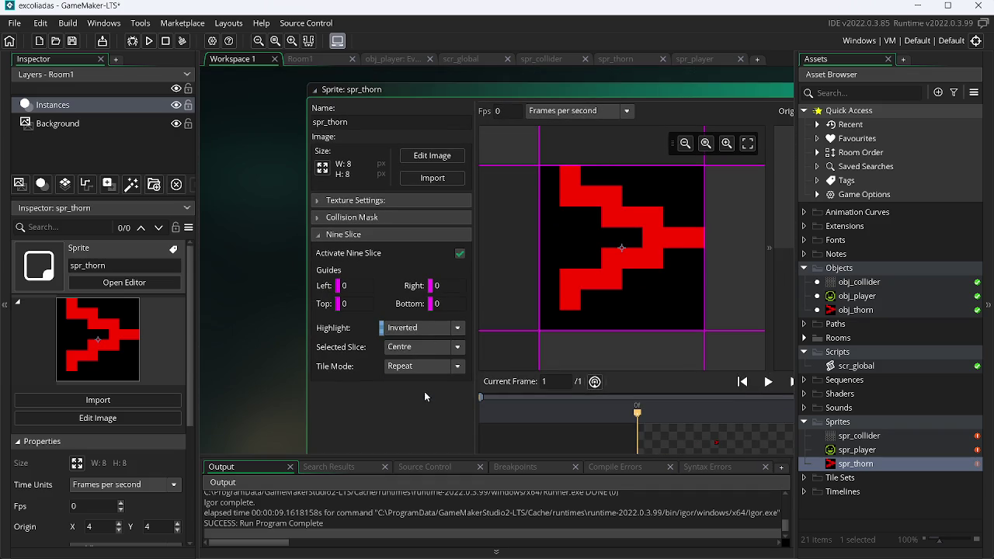
left_click(311, 59)
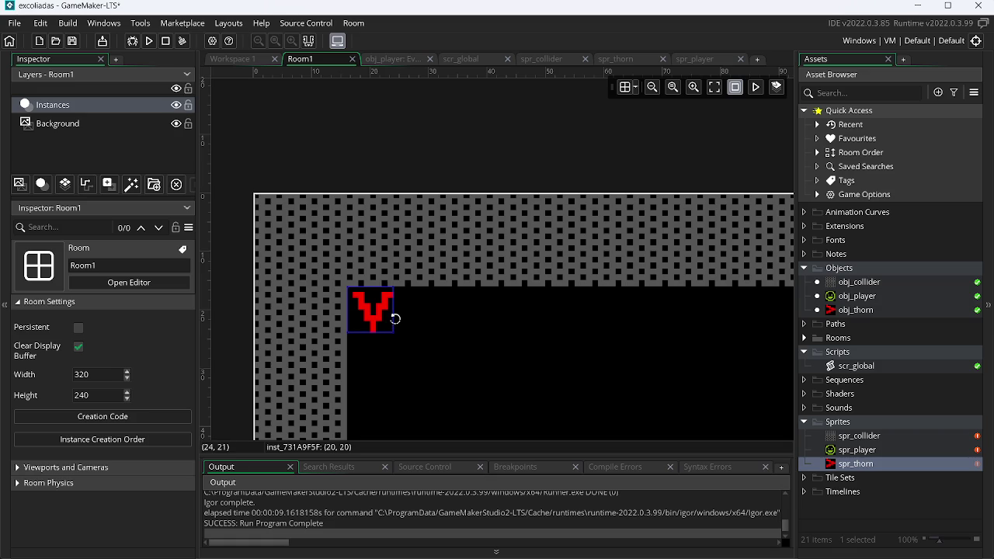
Step: Stretch the thorn instance into a spike row across Room1's top wall
left_click_drag(396, 314, 783, 277)
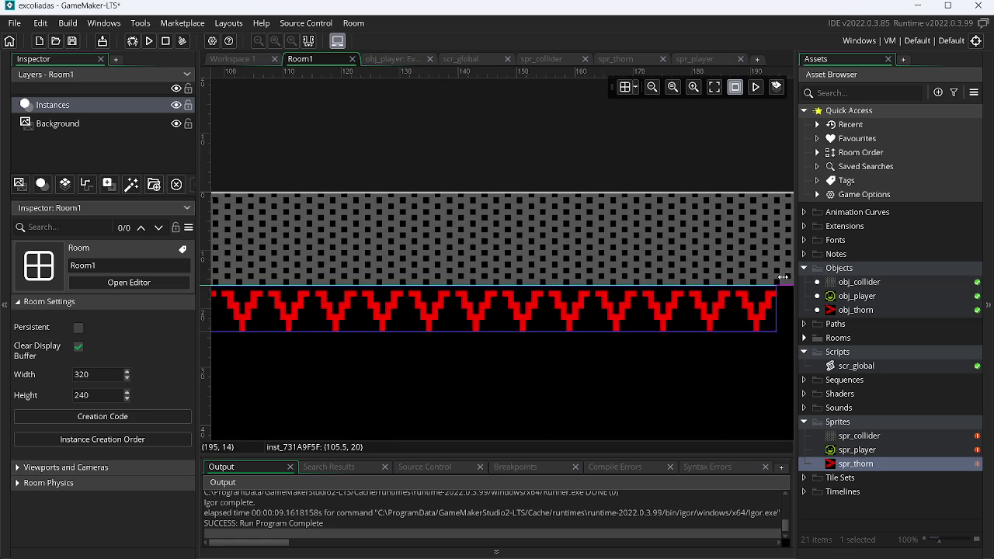
left_click_drag(783, 277, 271, 249)
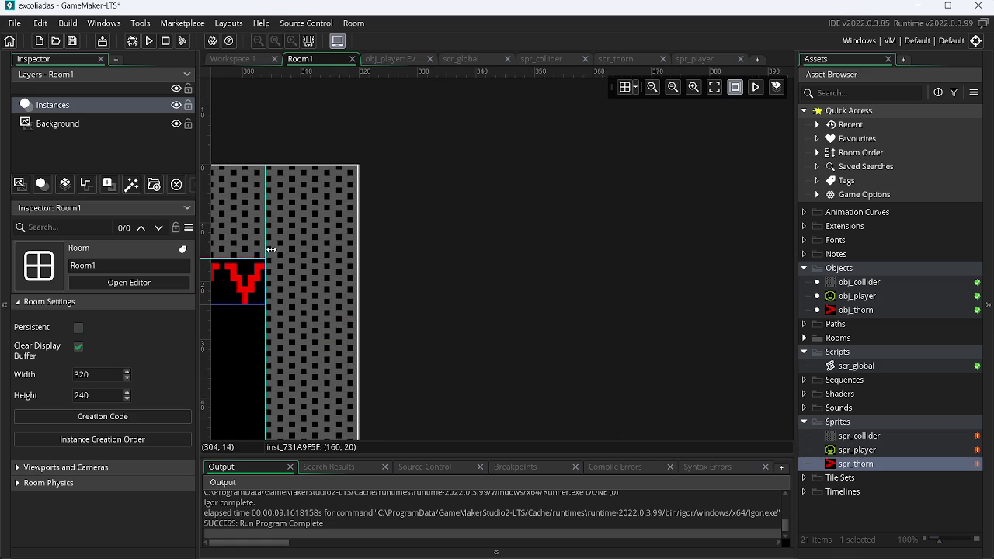
scroll(520, 256, "down", 2)
scroll(535, 302, "down", 2)
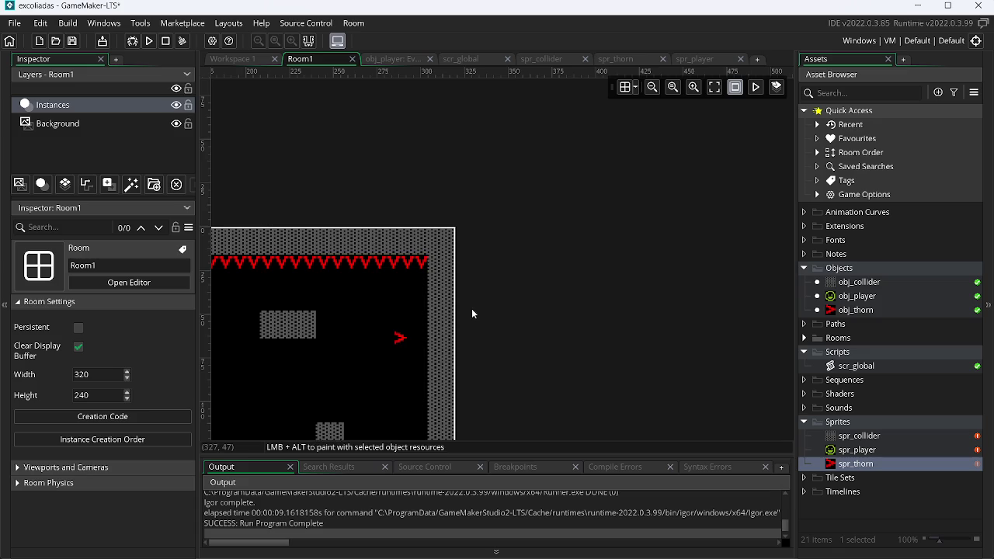
scroll(472, 314, "up", 2)
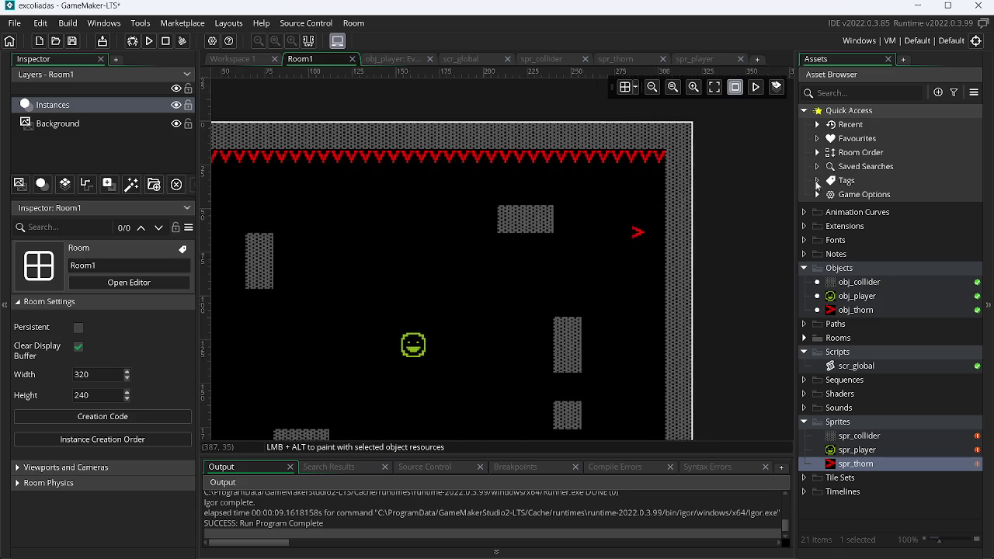
Step: Select and delete the stray thorn near the bottom of the room
left_click(655, 230)
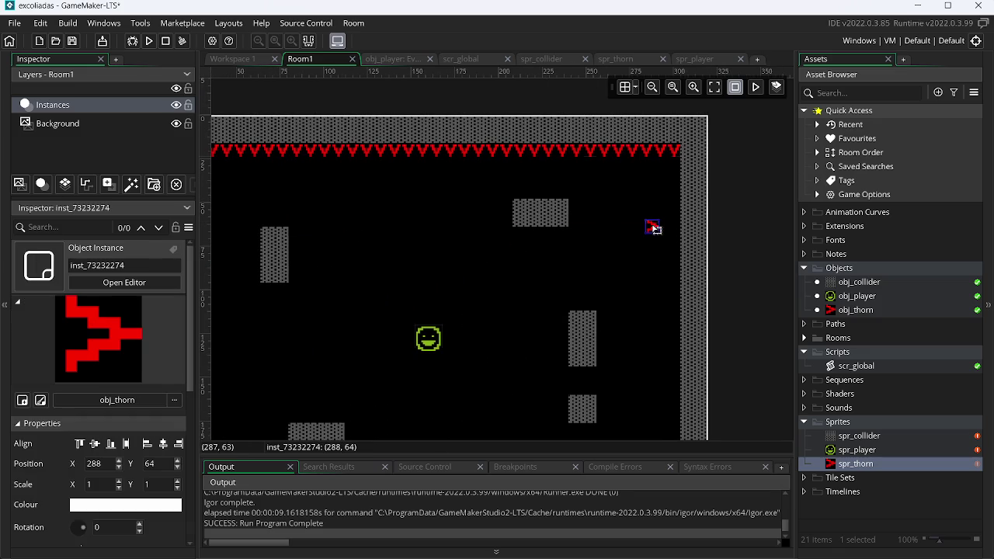
left_click(609, 247)
left_click_drag(499, 295, 624, 120)
left_click(667, 303)
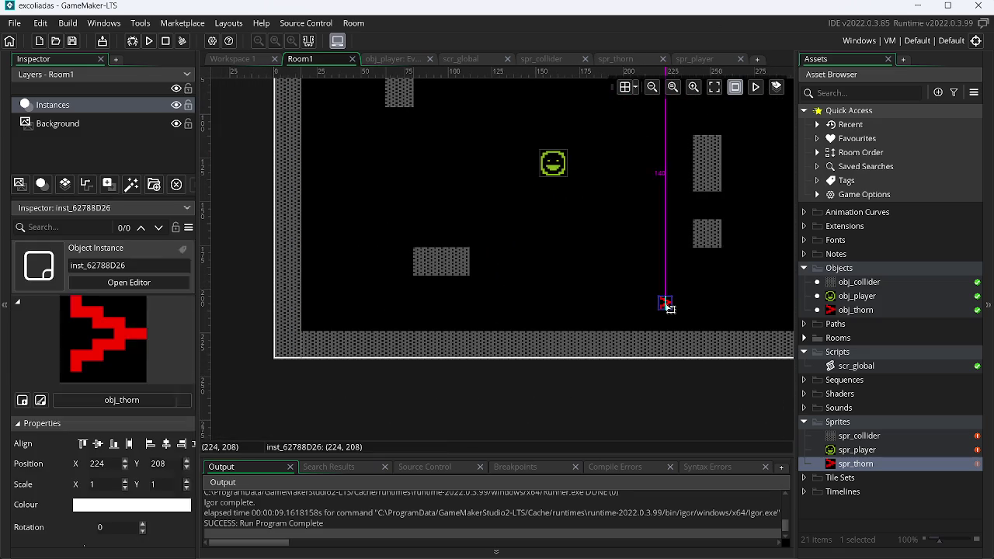
key("Delete")
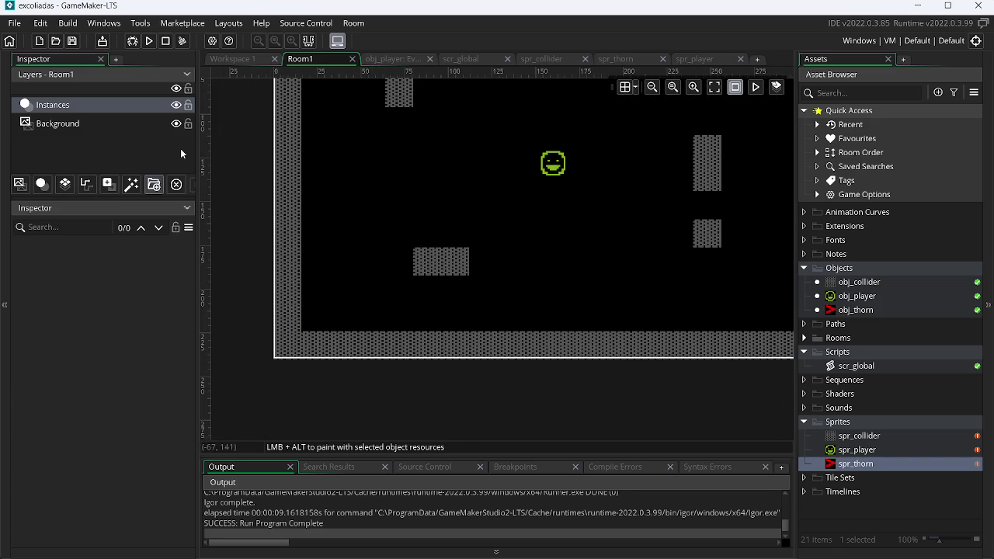
left_click(212, 41)
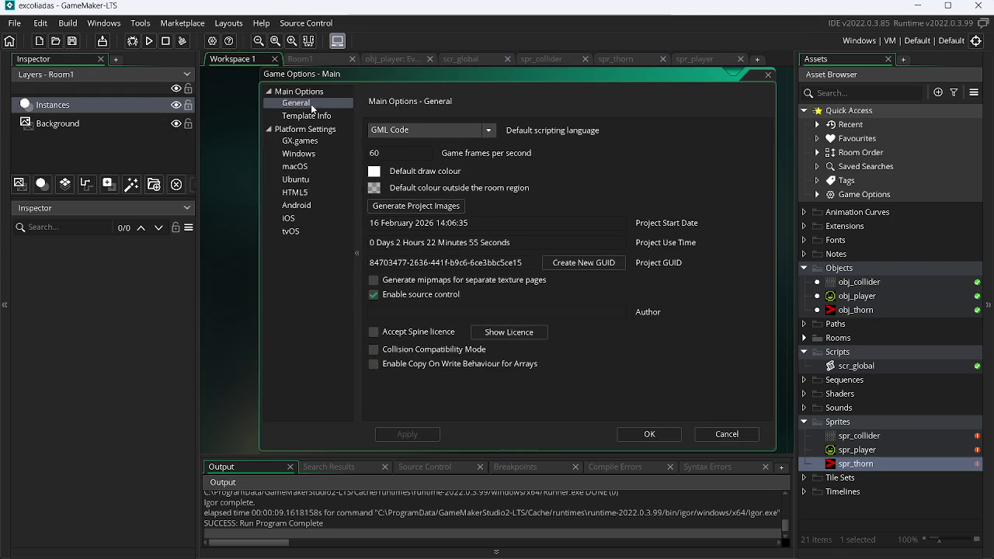
Step: Enable Borderless window and Allow fullscreen switching in Windows Graphics options, then run the game
left_click(314, 118)
left_click(298, 154)
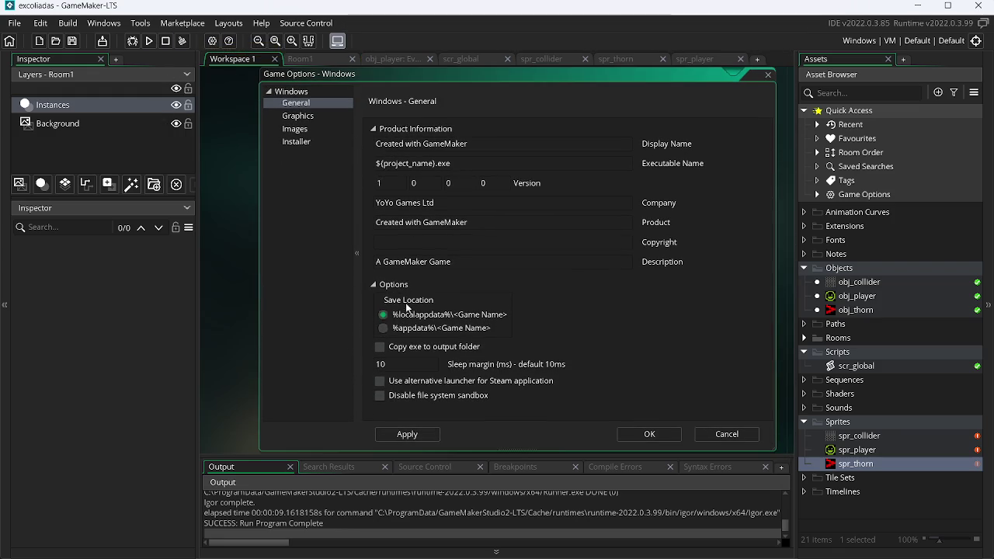
left_click(300, 116)
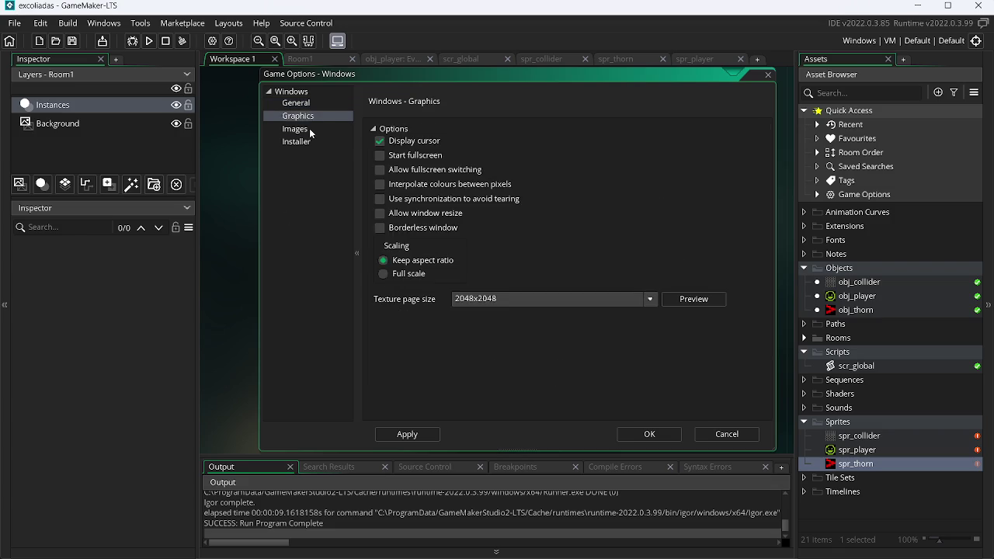
key("Up")
left_click(380, 227)
left_click(379, 170)
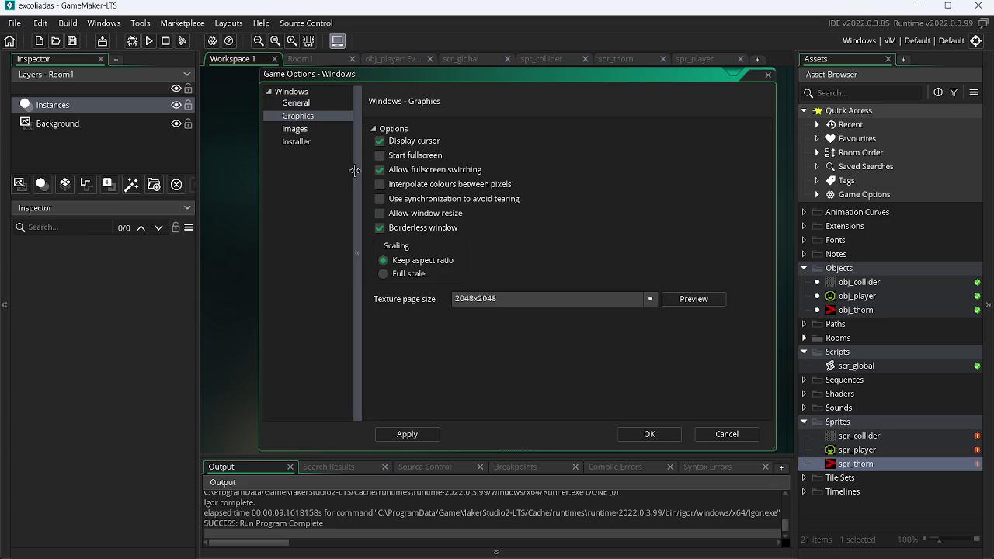
left_click(418, 435)
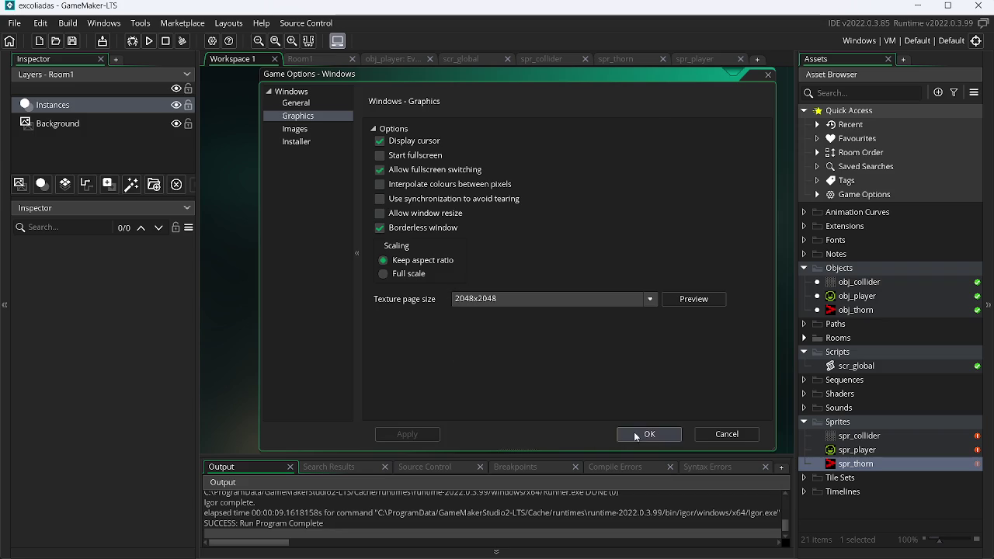
left_click(650, 435)
left_click(149, 41)
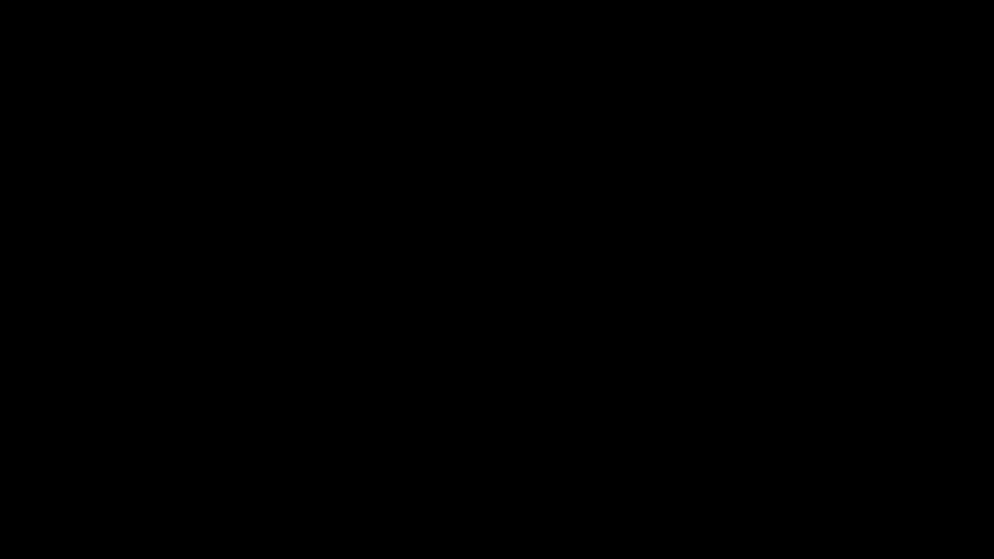
Step: Slide the smiley around the blocks with the arrow keys until it hits the spiked corner
key("Left")
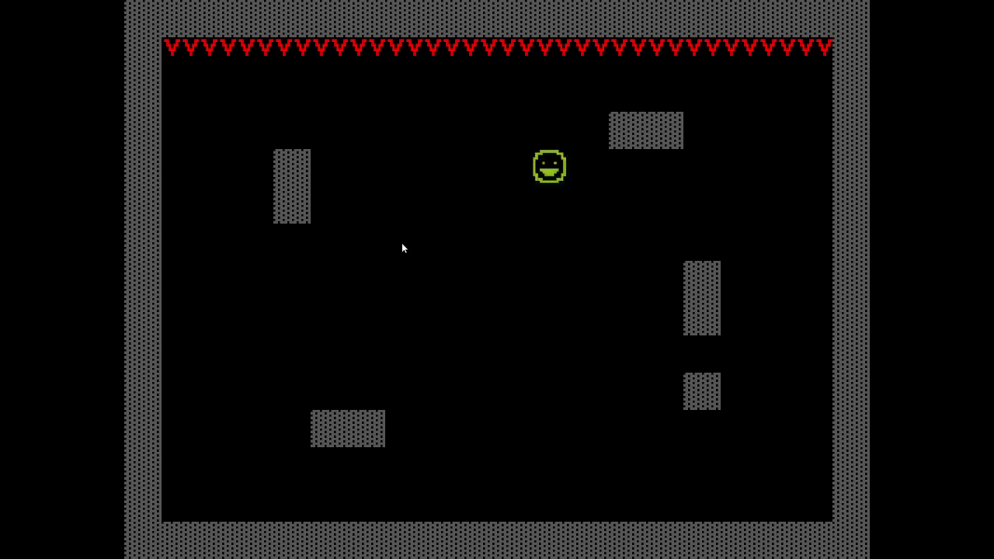
key("Down")
key("Right")
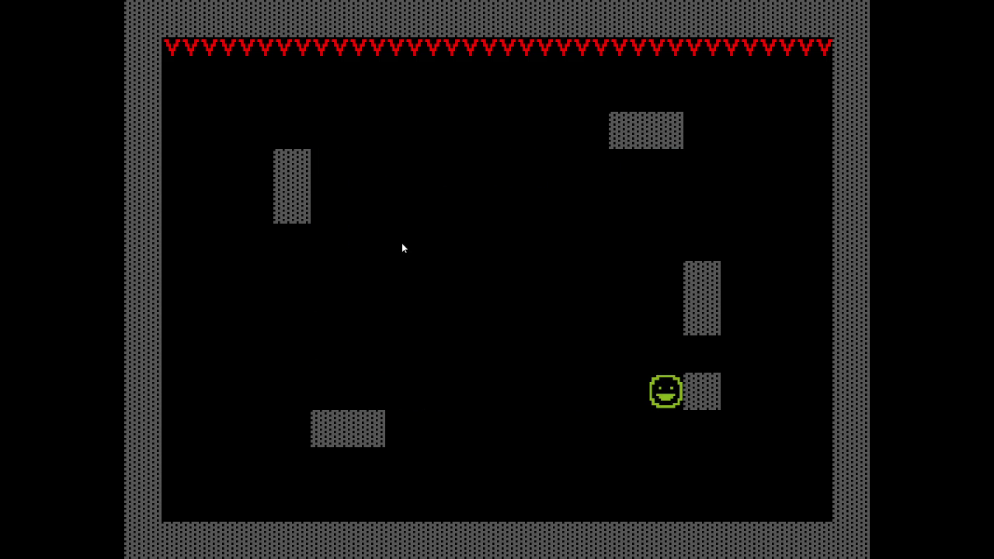
key("Up")
key("Left")
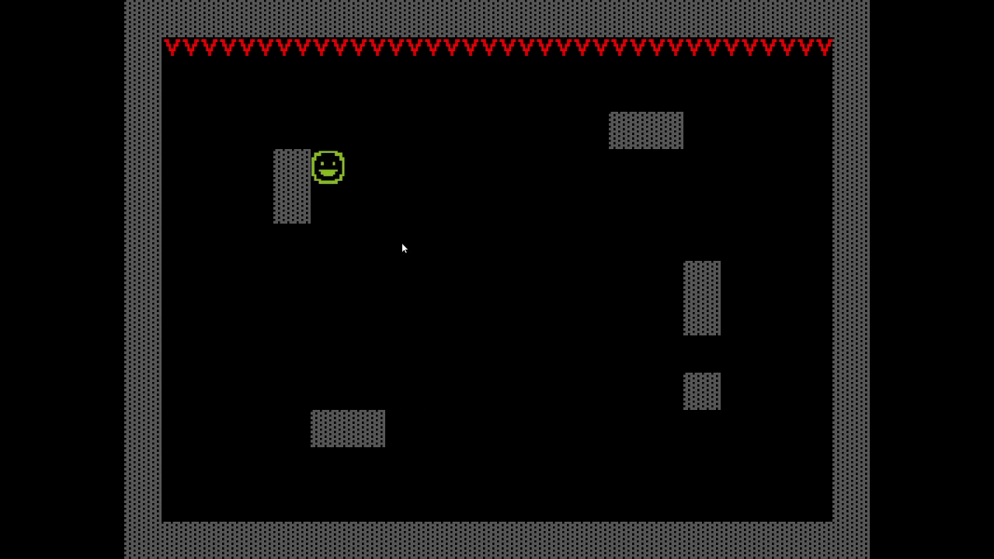
key("Down")
key("Right")
key("Up")
key("Left")
key("Left")
key("Down")
key("Right")
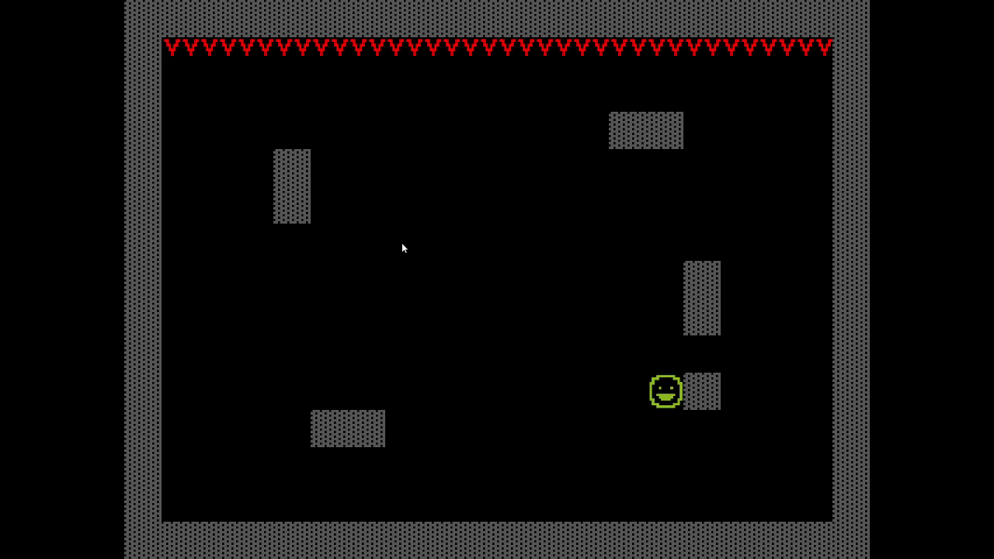
key("Down")
key("Right")
key("Up")
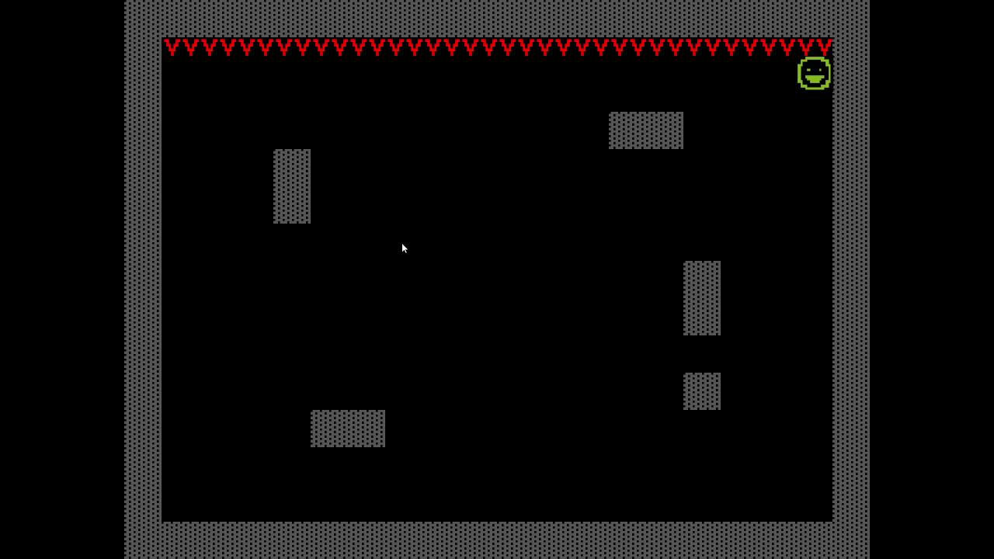
Step: Move the respawned smiley to the top-right corner, then scroll the Paint.NET sprite sheet
key("Left")
key("Down")
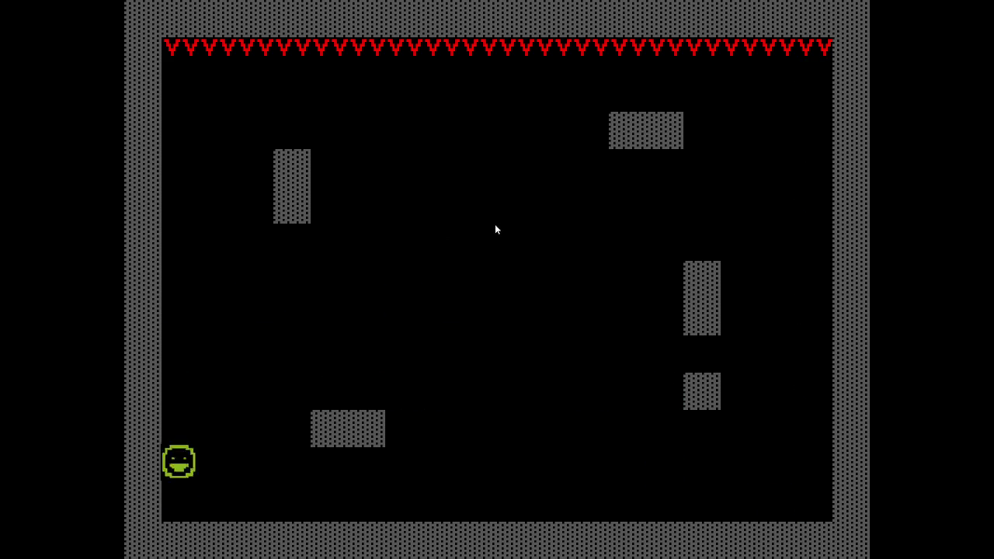
key("Right")
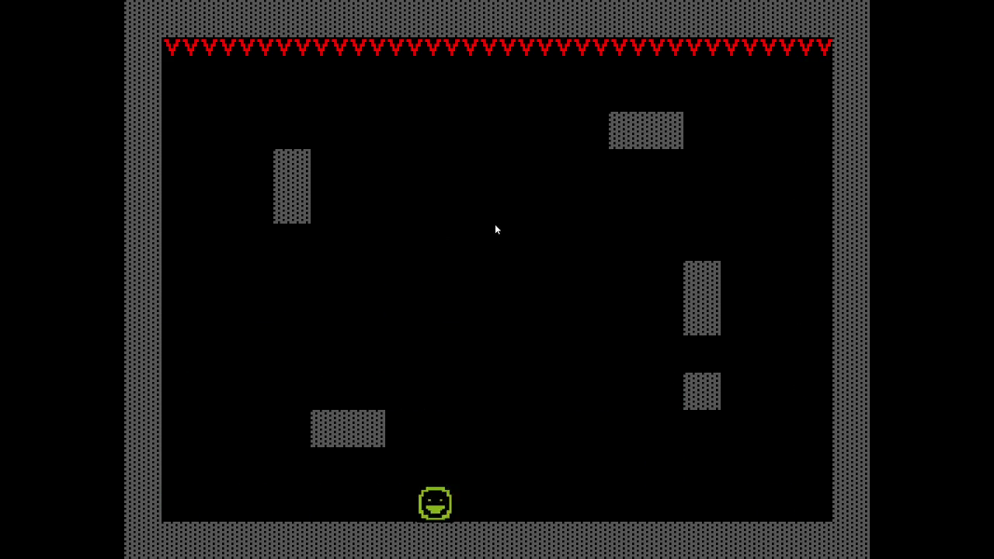
key("Up")
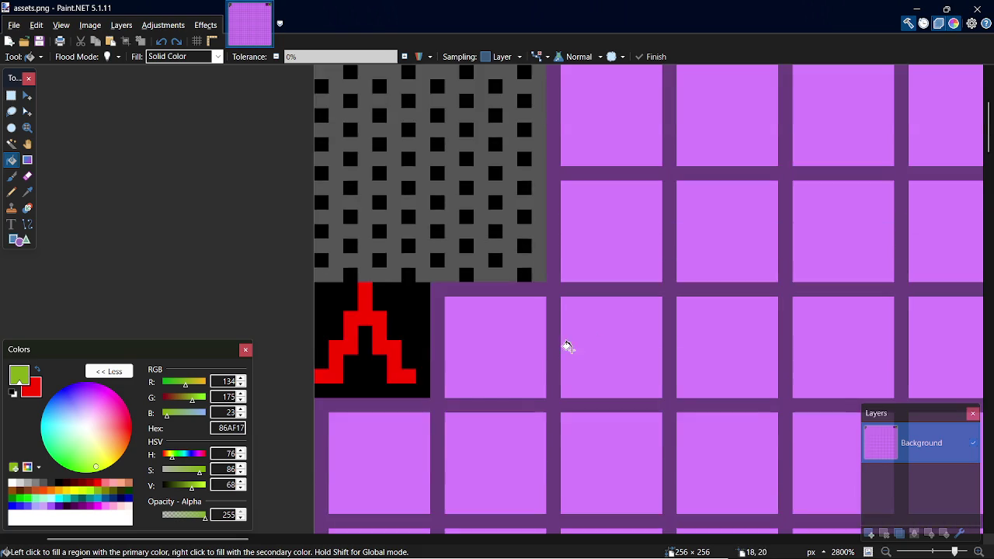
scroll(705, 523, "right", 5)
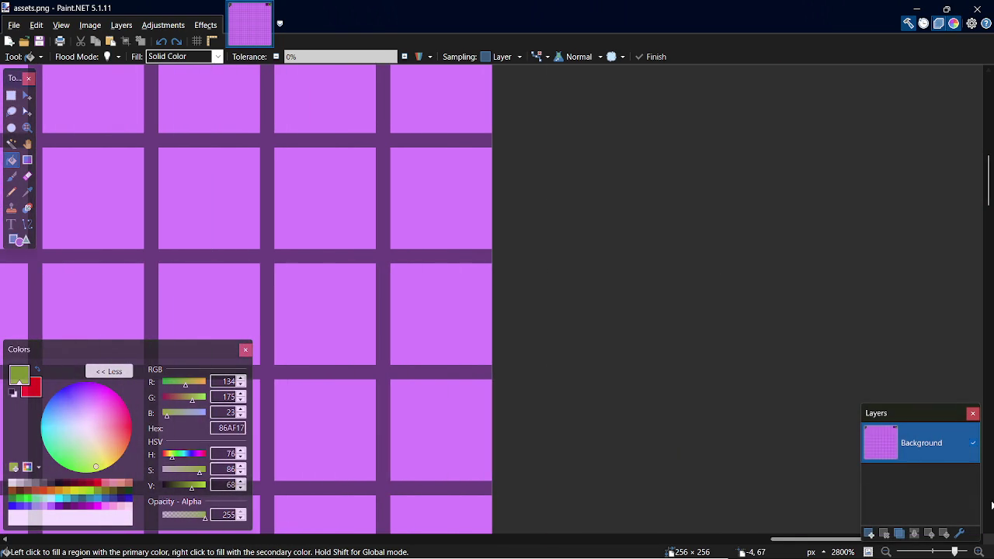
scroll(706, 522, "up", 5)
scroll(637, 510, "down", 3)
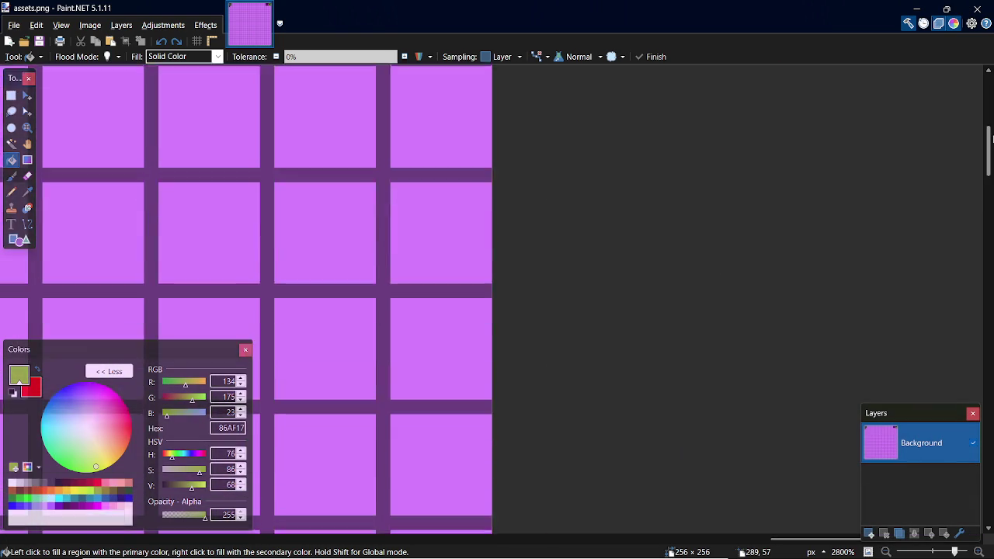
Step: Select the smiley tile and pencil a green pixel row under its mouth
scroll(637, 510, "up", 2)
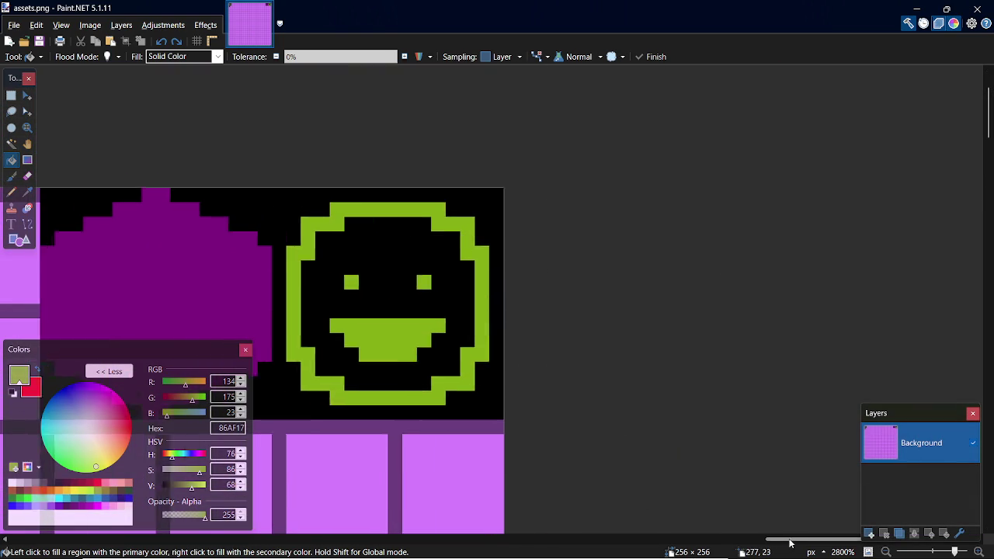
scroll(795, 529, "left", 3)
key("s")
left_click_drag(465, 191, 676, 412)
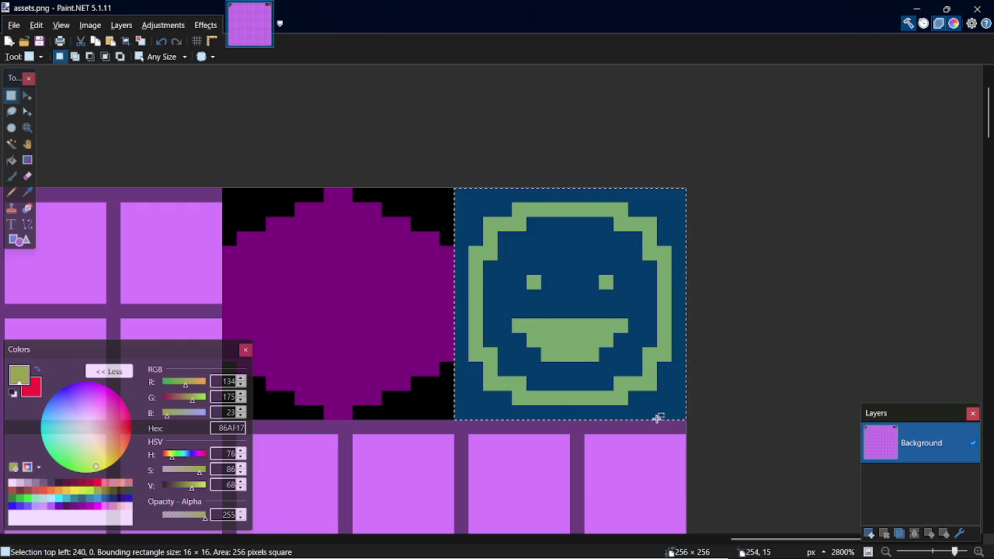
key("k")
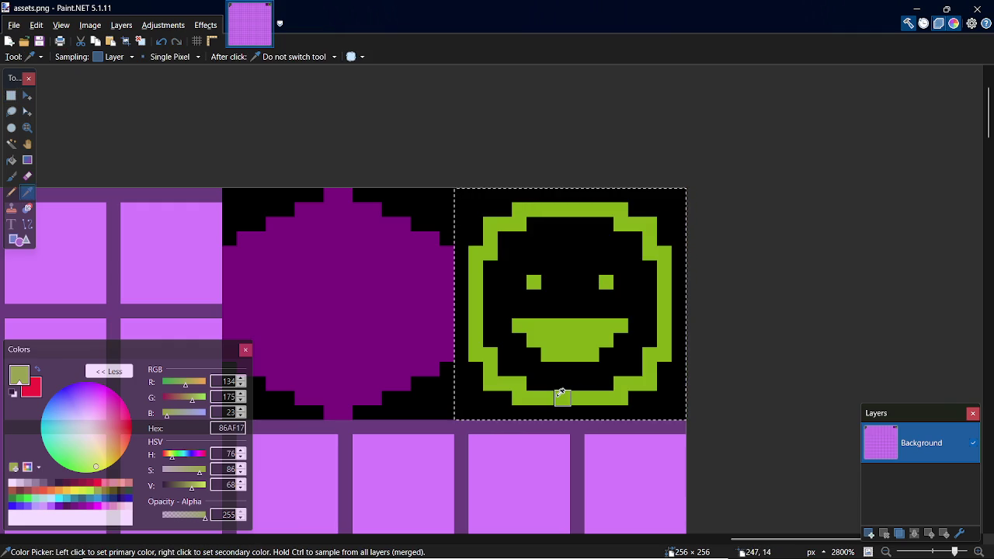
key("p")
mouse_move(535, 411)
left_mouse_down()
mouse_move(613, 412)
mouse_move(523, 413)
mouse_move(471, 365)
mouse_move(475, 208)
mouse_move(462, 203)
mouse_move(575, 196)
left_mouse_up()
Step: Try drawing a green hexagon over the smiley tile, then discard it
key("s")
key("s")
left_click_drag(460, 189, 603, 358)
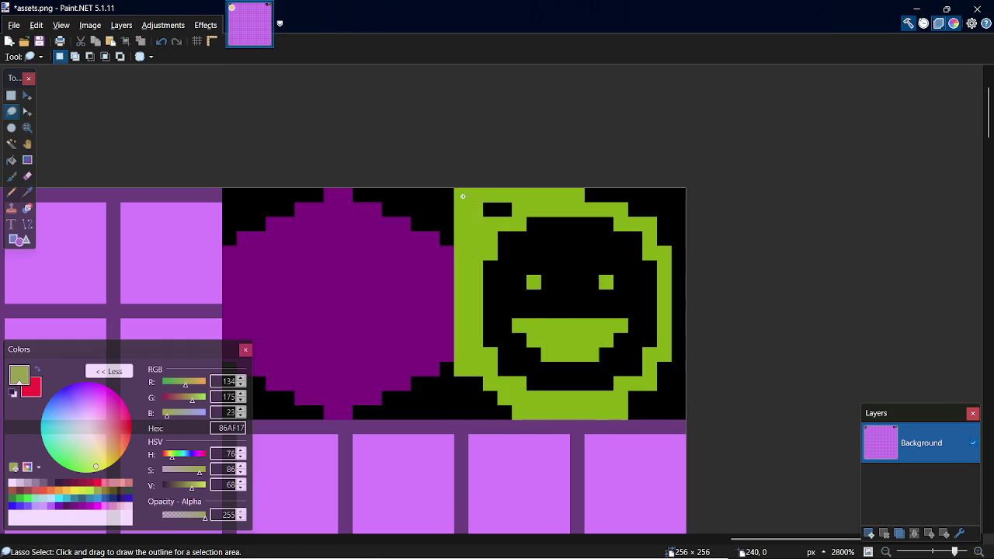
key("s")
key("s")
key("s")
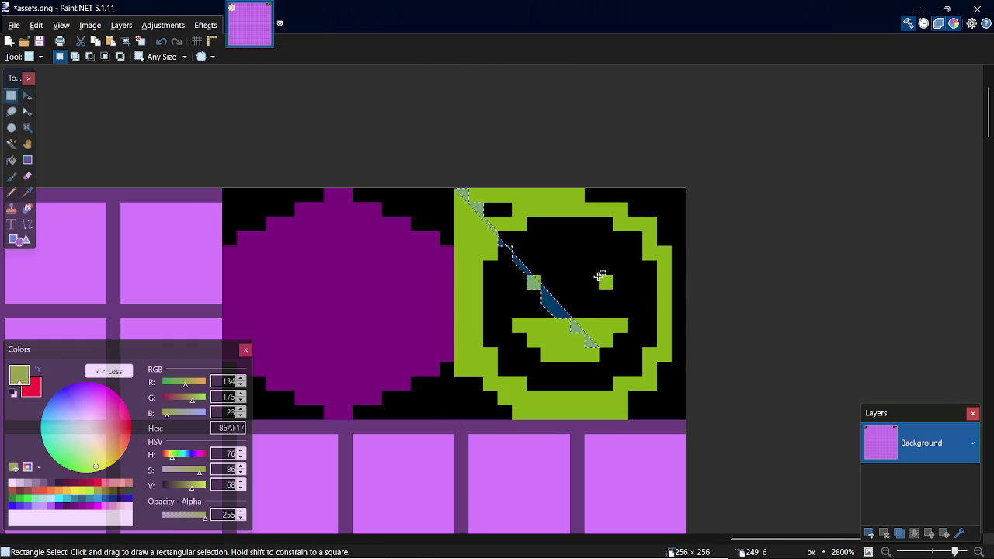
key("o")
left_click_drag(505, 233, 622, 349)
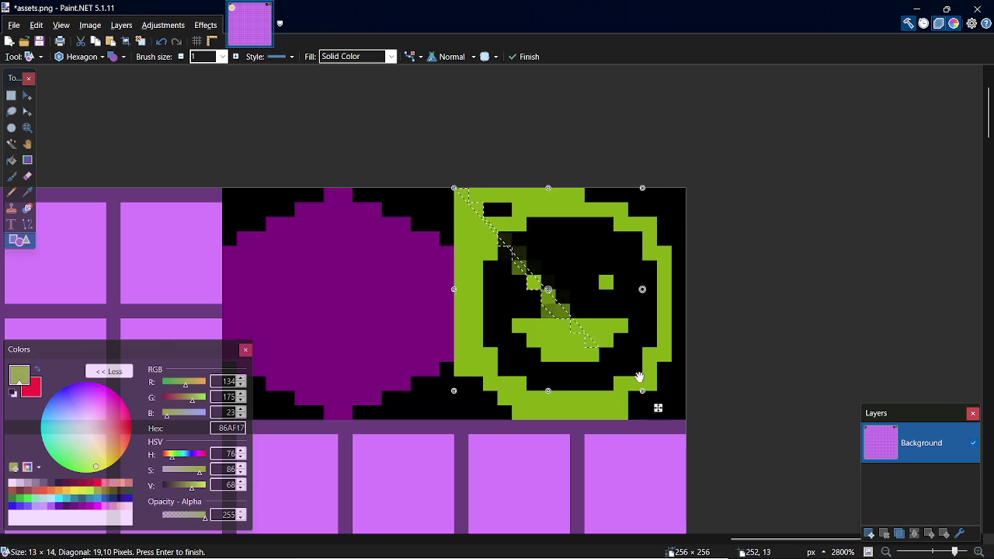
key("Escape")
key("s")
key("ctrl+d")
key("o")
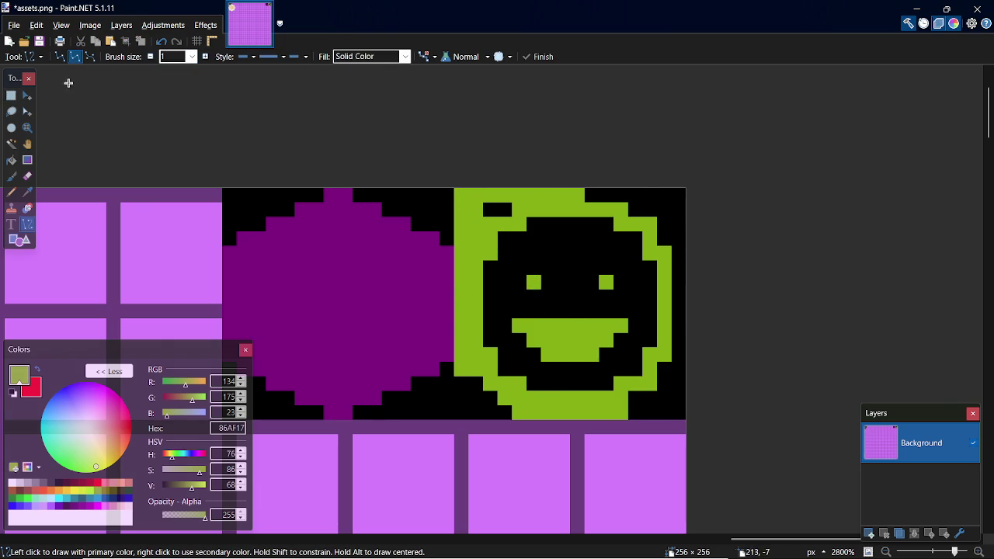
key("o")
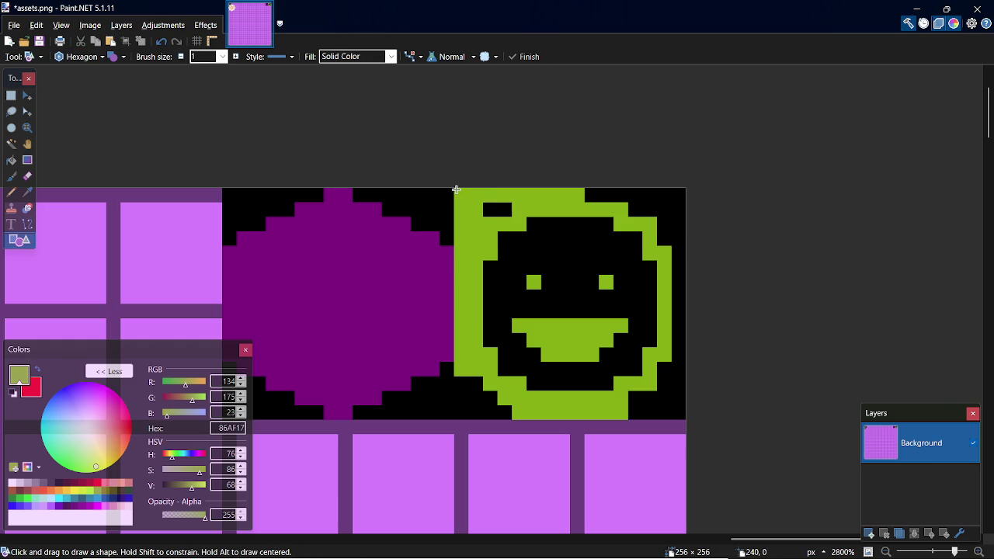
left_click_drag(456, 190, 658, 395)
key("ctrl+z")
Step: Cover the smiley with a filled green Rectangle shape and select the 16×16 tile
left_click(80, 57)
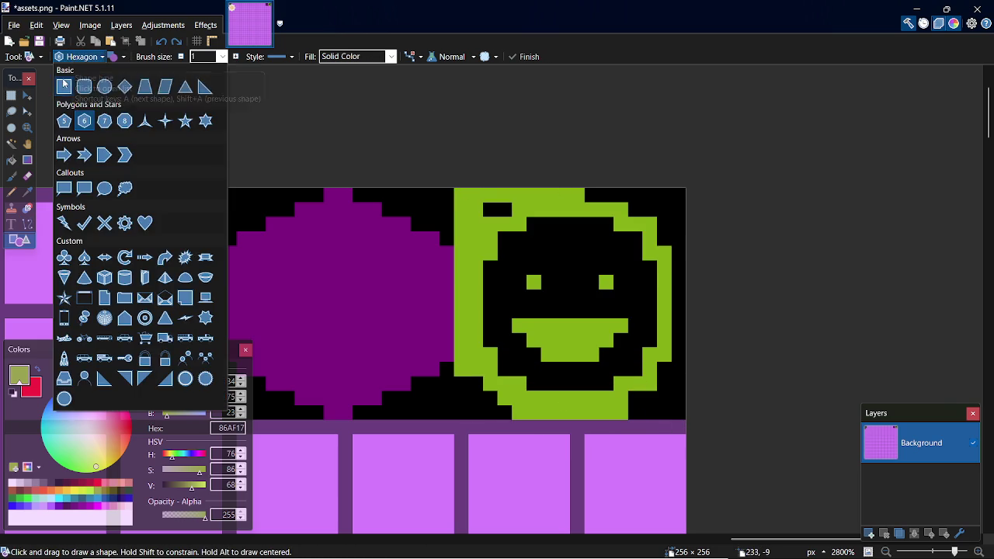
left_click(67, 82)
left_click_drag(455, 188, 687, 420)
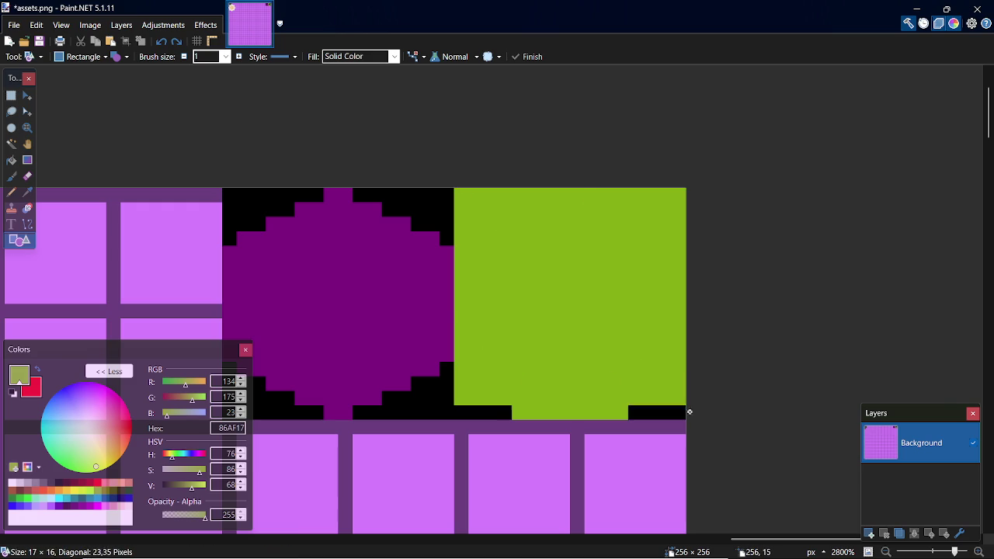
key("ctrl+z")
left_click_drag(459, 190, 682, 415)
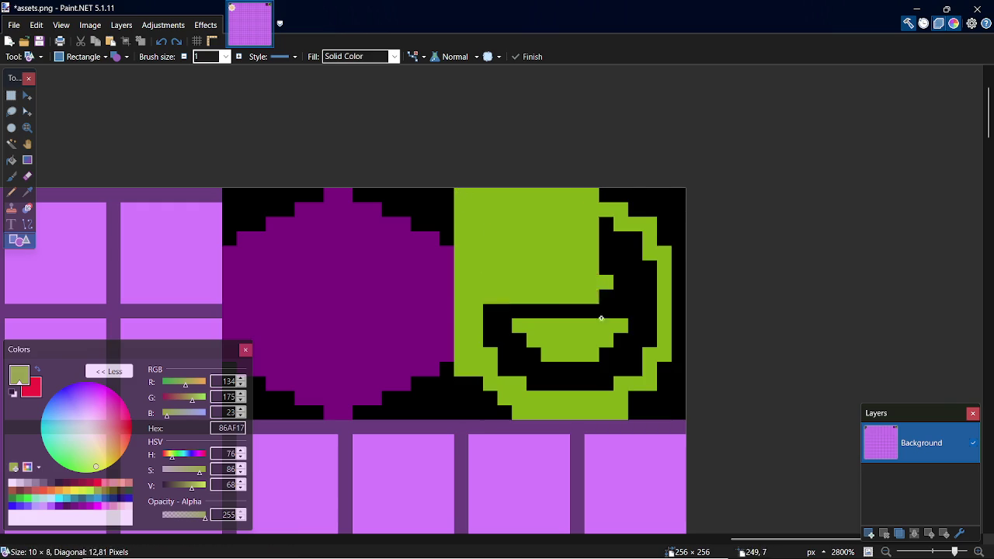
key("s")
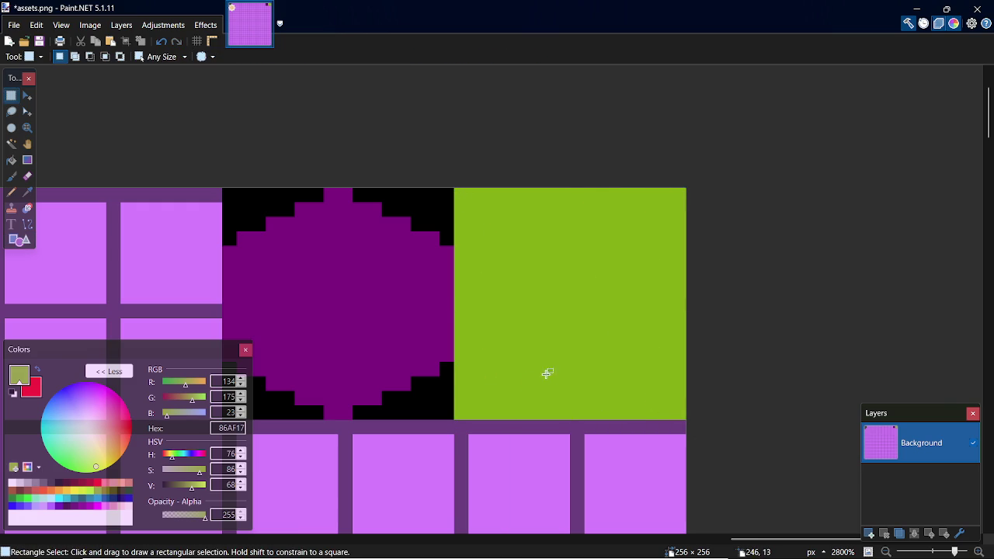
left_click_drag(460, 187, 683, 416)
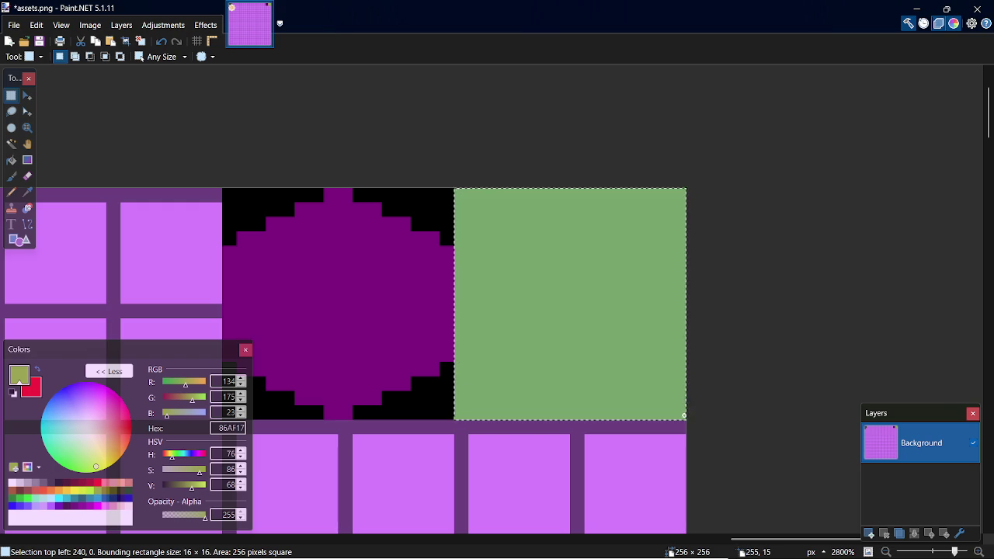
key("p")
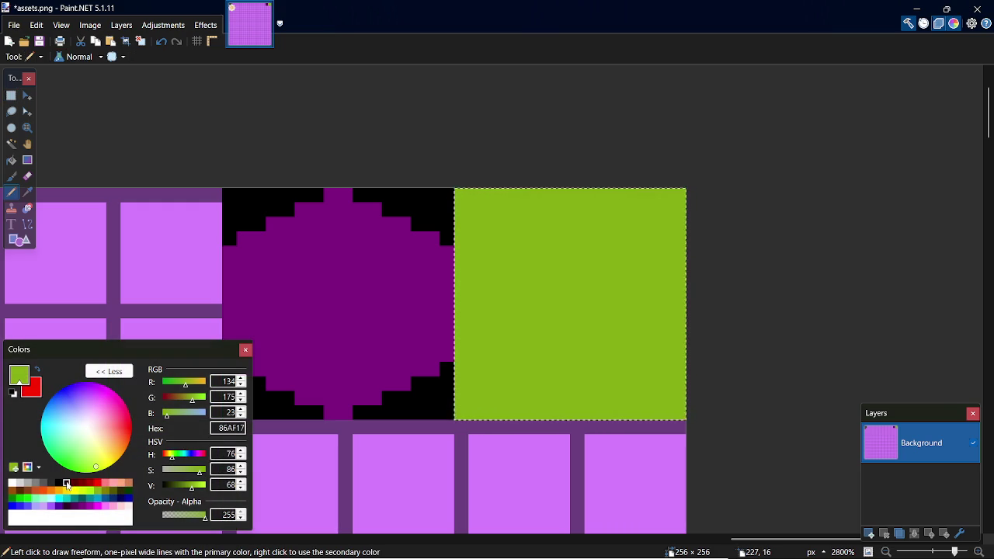
Step: Blacken and widen the green tile's corner pixels in black
left_click(59, 483)
left_click(462, 413)
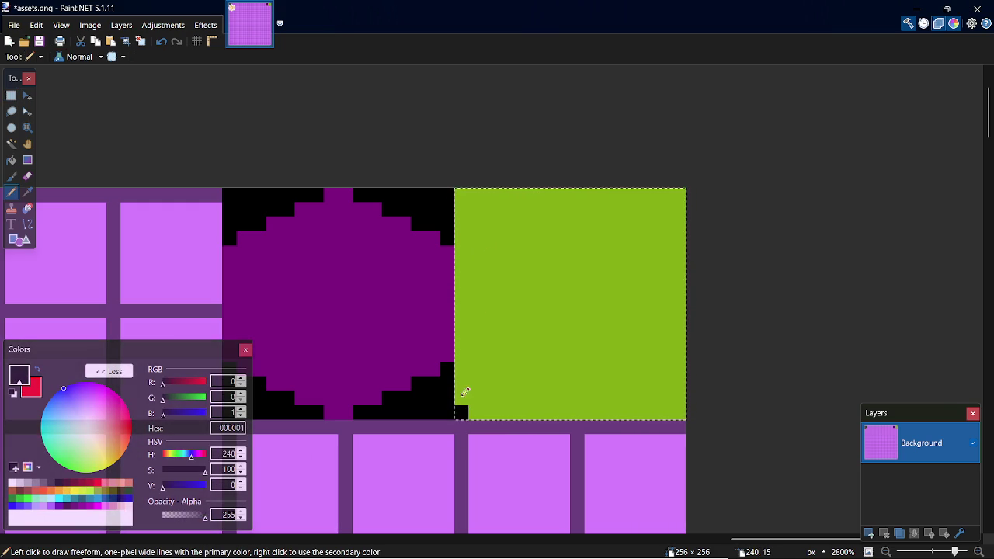
left_click(466, 194)
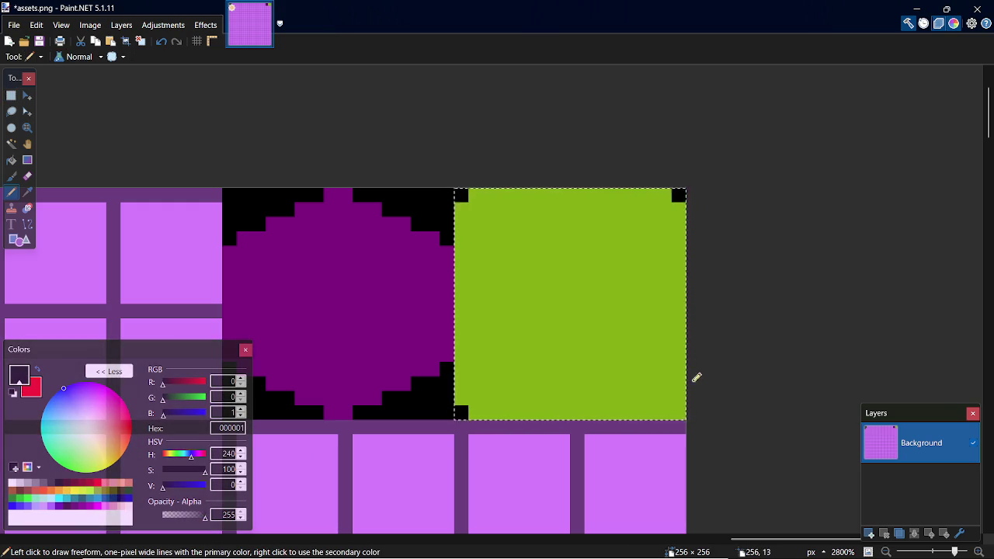
left_click(682, 399)
left_click(474, 412)
left_click(475, 195)
left_click(679, 209)
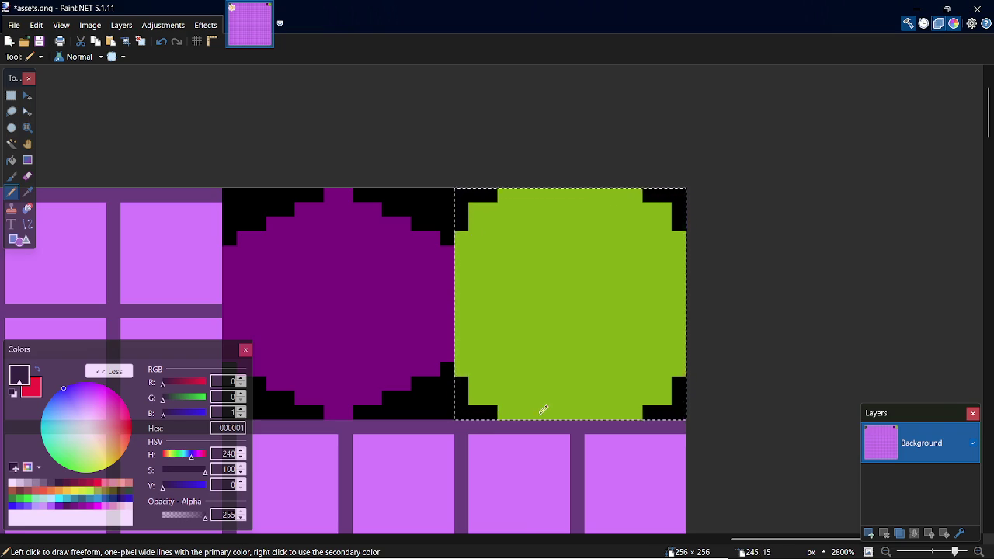
Step: Draw the black ring outline along the bottom and diagonally up the bottom-right
left_click_drag(535, 387, 619, 396)
left_click(633, 382)
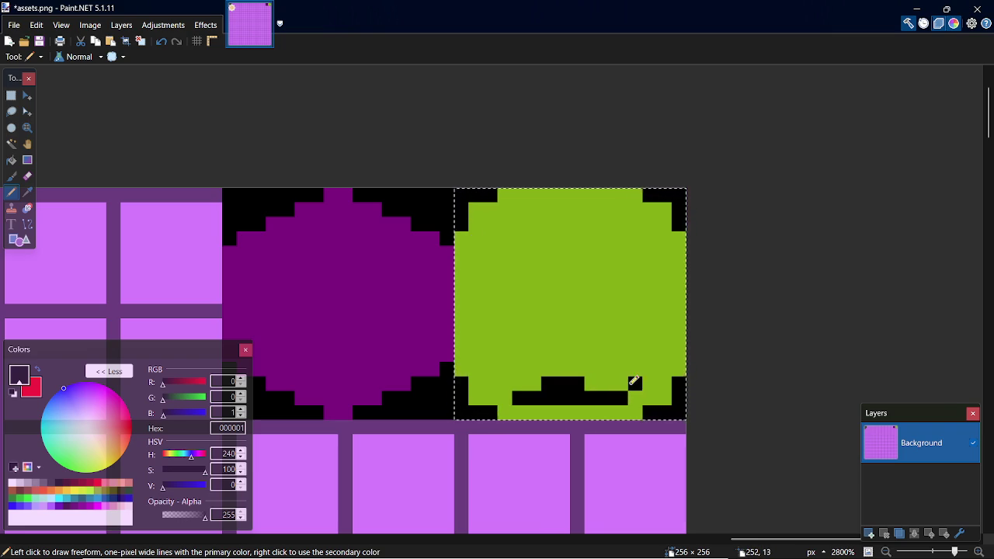
left_click(650, 383)
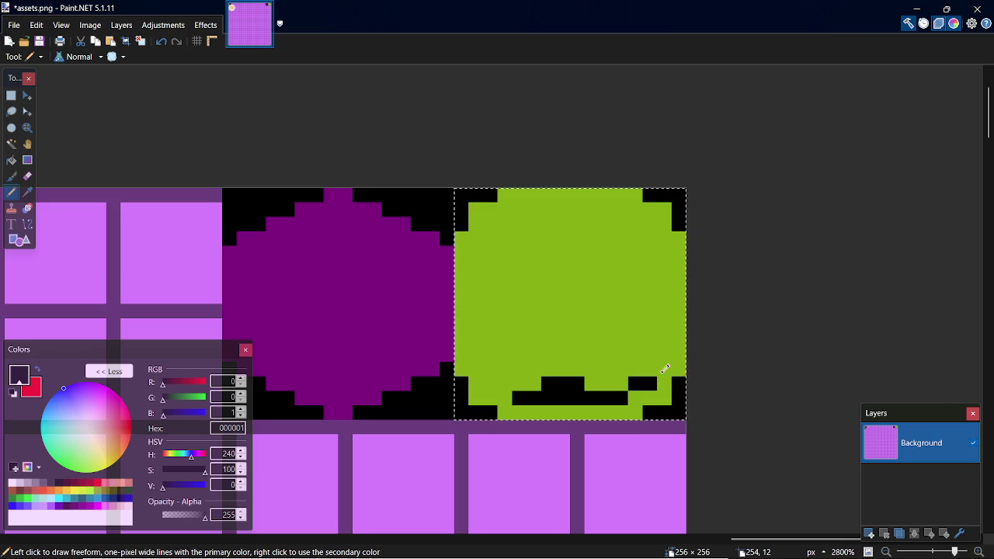
left_click(650, 368)
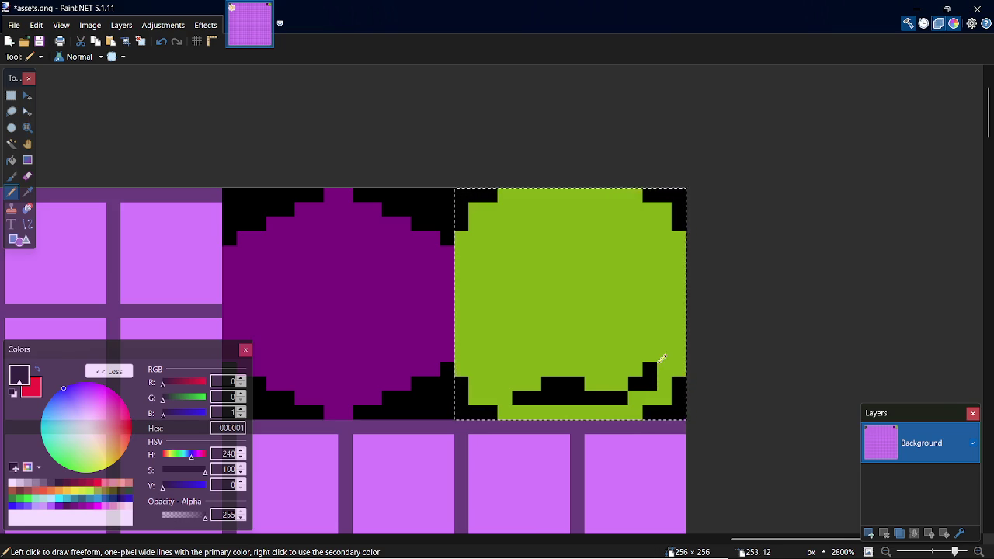
key("ctrl+z")
left_click(653, 355)
Step: Continue the black ring outline up the right side and across the top
left_click_drag(669, 340, 662, 248)
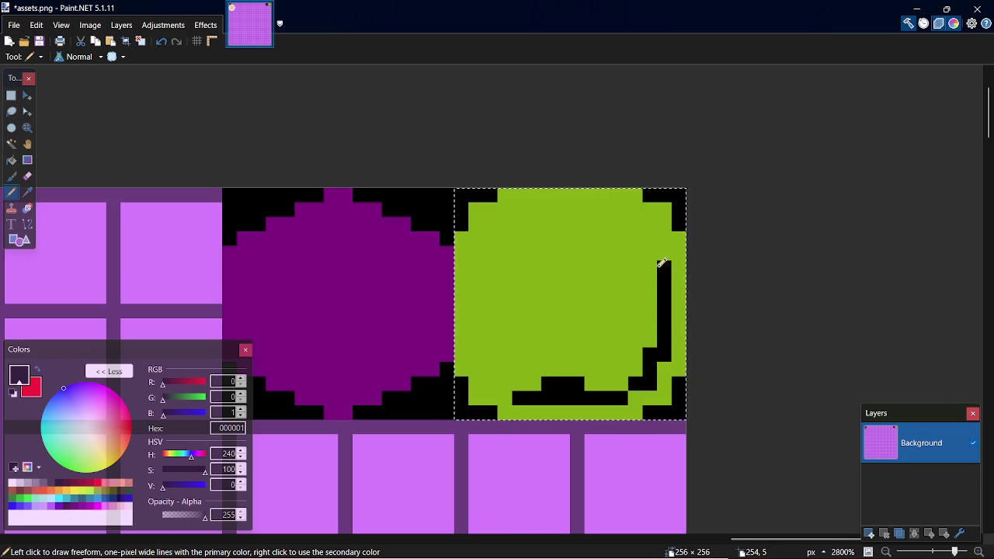
left_click(654, 239)
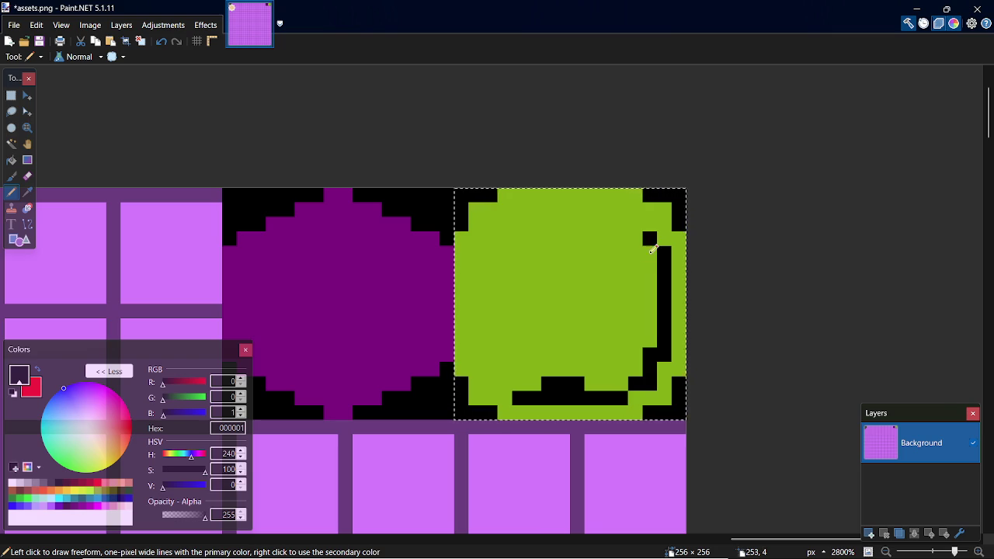
left_click(650, 224)
left_click(622, 224)
mouse_move(630, 217)
left_mouse_down()
mouse_move(513, 205)
mouse_move(513, 225)
mouse_move(497, 224)
mouse_move(483, 250)
mouse_move(495, 365)
left_mouse_up()
left_click(497, 379)
mouse_move(504, 376)
left_mouse_down()
mouse_move(519, 382)
mouse_move(581, 365)
left_mouse_up()
left_click_drag(635, 325, 613, 262)
key("ctrl+z")
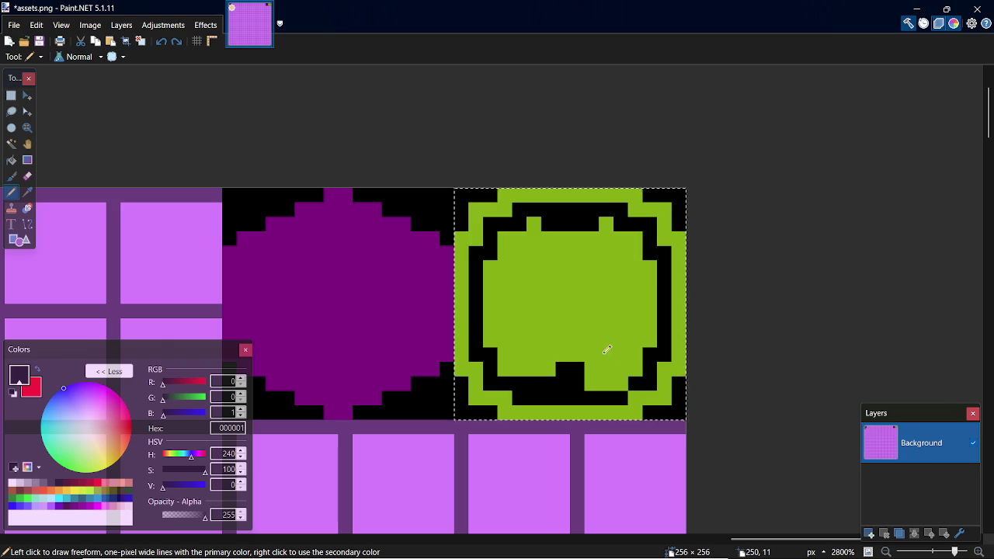
Step: Blacken the ring's lower inner edge and widen the top border's bumps in 86AF17 green
left_click_drag(602, 381, 633, 377)
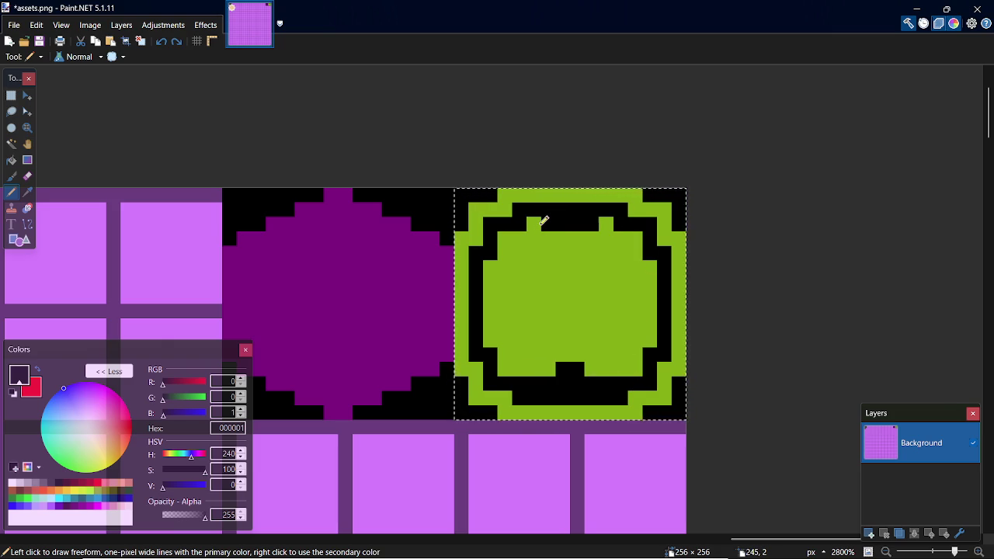
key("k")
left_click(549, 253)
key("p")
left_click(553, 224)
left_click(592, 225)
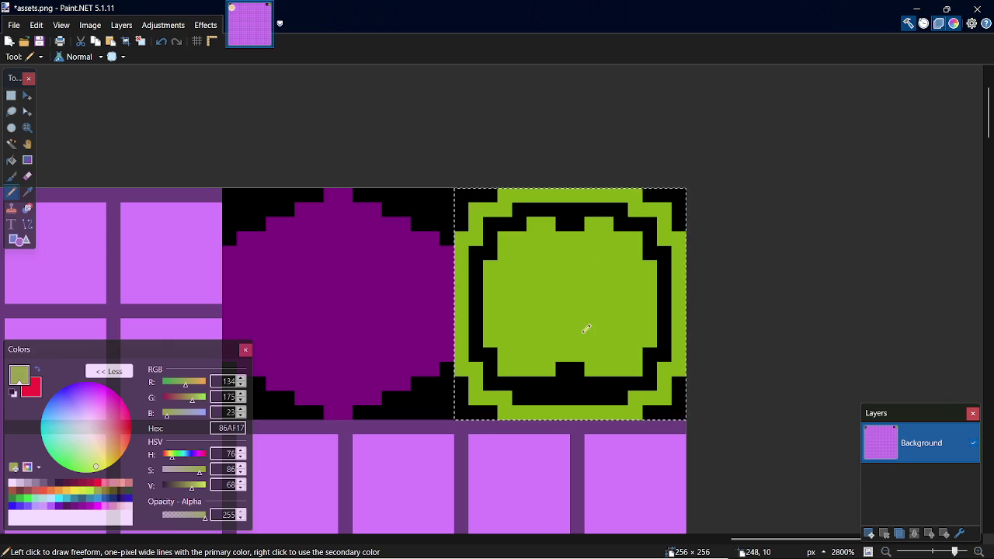
Step: Repaint the stray black pixels along the inner bottom green, then clear the selection
key("k")
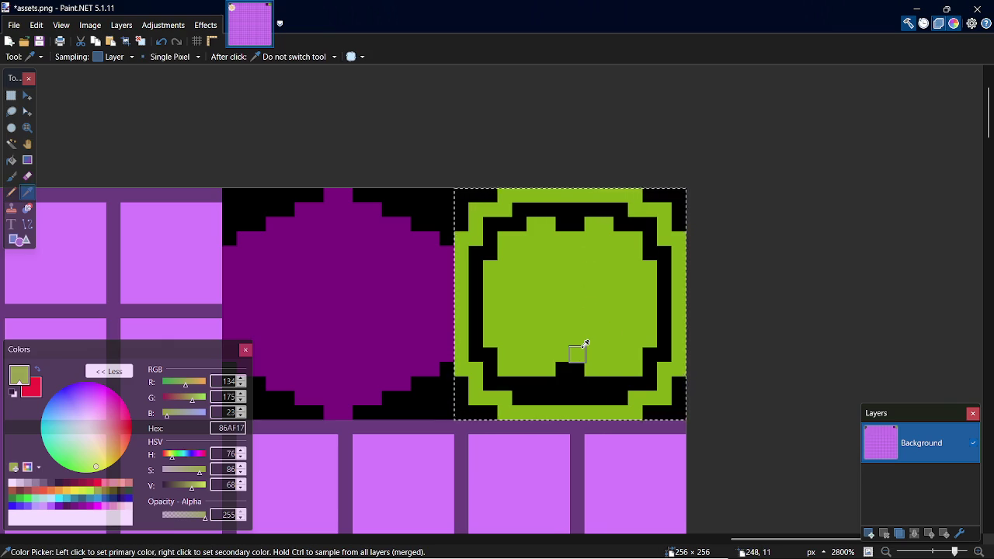
key("p")
left_click(535, 384)
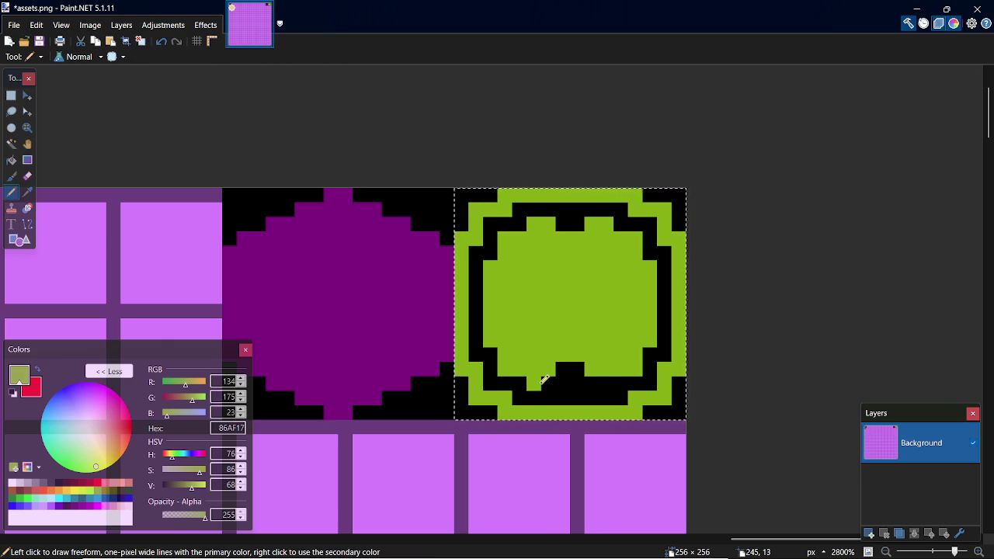
left_click(548, 384)
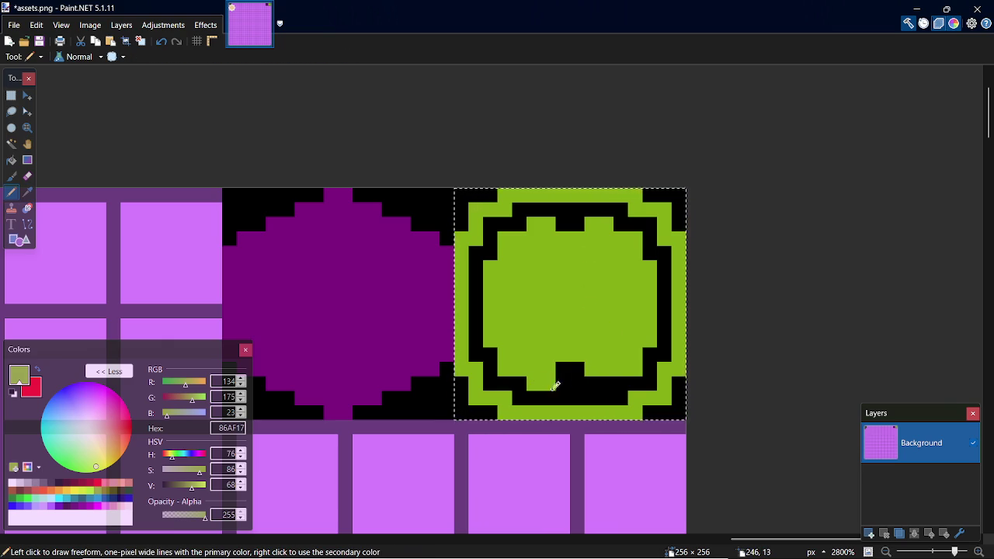
left_click_drag(591, 384, 606, 384)
left_click(620, 384)
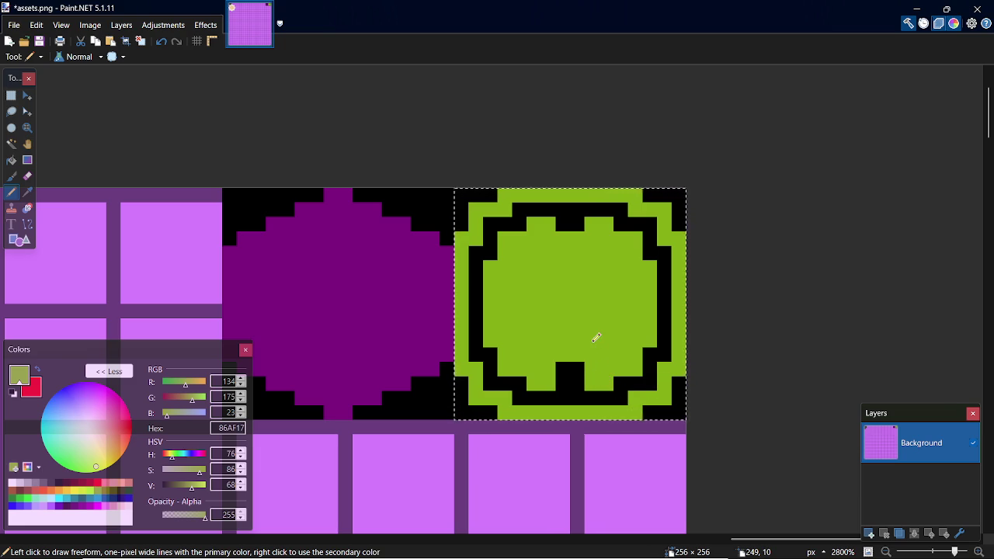
left_click(576, 363)
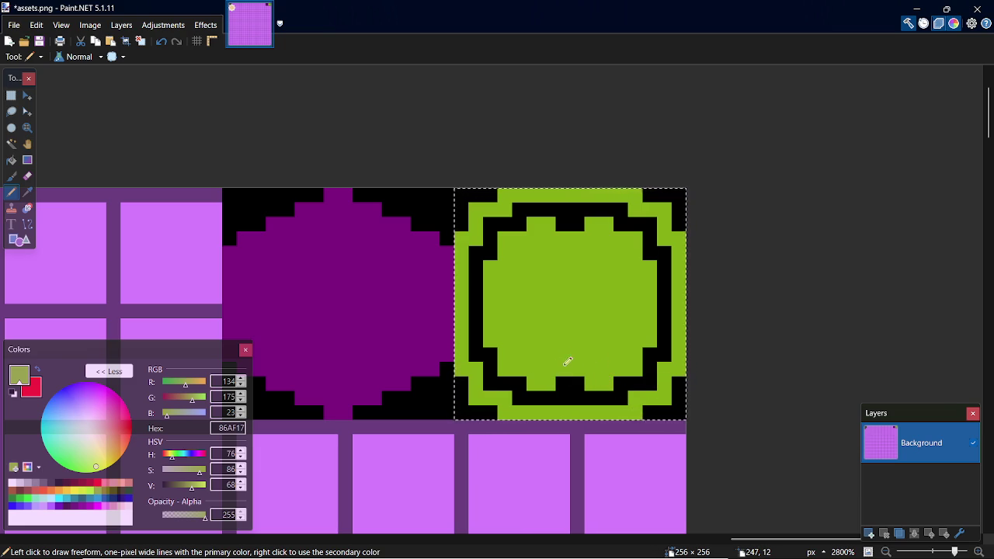
key("s")
left_click(633, 333)
Step: Pencil a two-row black bar inside the circle with a shaped right end
key("k")
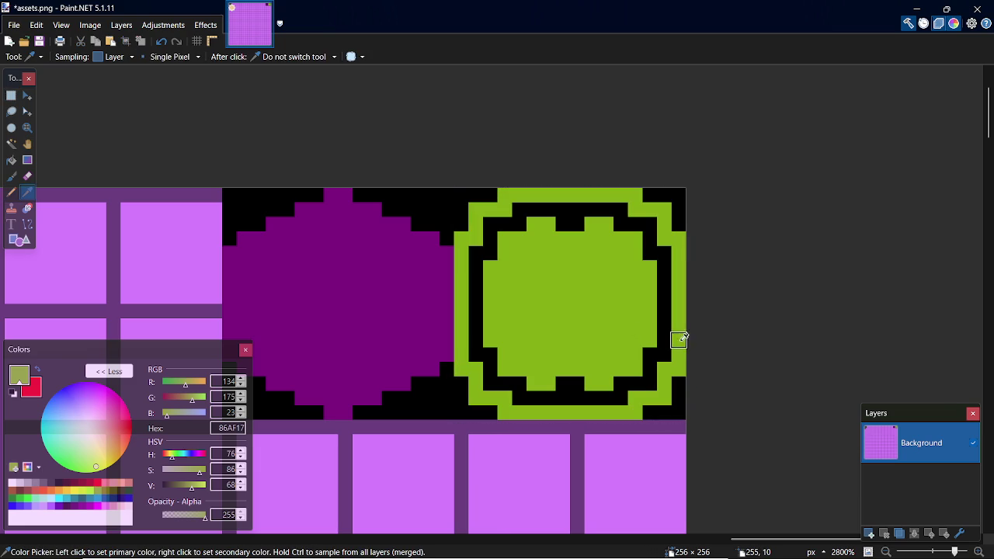
left_click(665, 337)
key("p")
left_click(535, 352)
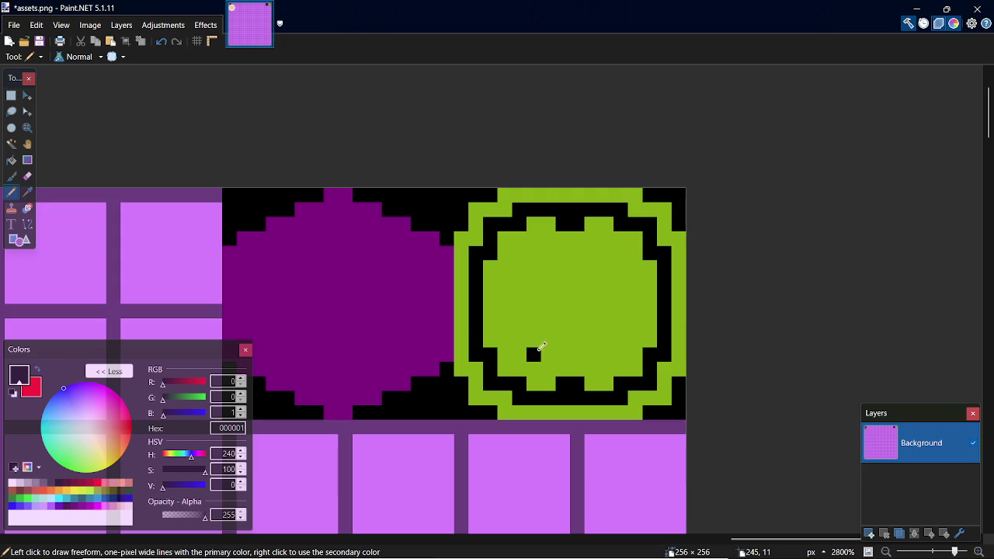
left_click(546, 351)
left_click(558, 342)
left_click(575, 339)
left_click(592, 340)
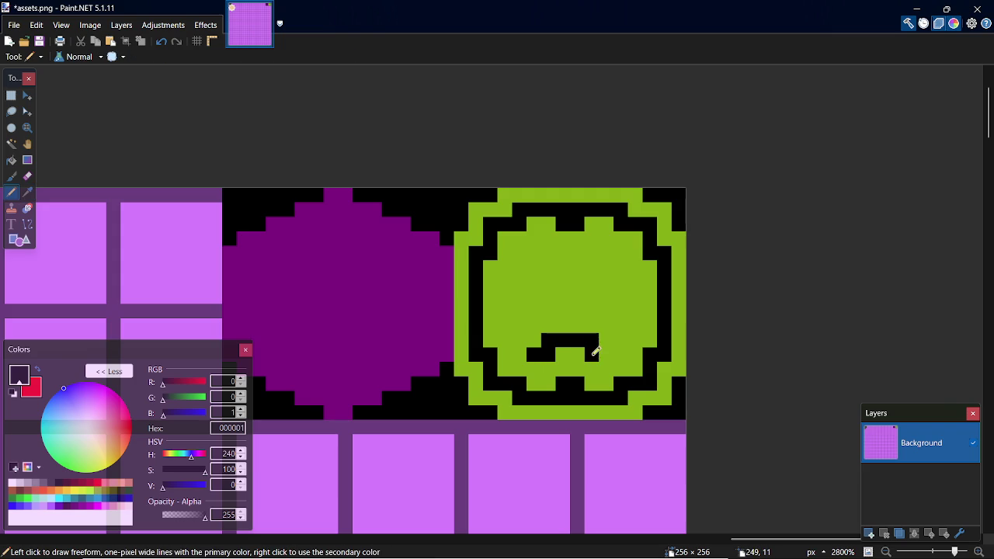
left_click(607, 342)
left_click(622, 341)
left_click(636, 327)
left_click(621, 311)
Step: Draw black strokes up the inner right side and along the inner top
mouse_move(631, 312)
left_mouse_down()
mouse_move(635, 284)
mouse_move(621, 256)
mouse_move(628, 282)
mouse_move(613, 251)
mouse_move(591, 253)
left_mouse_up()
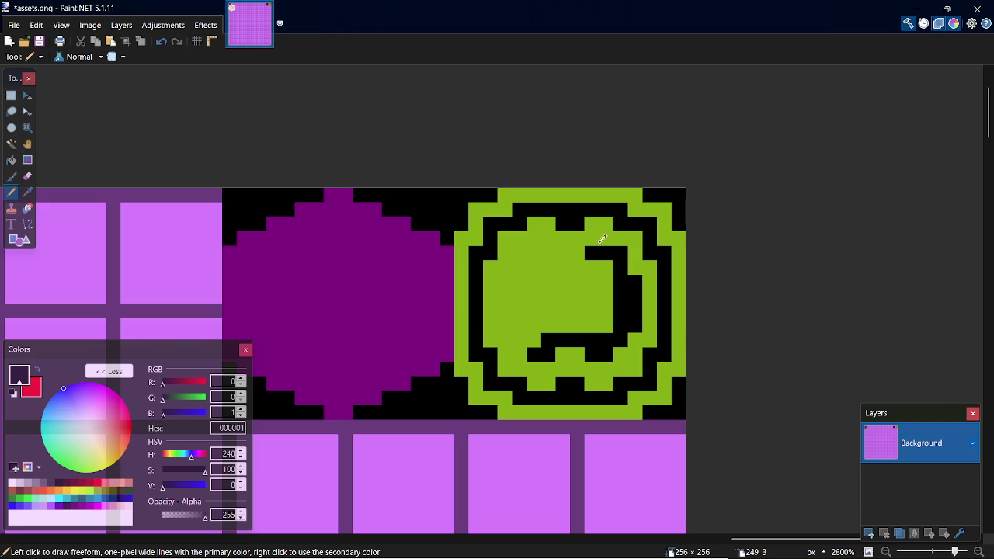
mouse_move(588, 252)
left_mouse_down()
mouse_move(530, 254)
mouse_move(518, 268)
mouse_move(509, 317)
mouse_move(541, 345)
left_mouse_up()
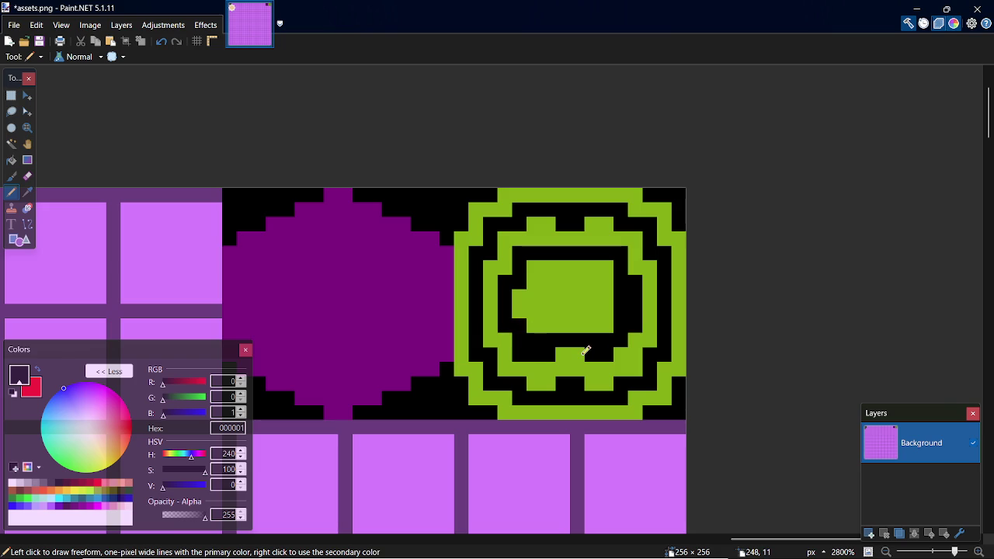
key("ctrl+z")
key("ctrl+y")
key("k")
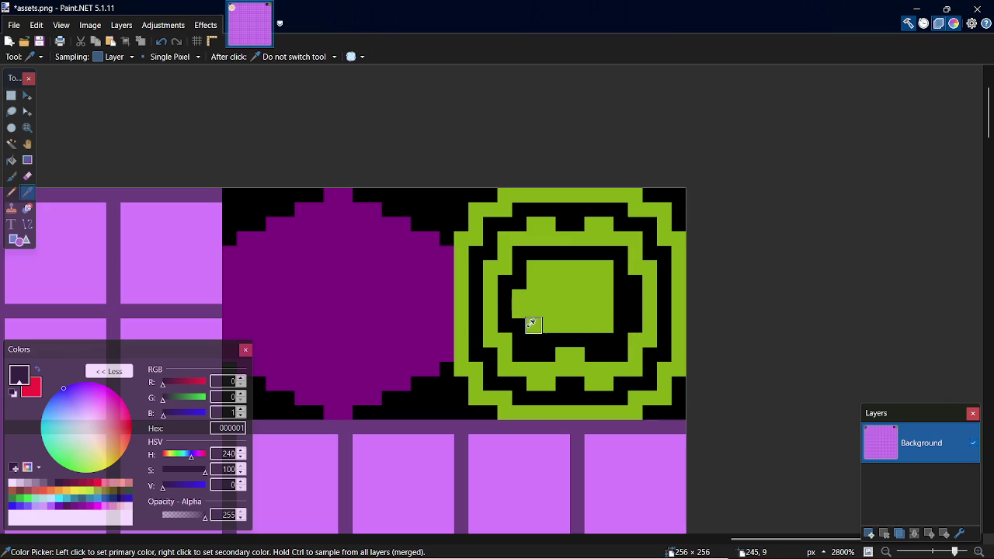
key("p")
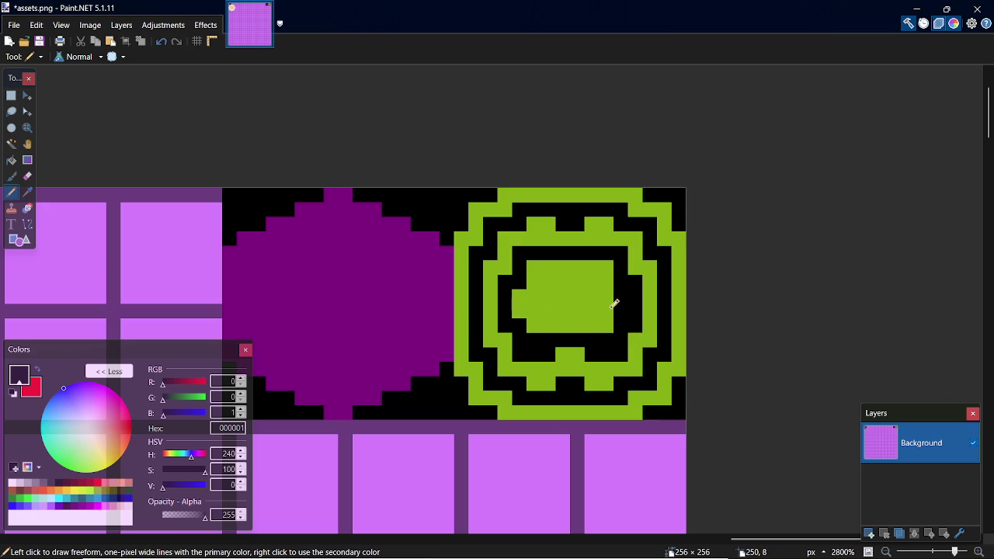
Step: Extend the emblem's inner block with lime green pixels
key("k")
left_click(591, 310)
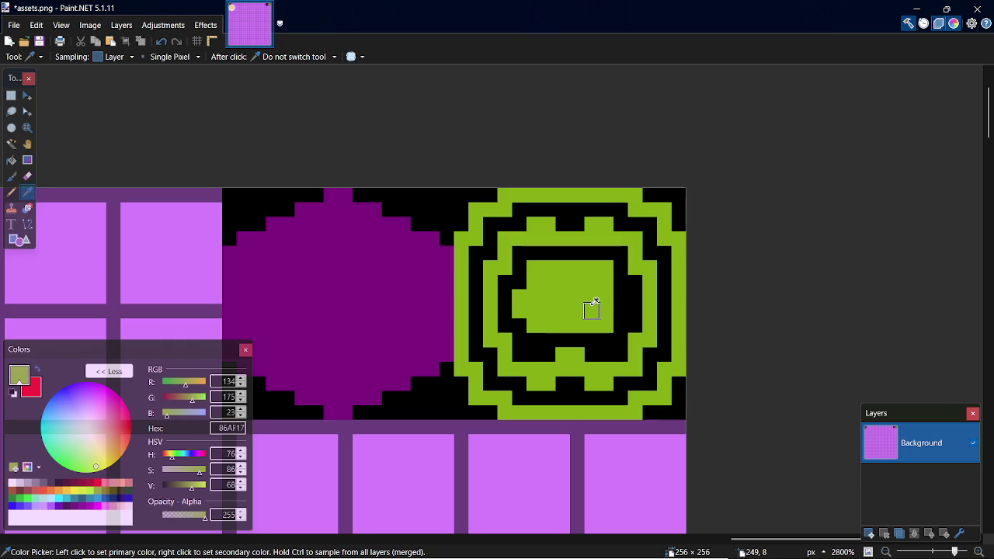
key("p")
left_click(620, 310)
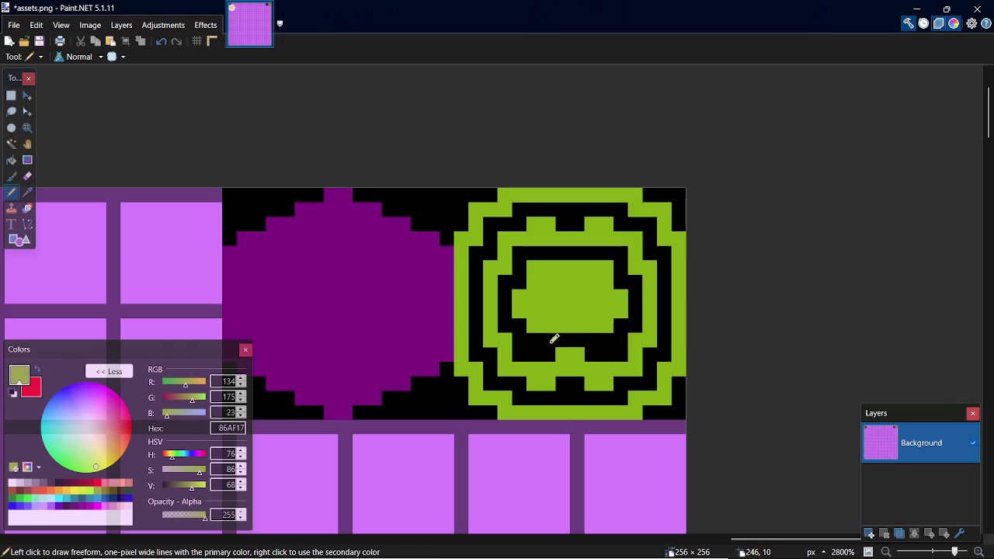
left_click(607, 340)
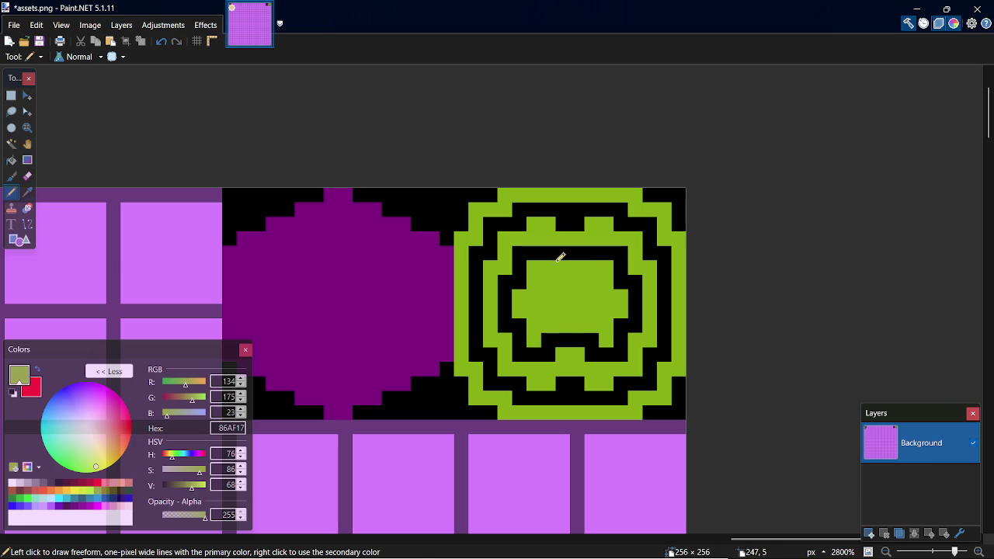
key("k")
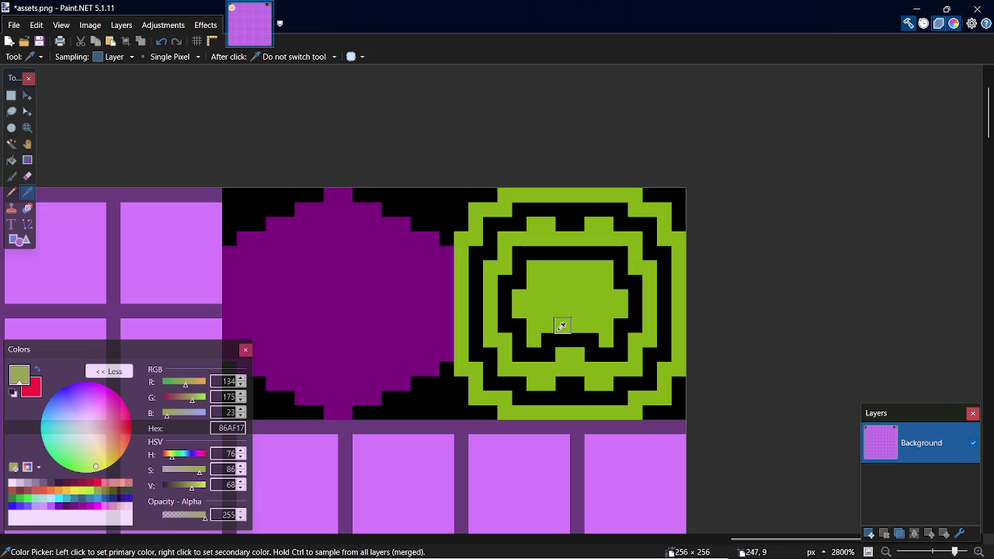
left_click(563, 342)
key("p")
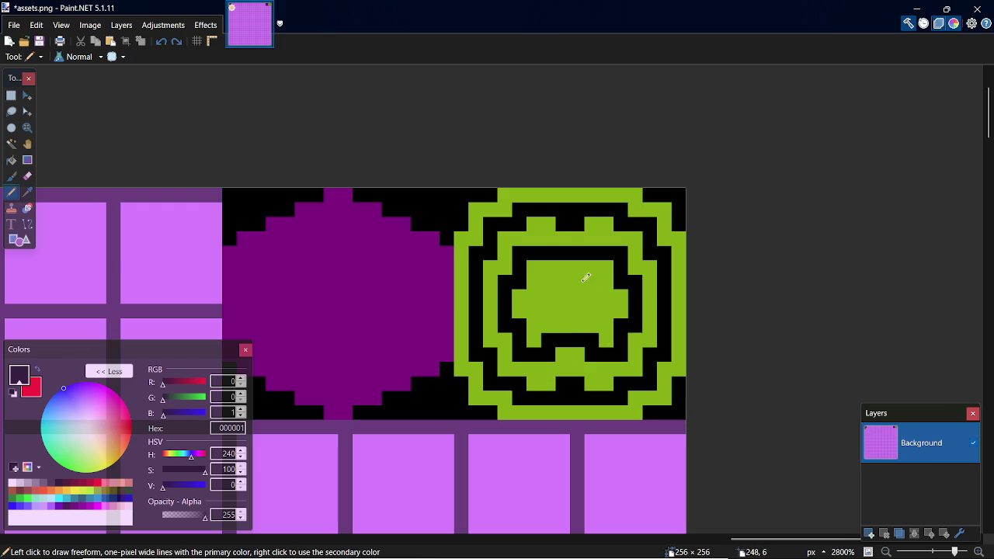
Step: Paint a row of black pixels across the upper green block
key("k")
left_click(571, 250)
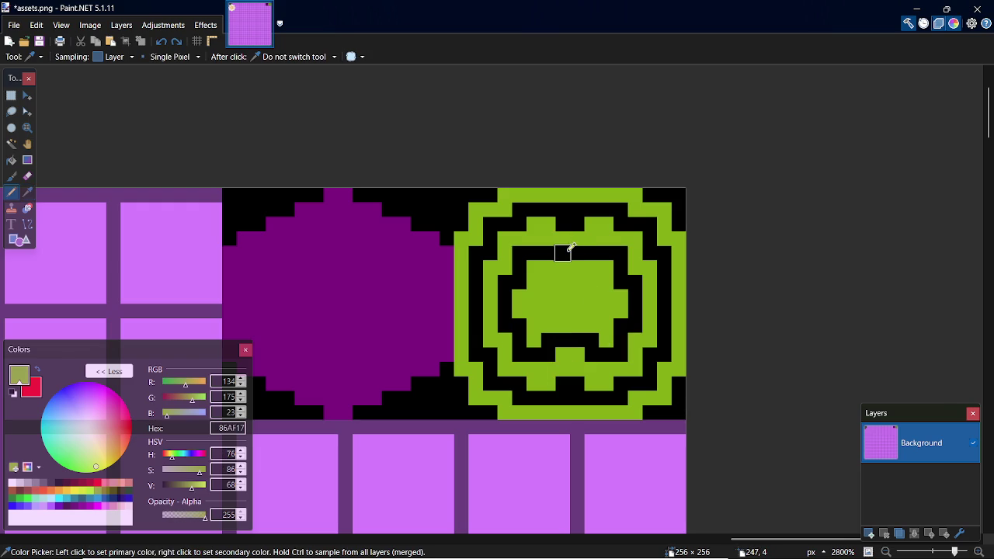
key("p")
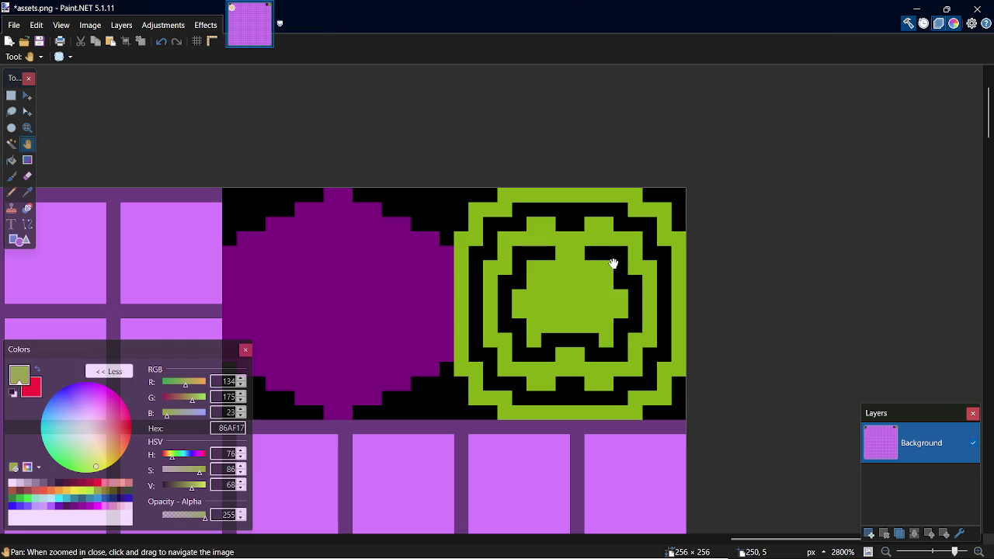
key("k")
left_click(613, 255)
key("p")
mouse_move(581, 266)
left_mouse_down()
mouse_move(543, 268)
mouse_move(599, 265)
left_mouse_up()
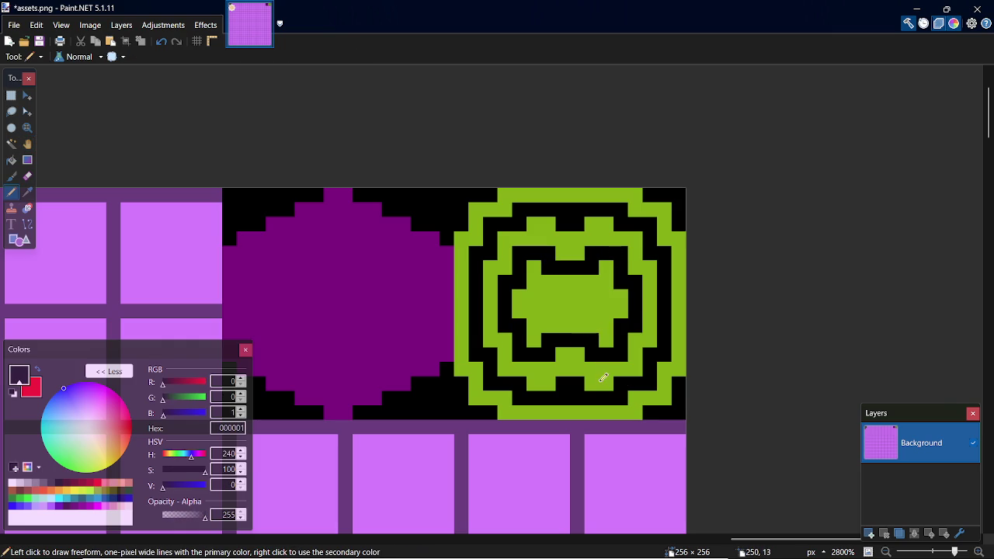
Step: Paint a black stroke inside the green shape to hollow its centre, then zoom out
key("k")
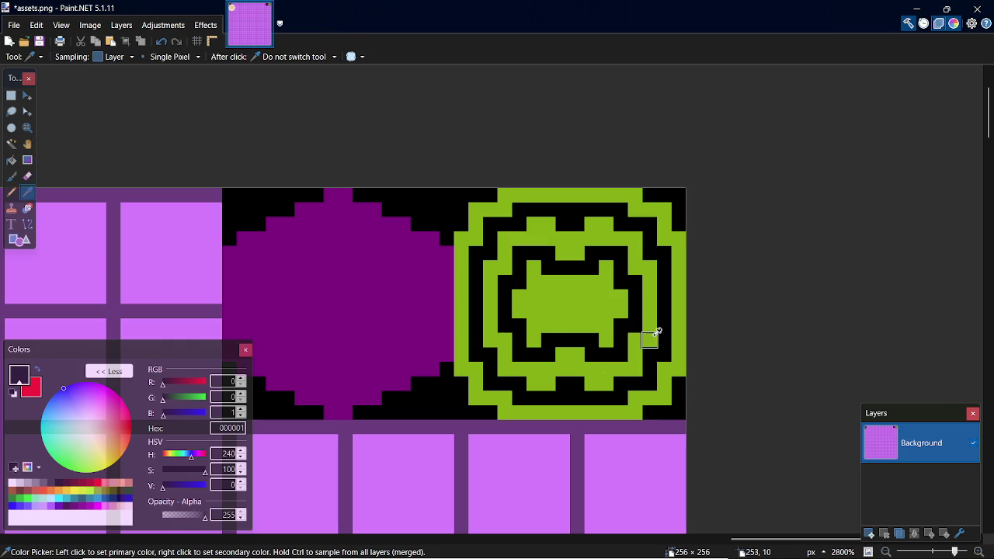
left_click(651, 335)
key("p")
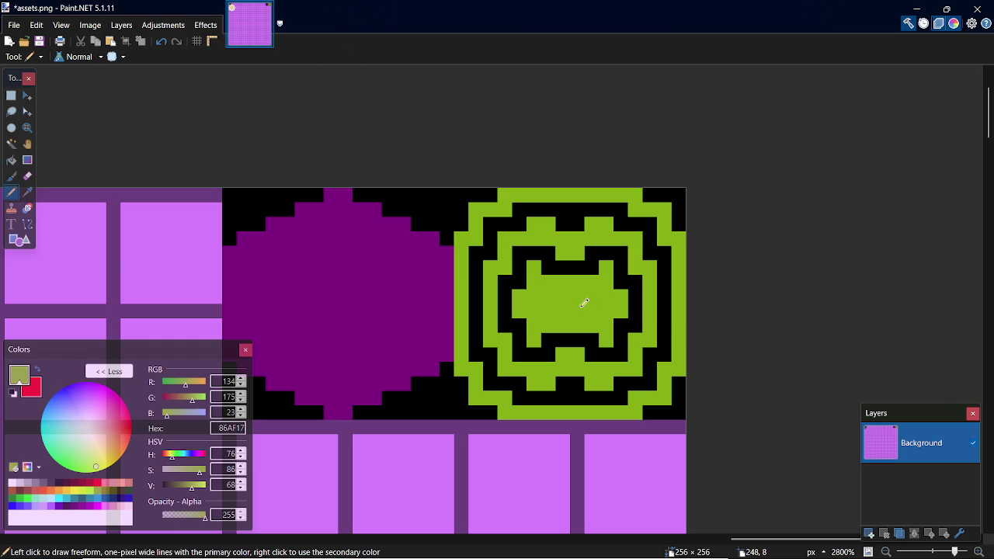
key("k")
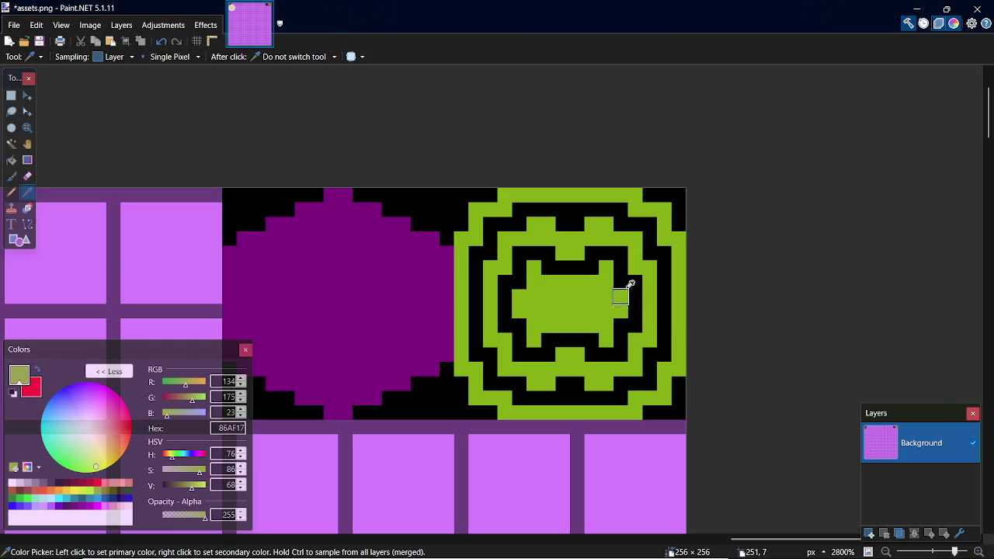
left_click(628, 284)
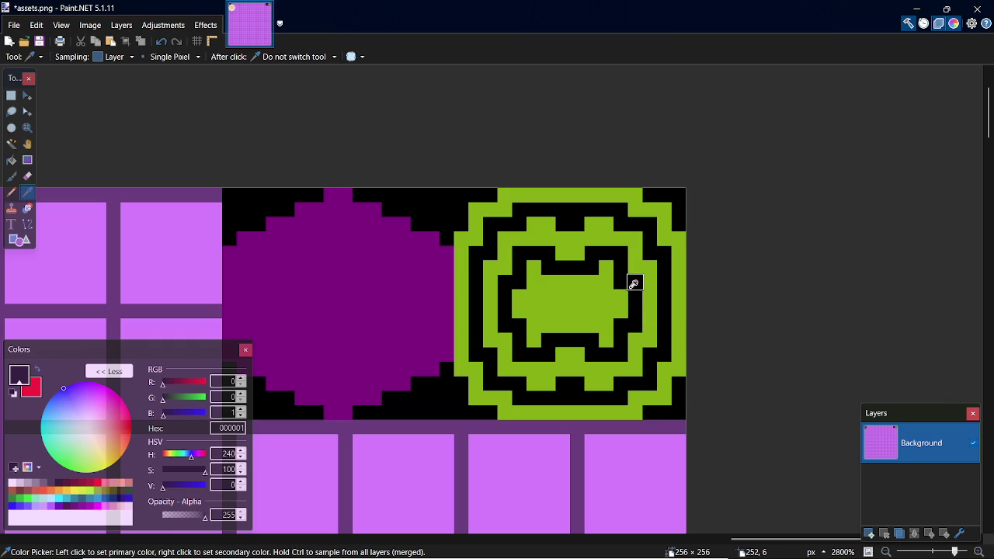
key("p")
mouse_move(548, 312)
left_mouse_down()
mouse_move(547, 291)
mouse_move(594, 303)
mouse_move(579, 296)
mouse_move(584, 303)
left_mouse_up()
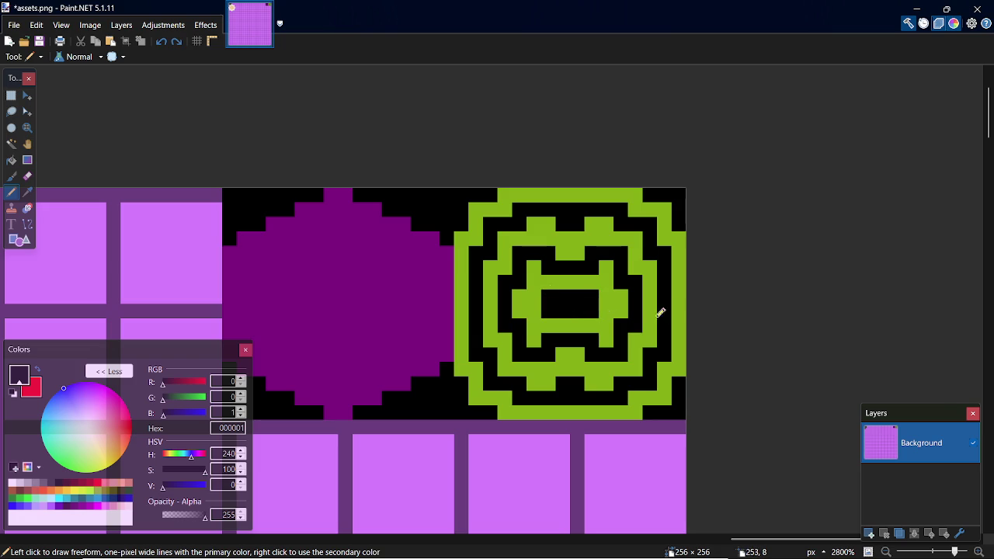
scroll(541, 382, "down", 2, "ctrl")
Step: Copy the lime emblem tile and place the duplicate in the empty slot left of the purple tile
key("s")
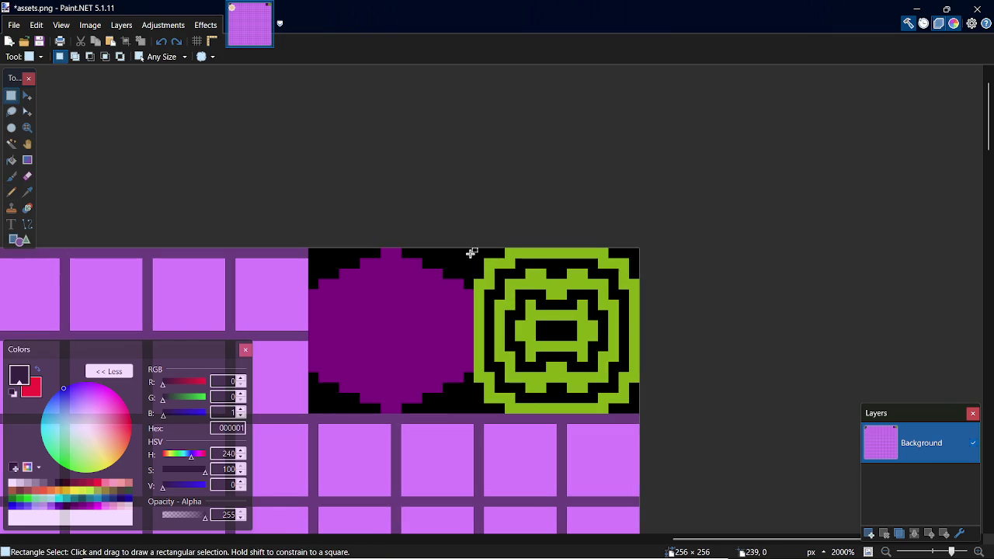
mouse_move(477, 250)
left_mouse_down()
mouse_move(633, 417)
mouse_move(633, 406)
mouse_move(619, 556)
mouse_move(590, 236)
mouse_move(256, 266)
left_mouse_up()
key("ctrl+c")
key("ctrl+v")
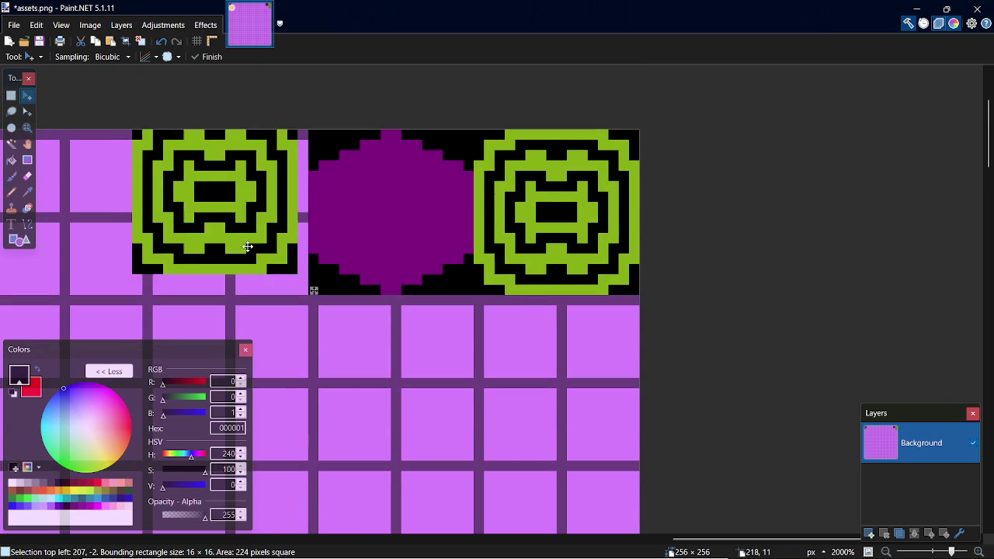
key("s")
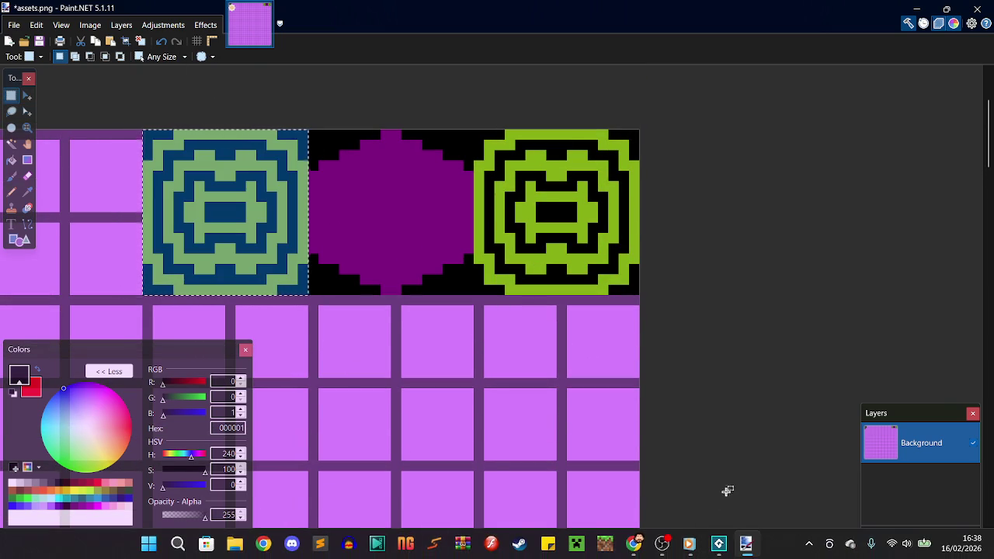
left_click_drag(750, 539, 679, 539)
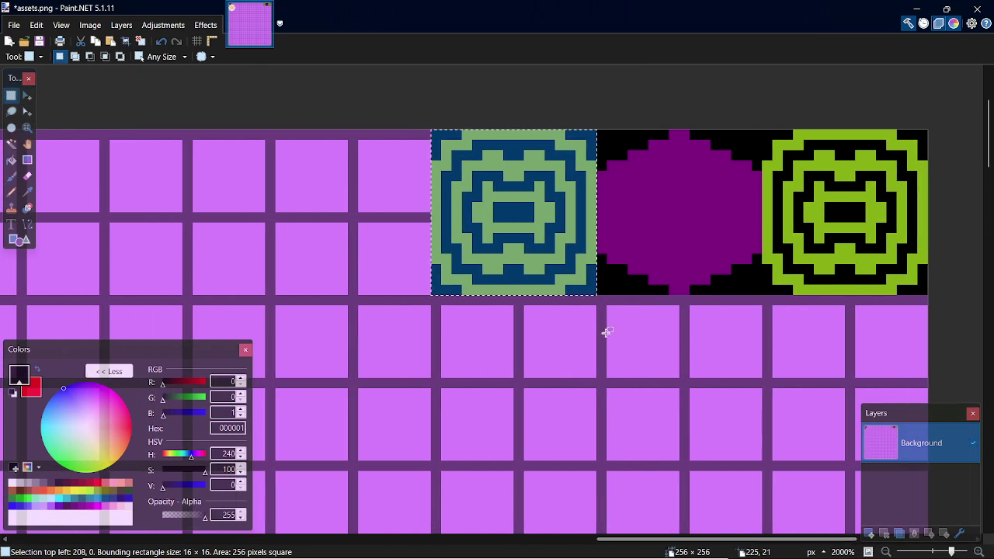
Step: Blacken the copied tile's inner pattern with the pencil
key("s")
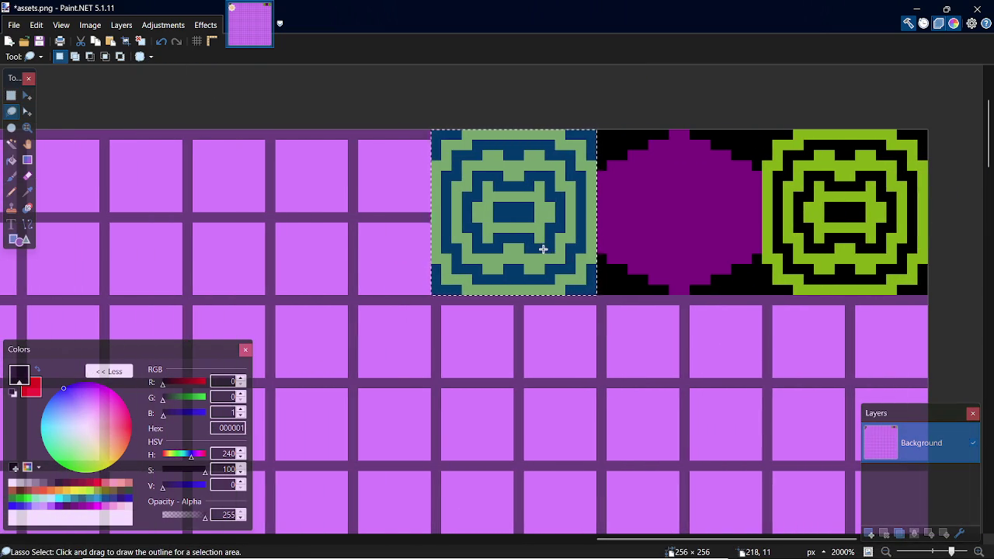
key("p")
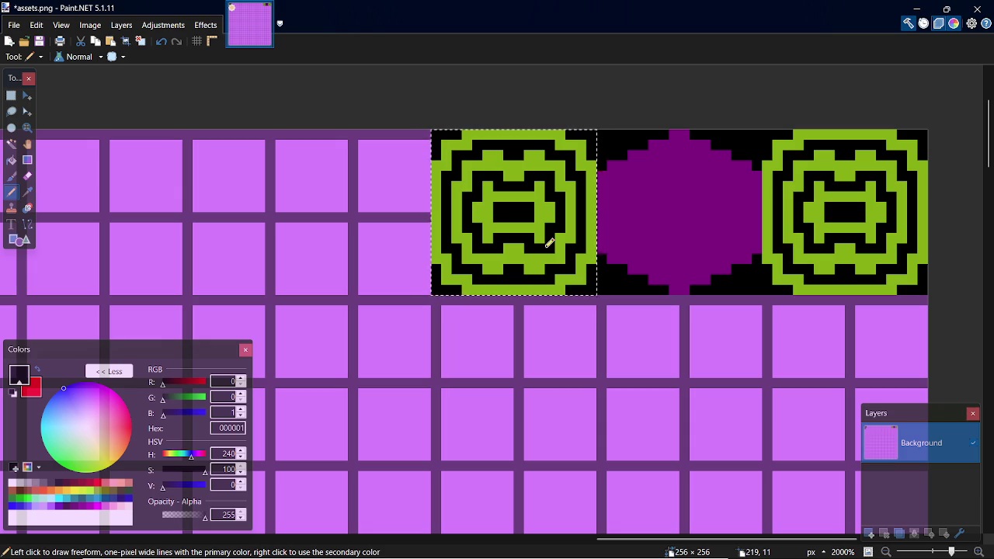
key("k")
key("p")
mouse_move(541, 247)
left_mouse_down()
mouse_move(537, 262)
mouse_move(489, 256)
mouse_move(461, 222)
mouse_move(464, 174)
mouse_move(506, 151)
mouse_move(555, 160)
mouse_move(582, 191)
mouse_move(561, 255)
mouse_move(473, 251)
mouse_move(517, 233)
mouse_move(475, 186)
mouse_move(533, 166)
mouse_move(559, 187)
mouse_move(526, 162)
mouse_move(553, 210)
mouse_move(524, 225)
mouse_move(549, 236)
mouse_move(487, 231)
mouse_move(528, 195)
mouse_move(489, 183)
mouse_move(534, 193)
left_mouse_up()
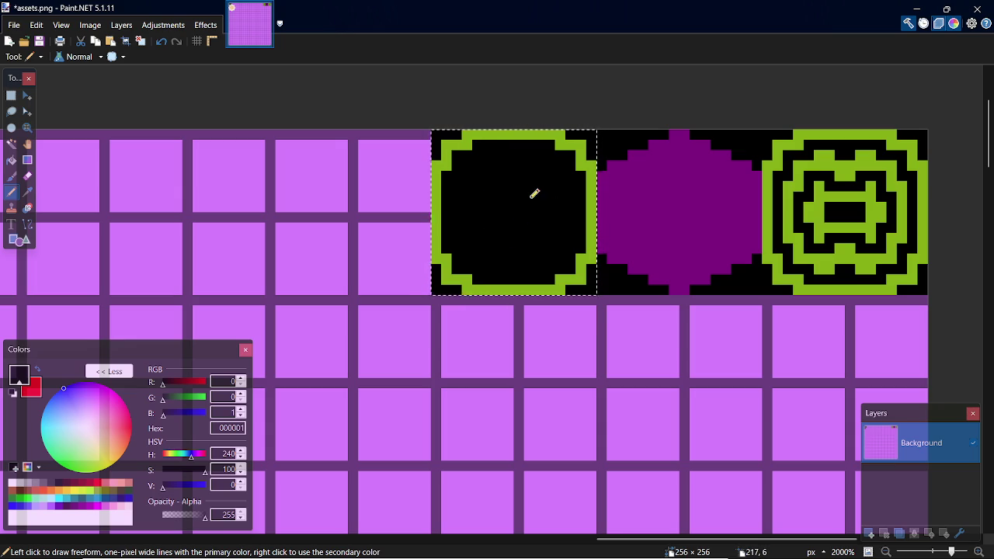
Step: Draw a lime smile and the first eye pixels, then save the sprite sheet
key("k")
left_click(575, 273)
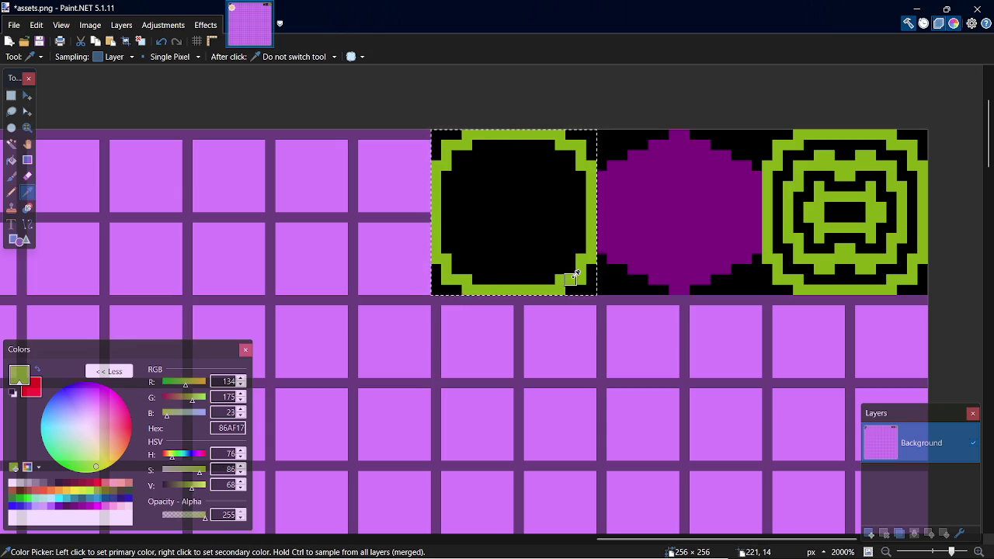
key("p")
mouse_move(477, 238)
left_mouse_down()
mouse_move(552, 238)
mouse_move(505, 255)
left_mouse_up()
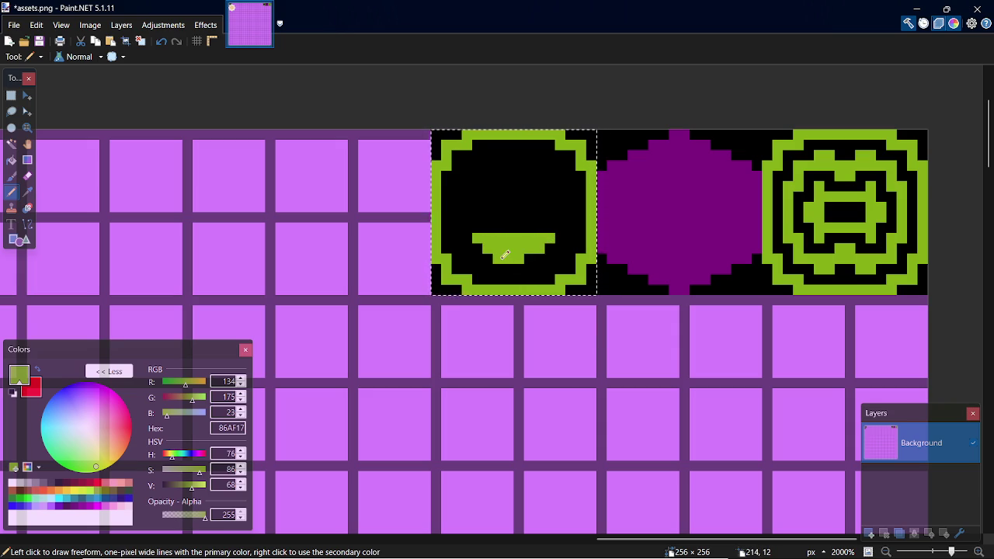
left_click(488, 194)
left_click(524, 194)
key("ctrl+z")
key("ctrl+z")
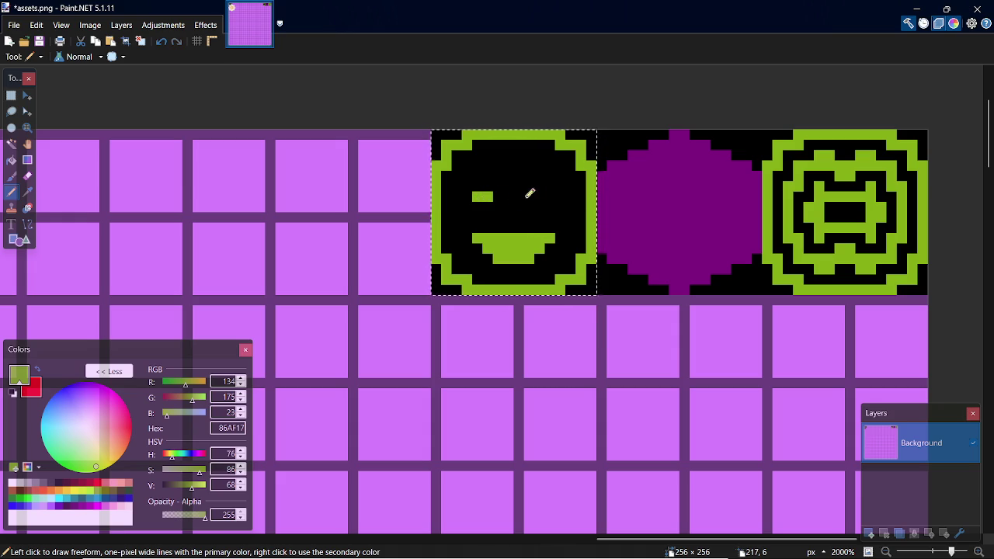
left_click(549, 196)
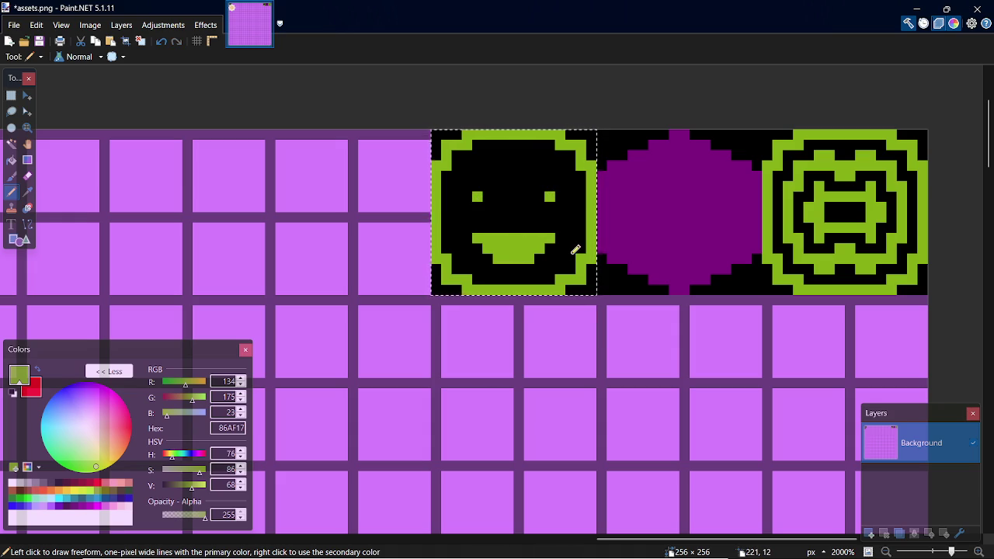
key("ctrl+s")
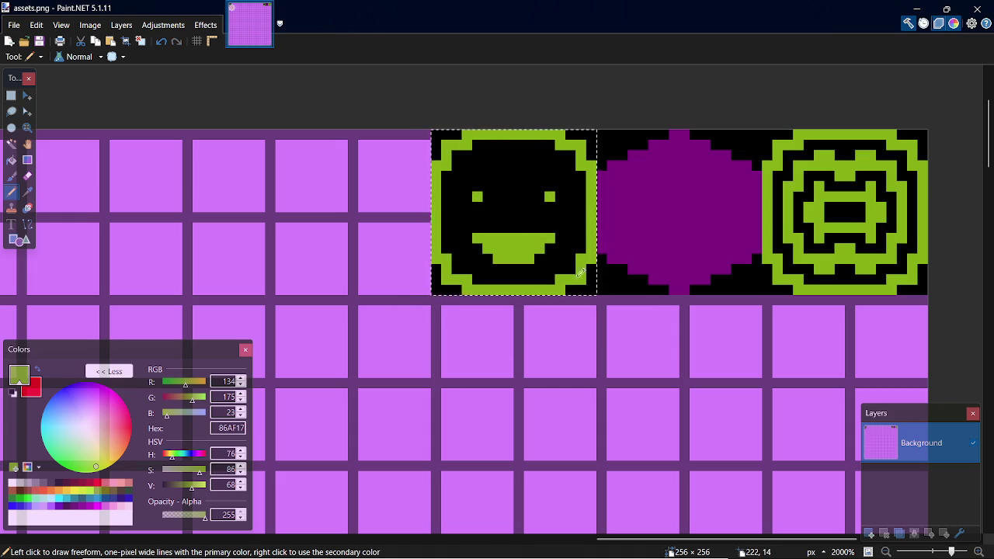
Step: Make both eyes 2x2 lime squares, then bucket-fill the smiley's black interior with lime
left_click_drag(478, 187, 467, 197)
left_click(539, 197)
left_click_drag(549, 185, 544, 188)
key("ctrl+z")
key("ctrl+z")
key("ctrl+z")
key("ctrl+z")
key("ctrl+z")
key("ctrl+z")
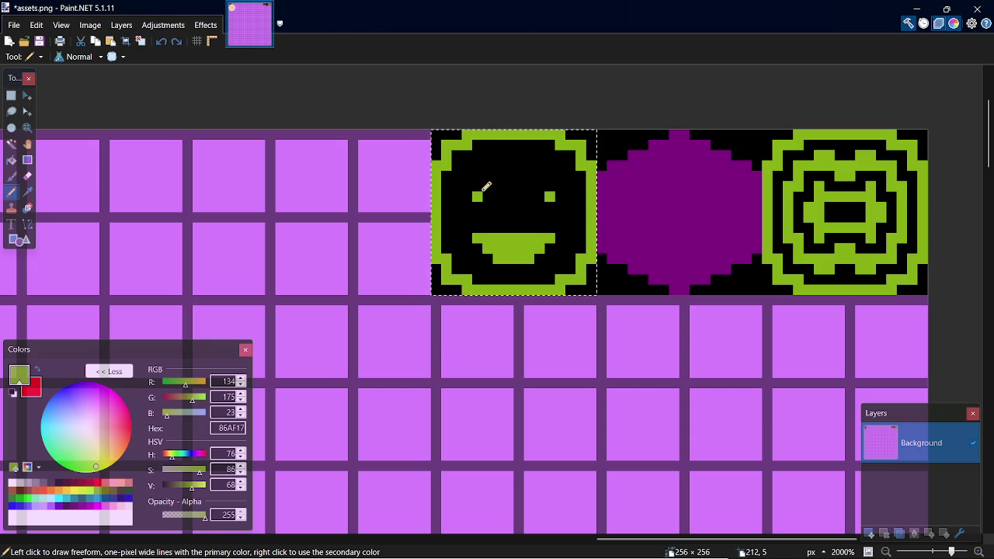
left_click(466, 196)
left_click_drag(539, 196, 539, 187)
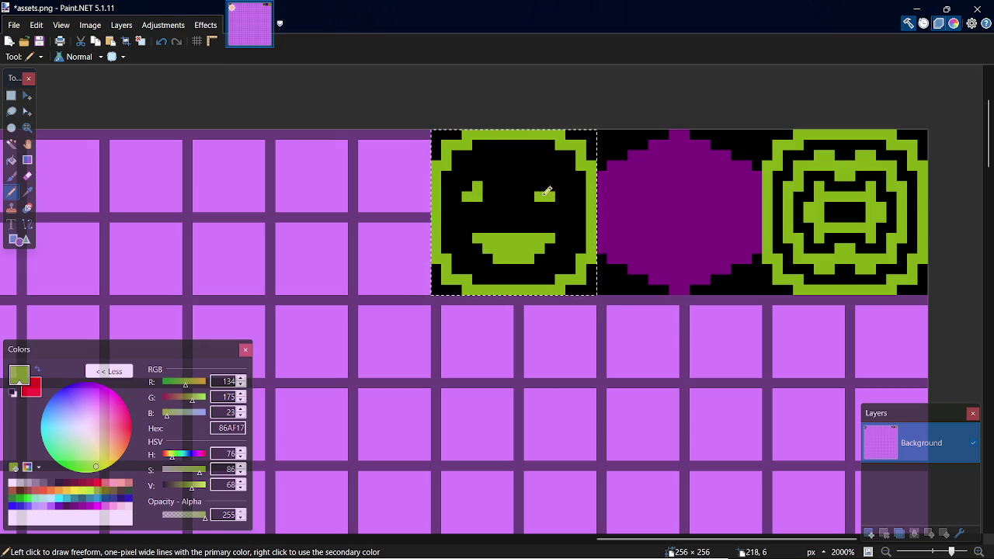
key("ctrl+z")
key("ctrl+z")
left_click(559, 197)
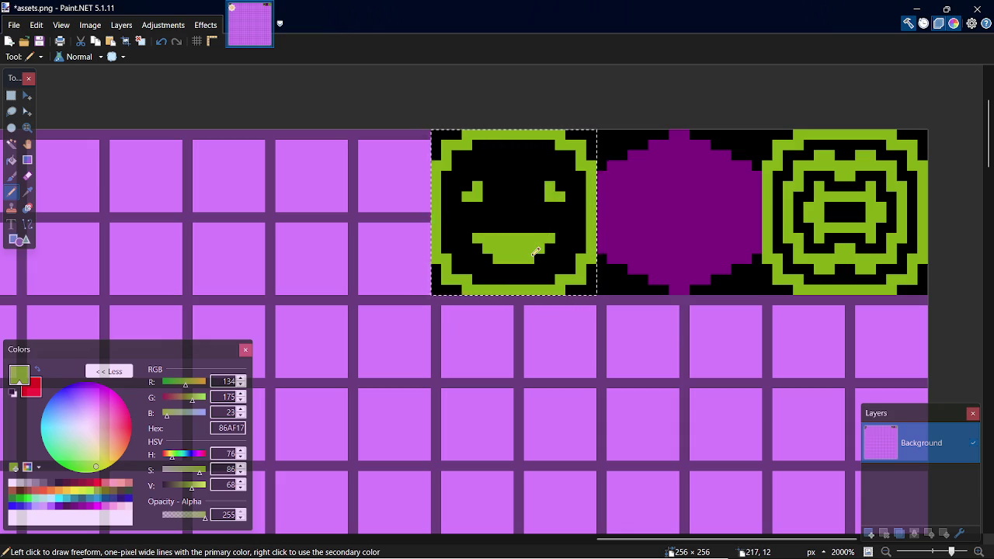
left_click(467, 186)
left_click(560, 187)
key("f")
left_click(519, 206)
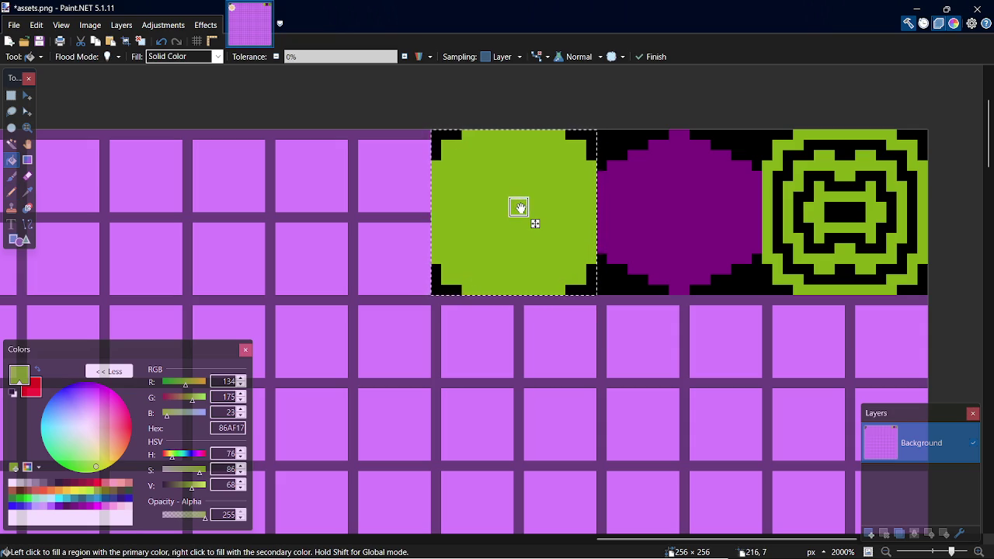
Step: Pick black from the canvas and pencil two 2x2 square eyes on the green tile
key("k")
left_click(591, 287)
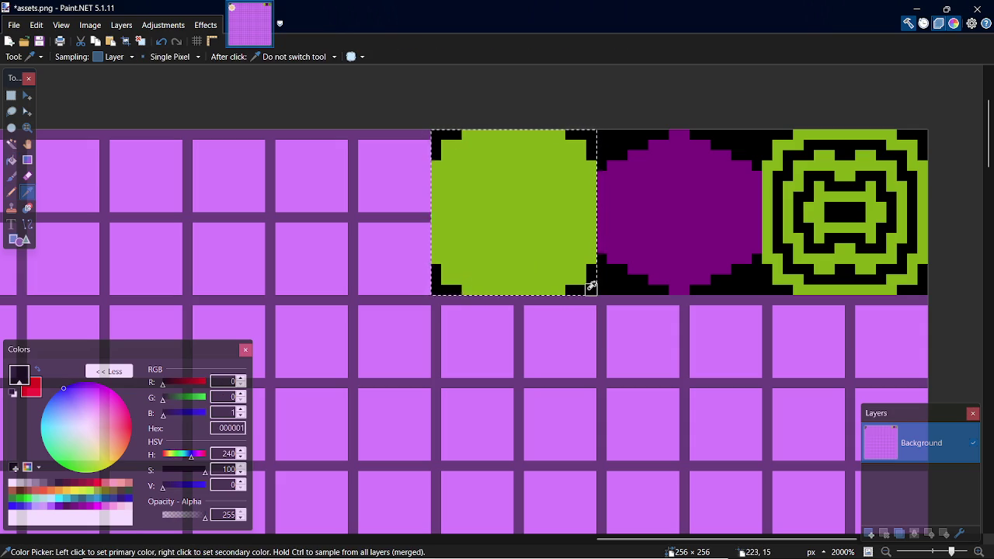
key("p")
left_click(477, 187)
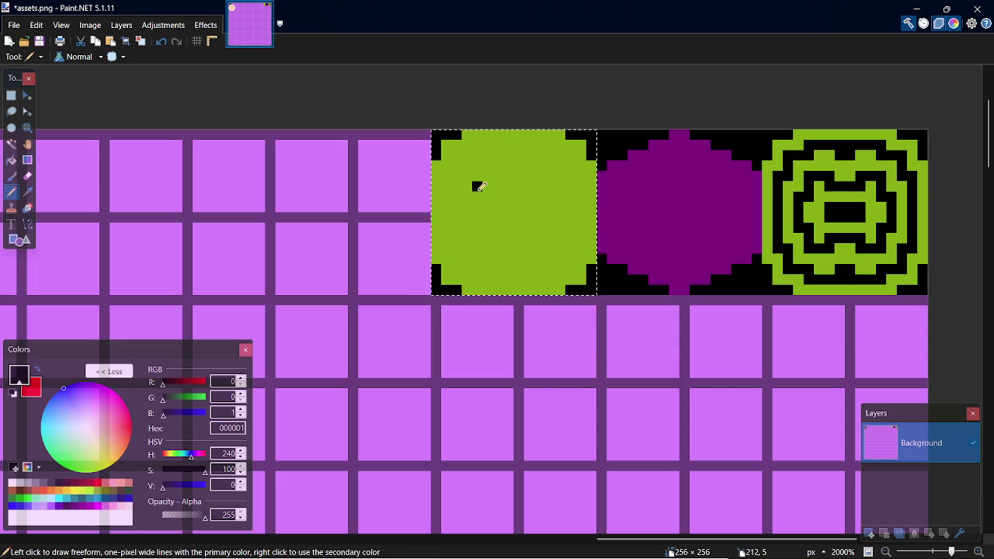
left_click_drag(483, 187, 488, 197)
left_click(560, 196)
left_click_drag(562, 189, 553, 184)
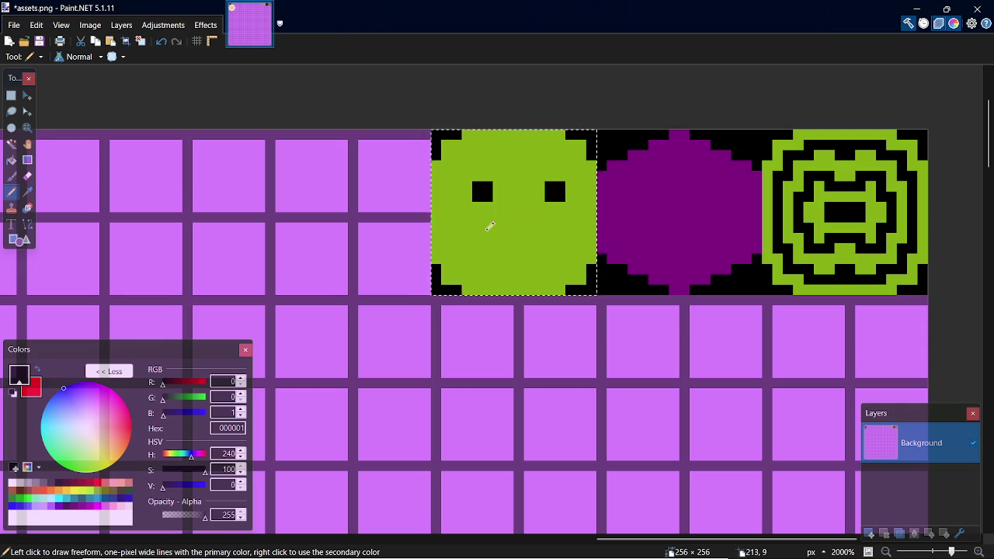
Step: Draw a wide open black smiling mouth below the eyes, undoing misdrawn strokes
mouse_move(499, 228)
left_mouse_down()
mouse_move(553, 228)
mouse_move(557, 218)
mouse_move(487, 228)
mouse_move(528, 247)
mouse_move(546, 233)
mouse_move(527, 234)
mouse_move(549, 232)
left_mouse_up()
key("ctrl+z")
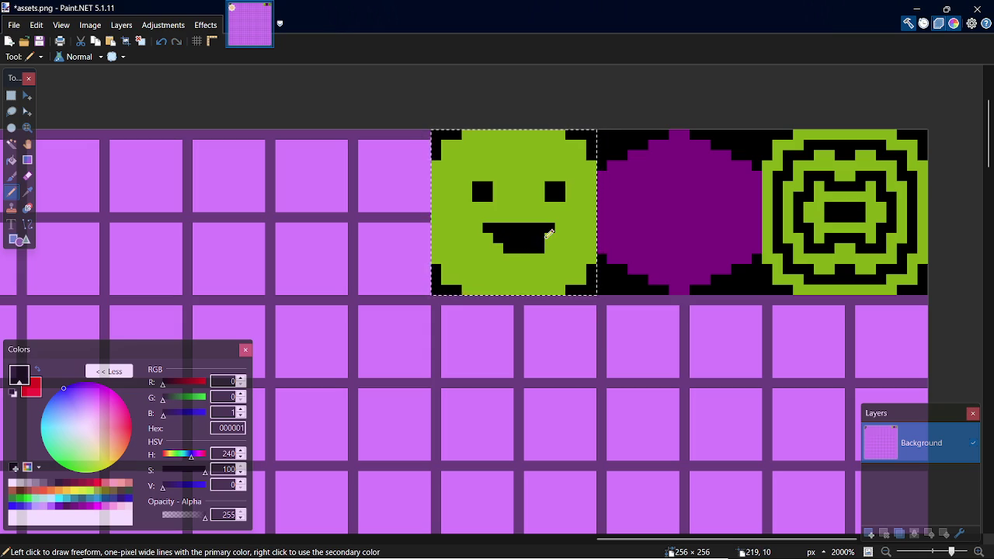
key("ctrl+z")
key("ctrl+z")
mouse_move(536, 235)
left_mouse_down()
mouse_move(503, 233)
mouse_move(530, 245)
left_mouse_up()
key("ctrl+z")
left_click_drag(479, 225, 501, 248)
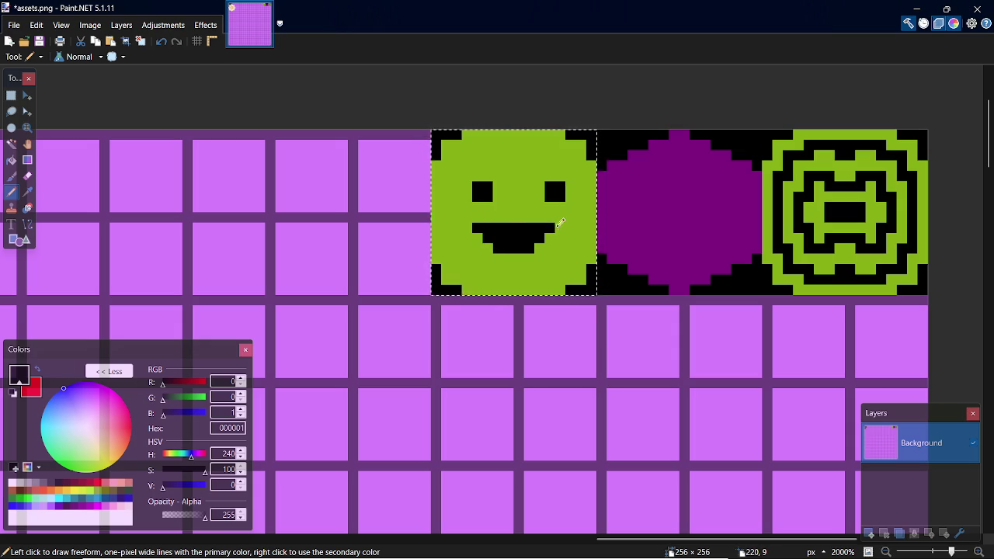
left_click(557, 227)
left_click(539, 247)
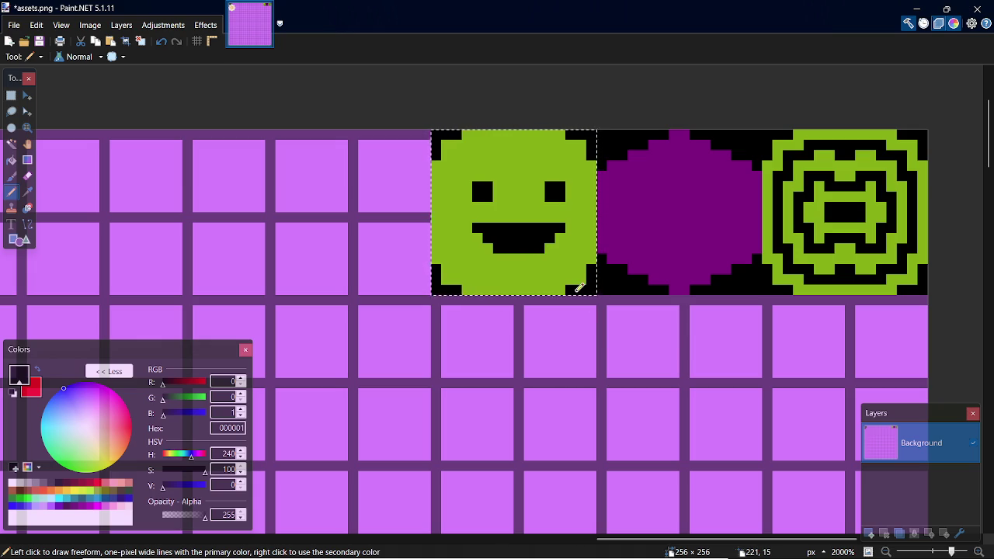
Step: Rectangle-select the eyes and mouth, then clear the selection
key("s")
mouse_move(464, 182)
left_mouse_down()
mouse_move(548, 229)
mouse_move(566, 254)
mouse_move(528, 193)
left_mouse_up()
left_click(556, 254)
left_click(494, 185)
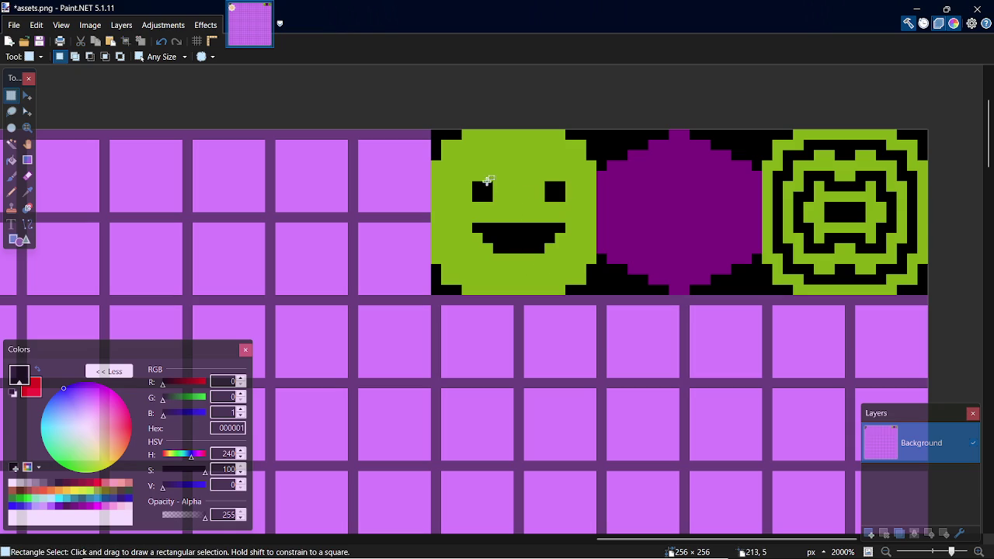
Step: Shift the smiley's left eye one pixel to the left
mouse_move(470, 178)
left_mouse_down()
mouse_move(488, 203)
mouse_move(559, 246)
left_mouse_up()
left_click(492, 203)
left_click(514, 197)
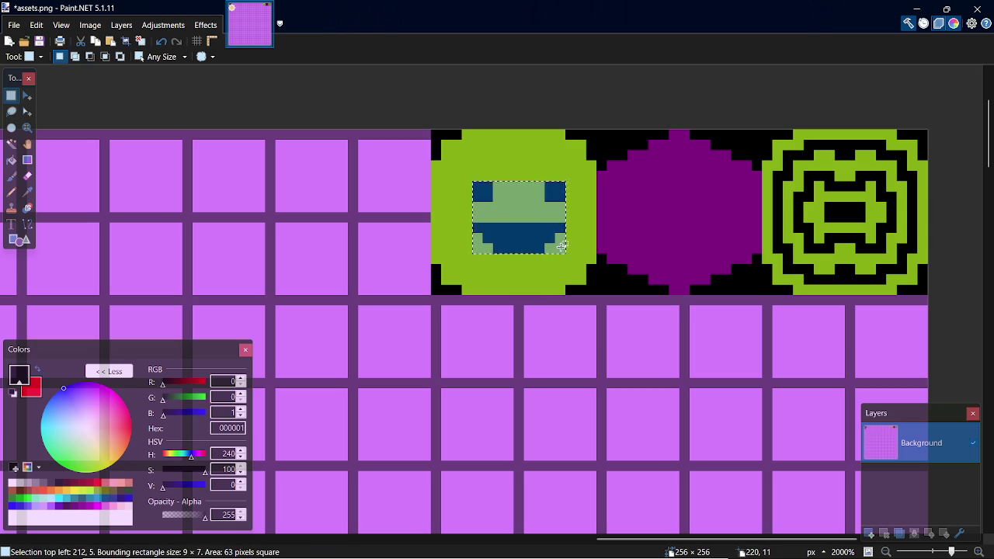
key("m")
key("Left")
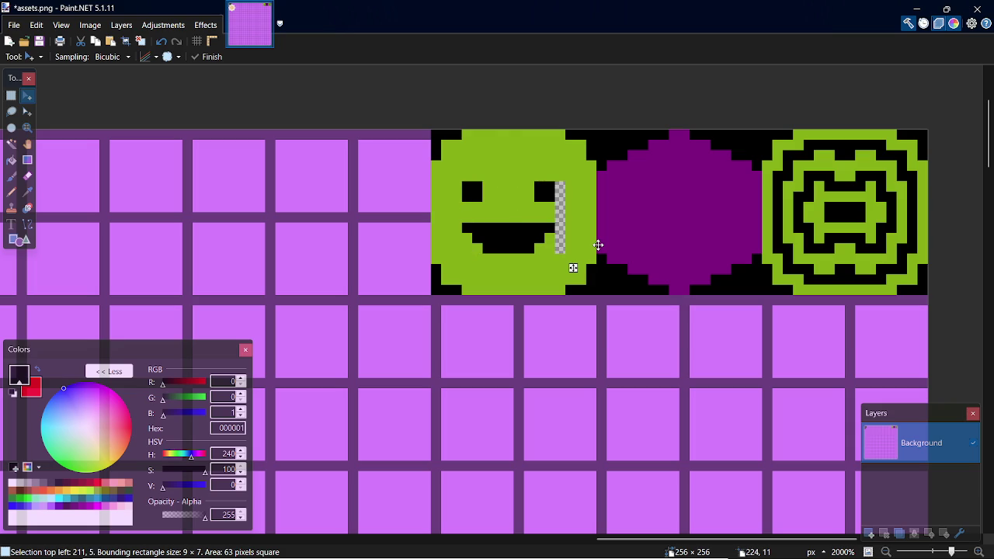
key("Right")
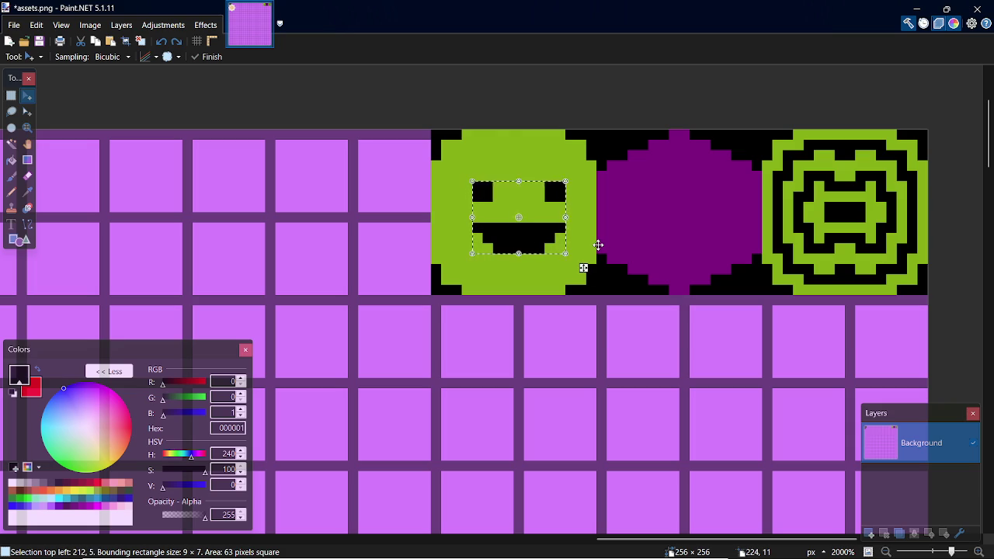
key("s")
left_click_drag(472, 184, 494, 199)
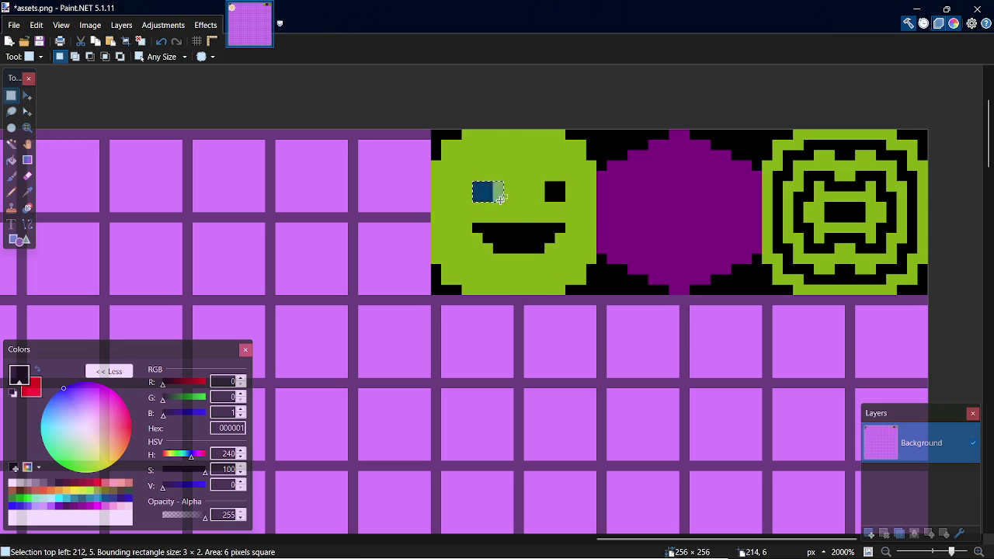
key("m")
key("Left")
key("s")
key("ctrl+d")
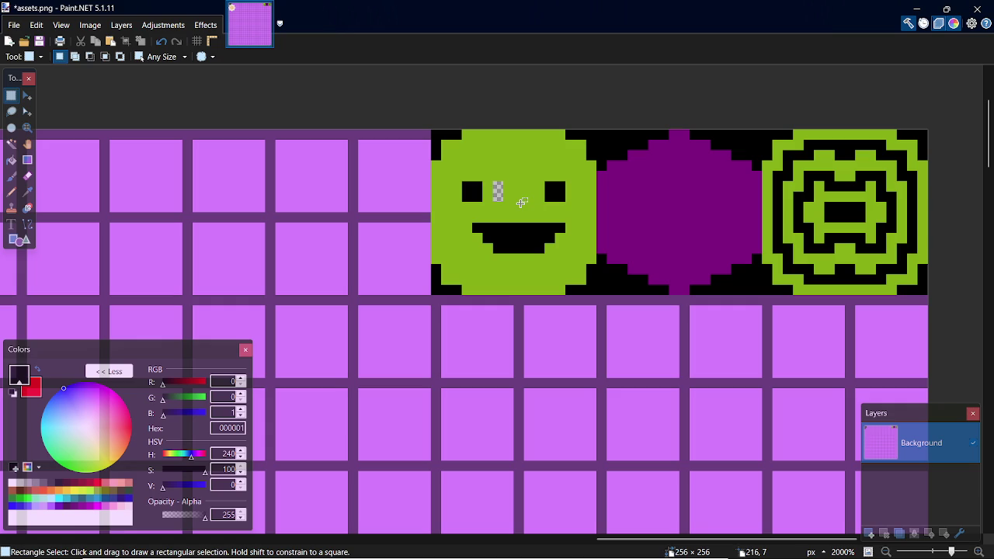
Step: Fill the gap beside the left eye with lime green and retouch the mouth's lower-left corner
key("k")
left_click(506, 191)
key("p")
left_click_drag(499, 185, 502, 197)
key("k")
left_click(518, 233)
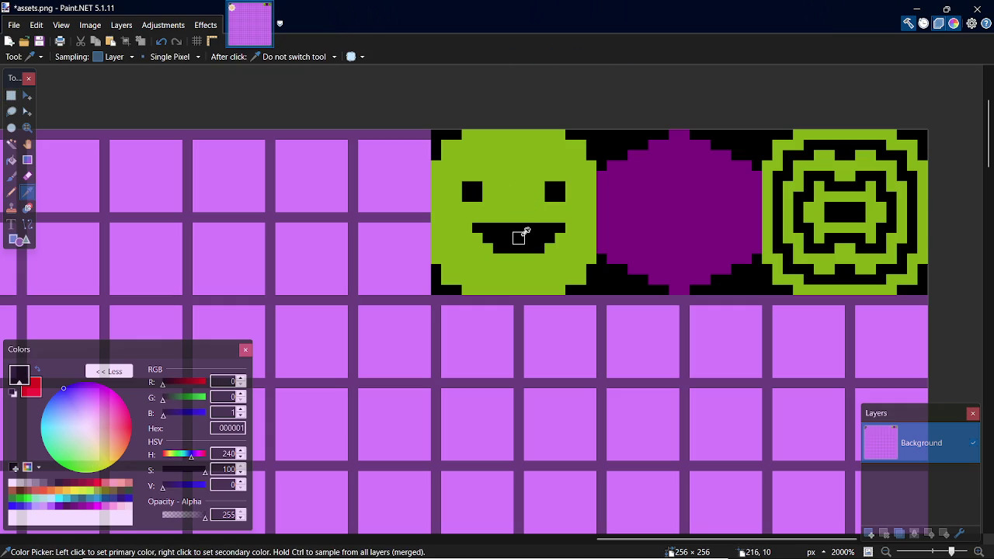
key("p")
mouse_move(477, 225)
left_mouse_down()
mouse_move(505, 258)
mouse_move(525, 257)
mouse_move(501, 262)
left_mouse_up()
key("ctrl+z")
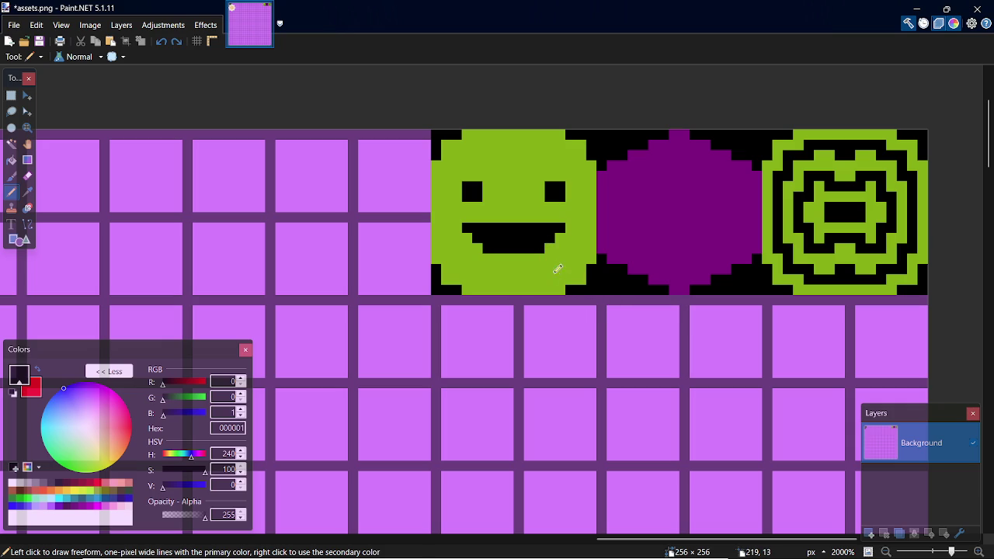
Step: Paint a lime green tooth strip inside the mouth and save assets.png
key("k")
left_click(548, 277)
key("p")
left_click(509, 237)
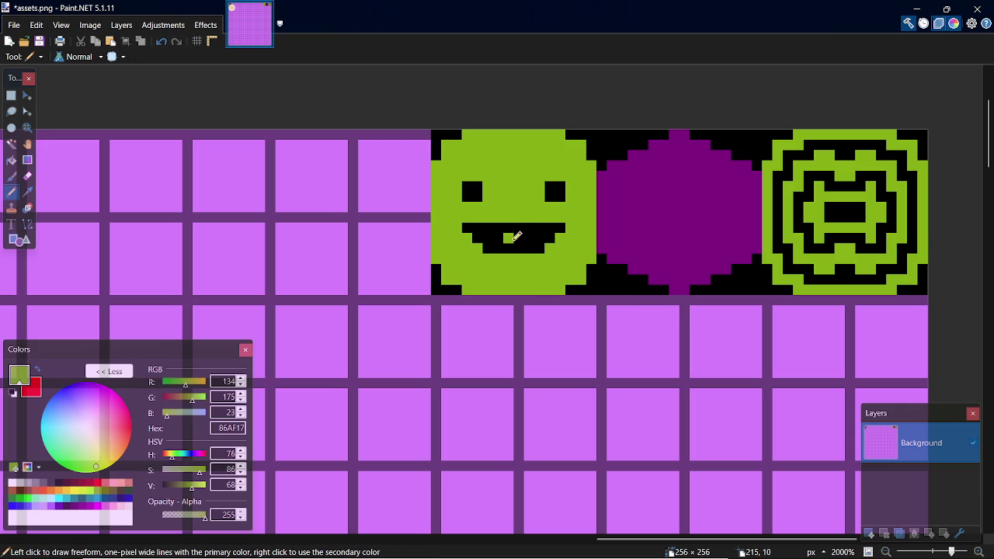
left_click_drag(498, 237, 530, 236)
key("ctrl+s")
scroll(984, 147, "down", 1)
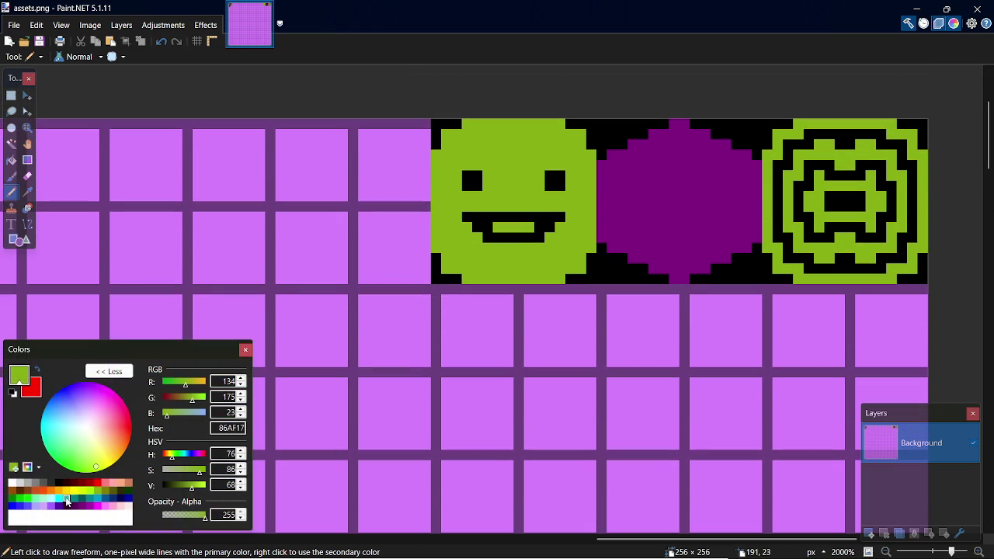
Step: Bucket-fill the emblem tile's lime green areas with orange CE581D inside a selection, then deselect
left_click(35, 490)
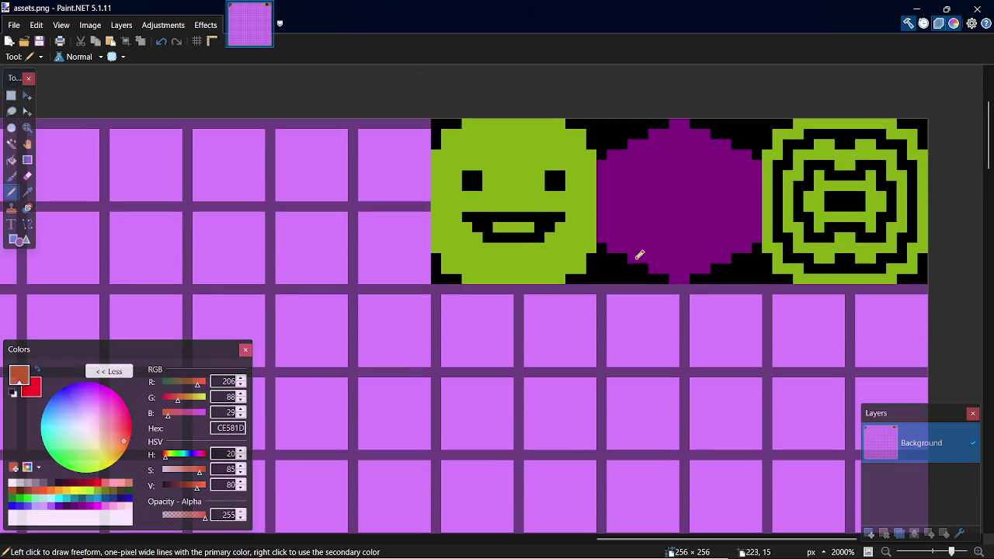
key("s")
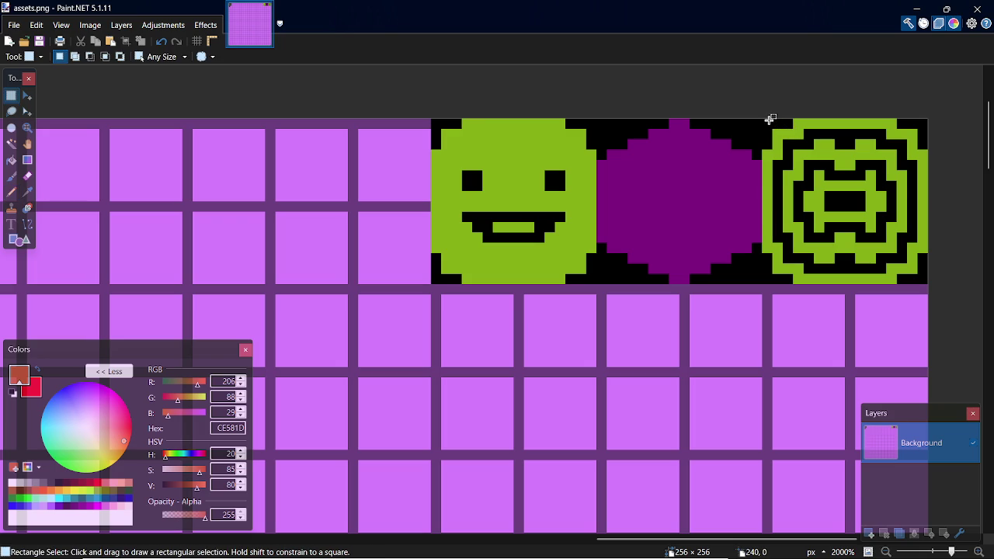
left_click_drag(765, 121, 919, 275)
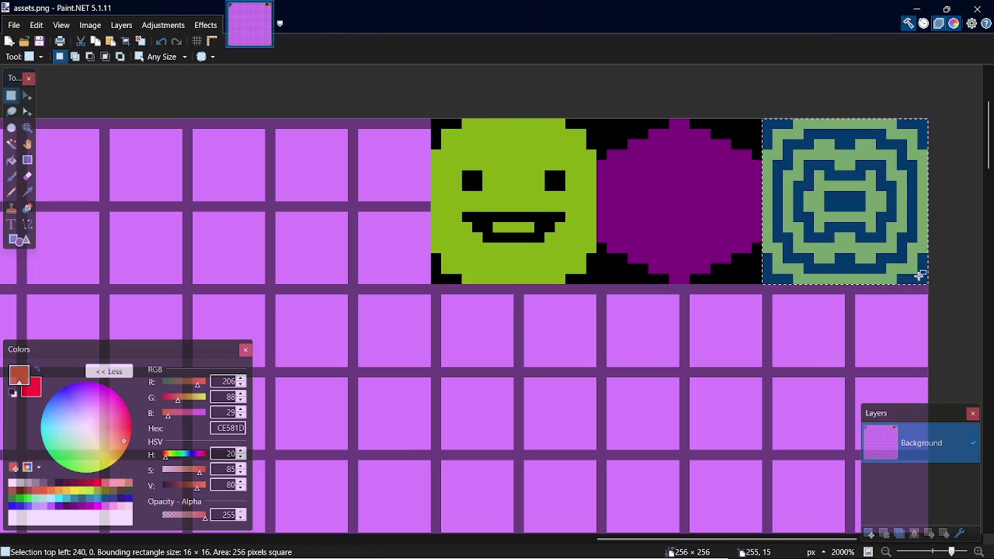
key("k")
key("f")
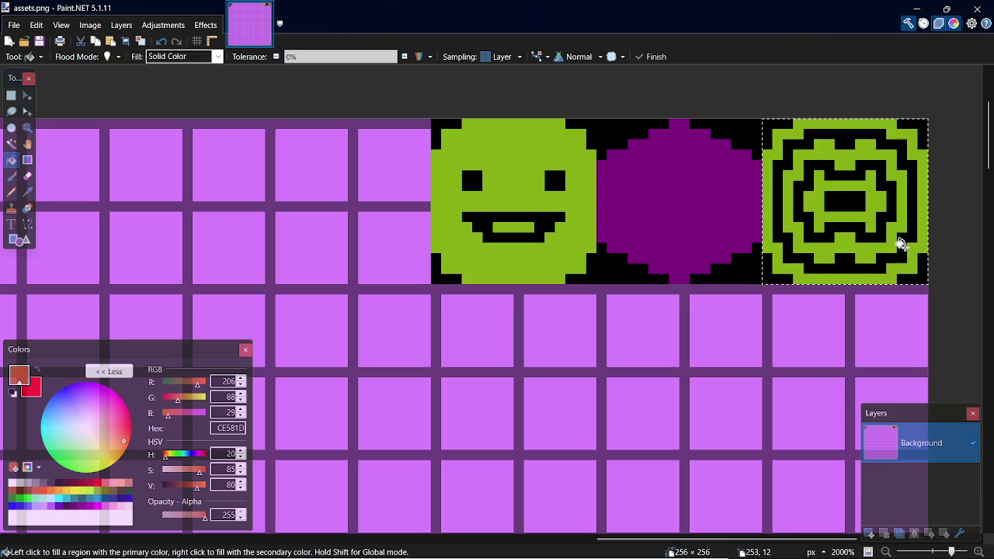
left_click(903, 245)
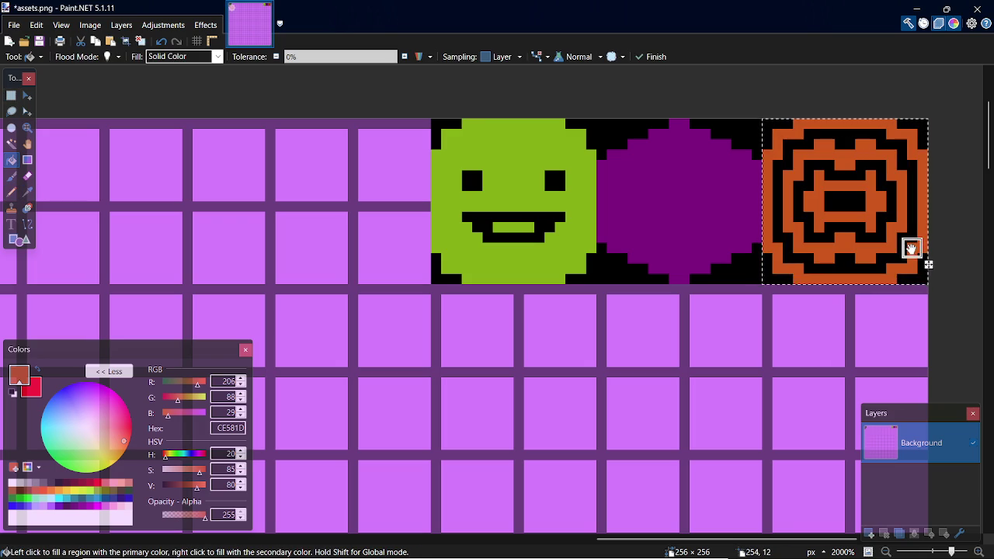
key("s")
left_click(847, 231)
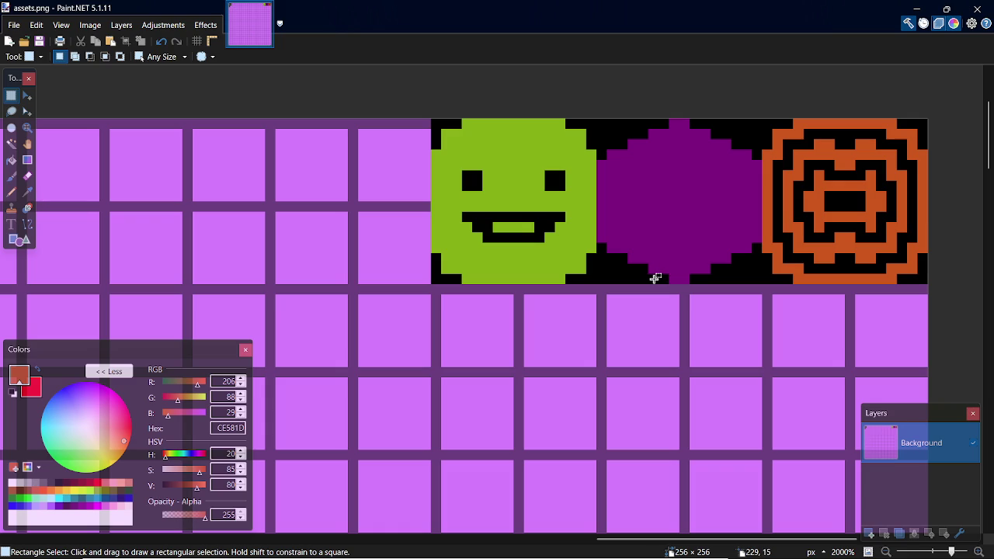
Step: Pencil a black one-pixel outline along the purple hexagon's lower edge, left side and top
key("k")
left_click(731, 280)
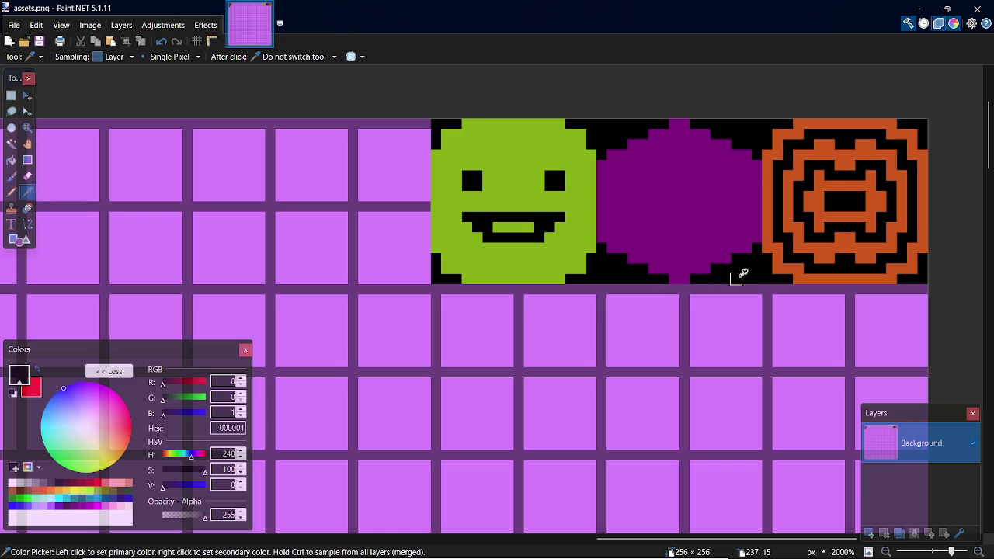
key("p")
left_click(673, 251)
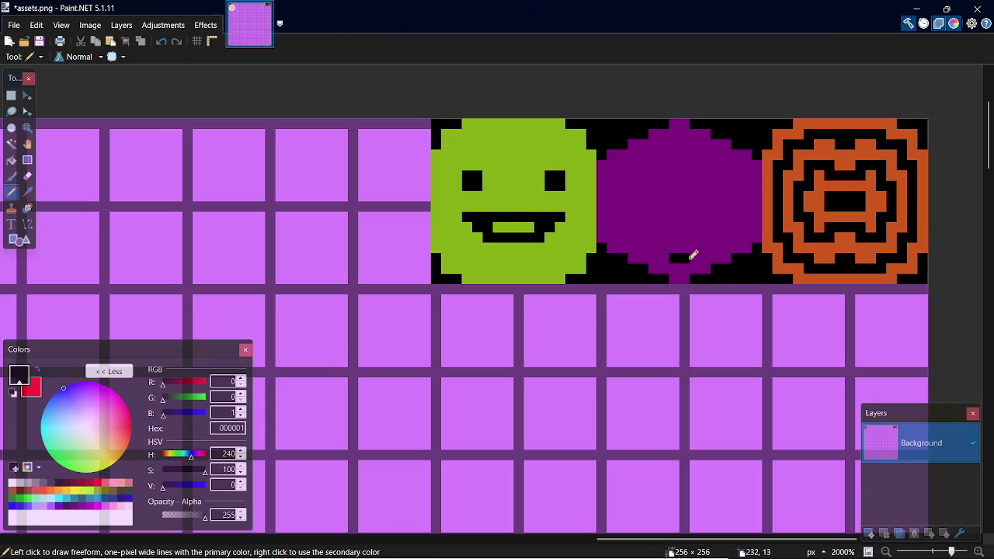
left_click_drag(697, 256, 710, 240)
left_click(667, 256)
left_click_drag(666, 255, 656, 246)
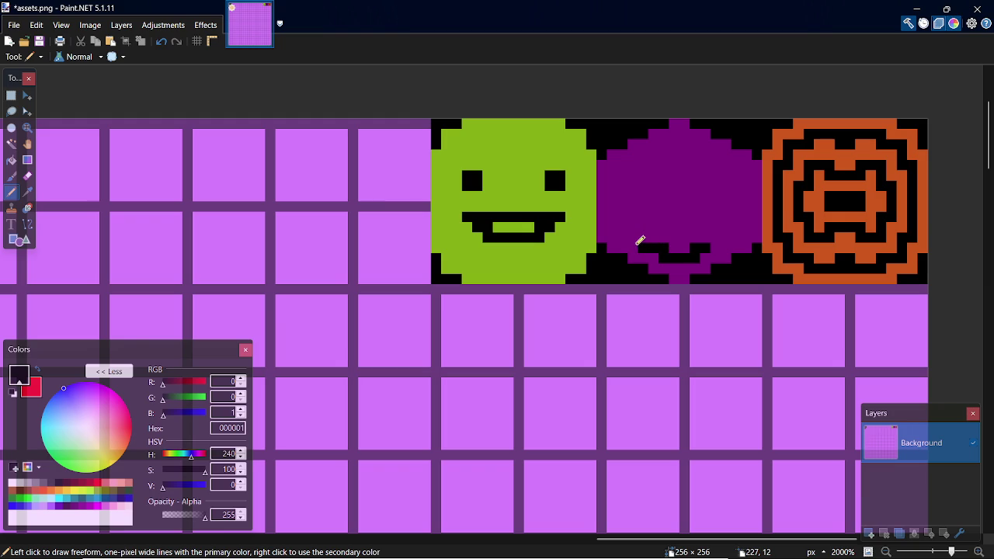
left_click_drag(642, 234, 616, 225)
mouse_move(621, 222)
left_mouse_down()
mouse_move(629, 166)
mouse_move(662, 145)
left_mouse_up()
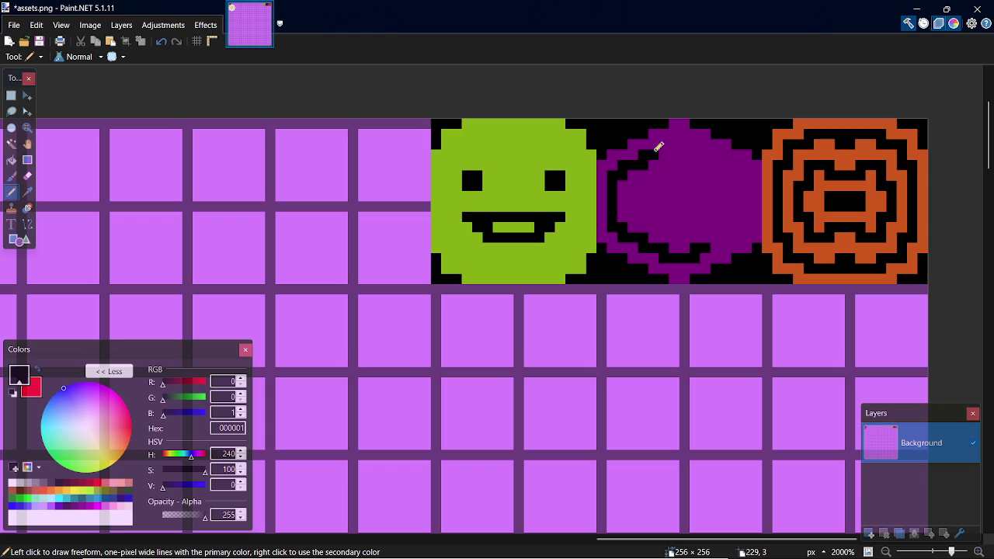
key("ctrl+z")
left_click(706, 151)
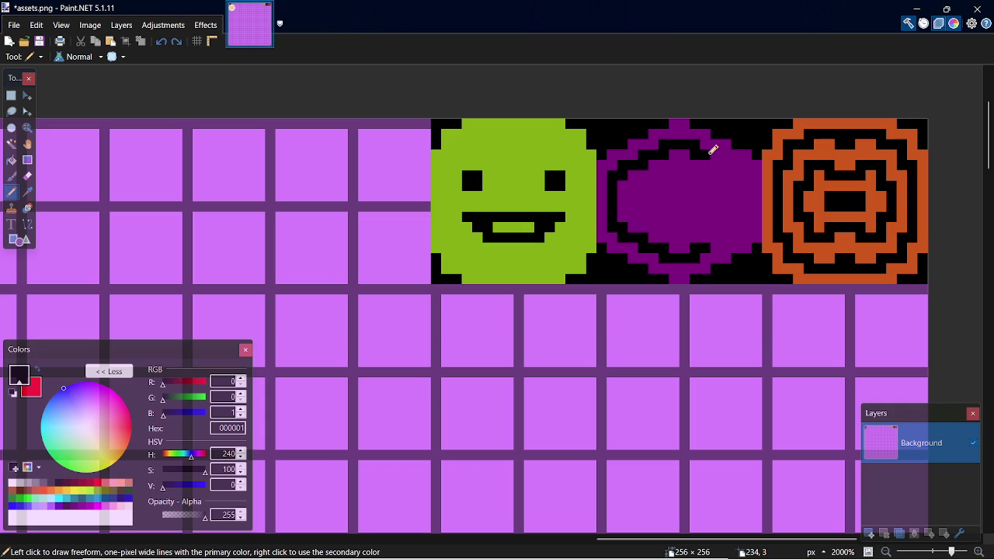
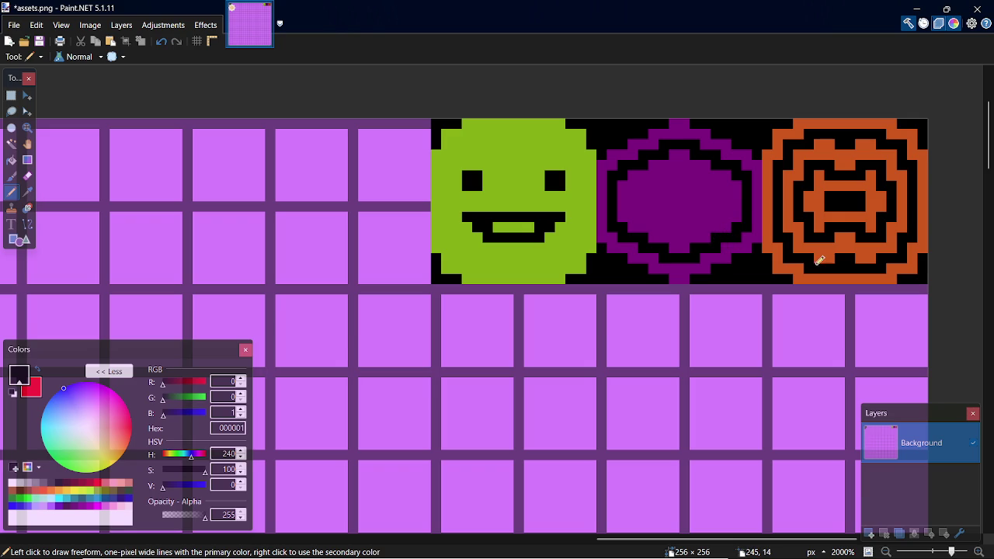
Step: Paint black pixels in the purple tile's centre, undoing the stray diagonal ones
key("ctrl+s")
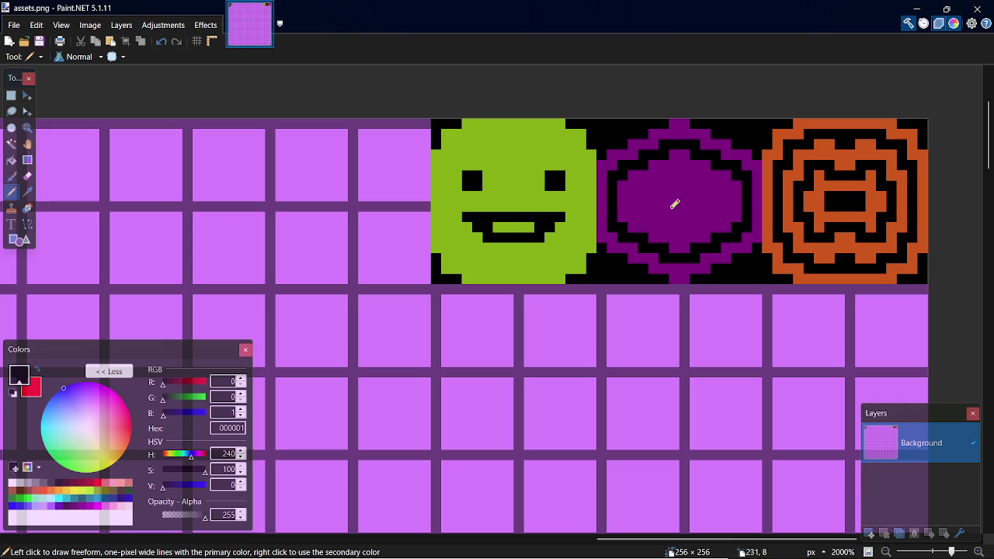
left_click(675, 226)
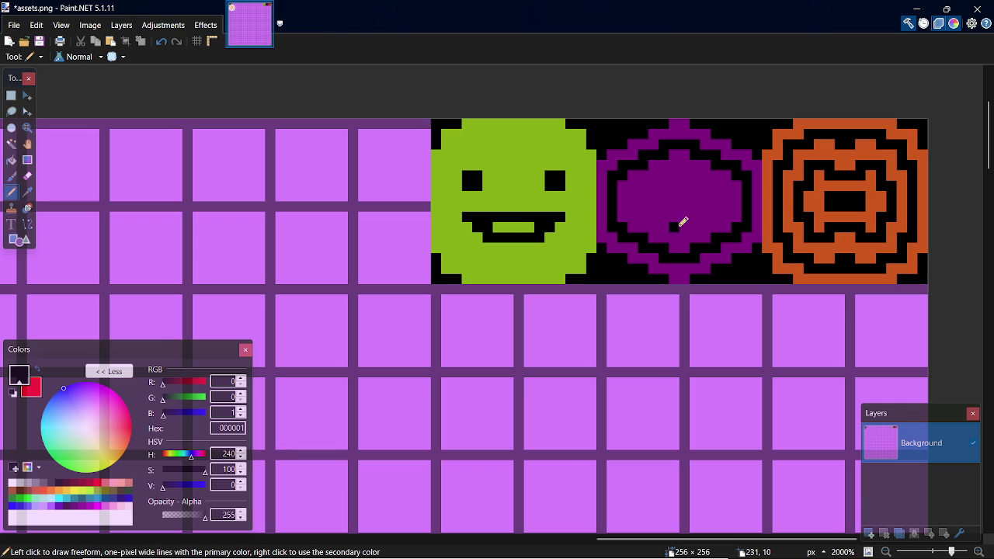
left_click(674, 175)
left_click(654, 188)
left_click(660, 215)
key("ctrl+z")
key("ctrl+z")
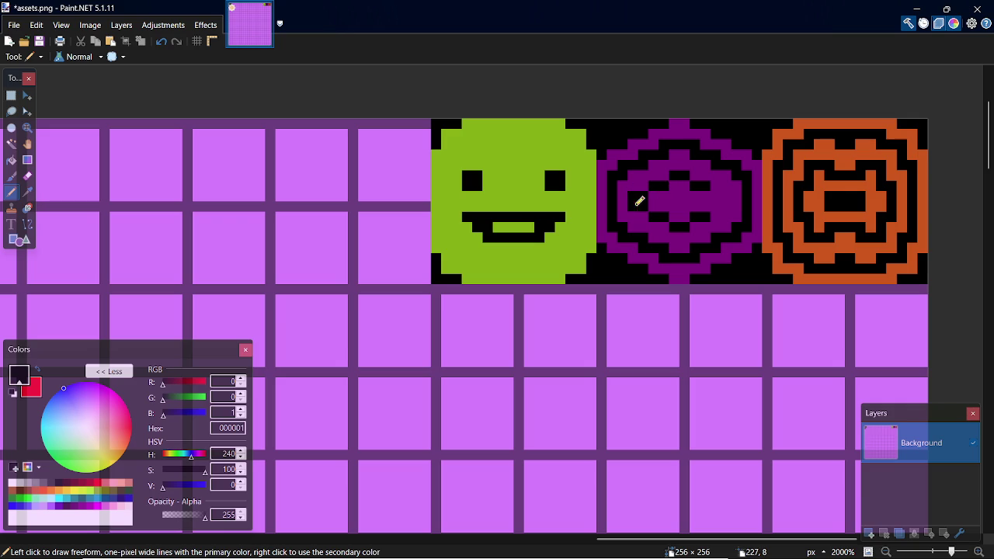
key("ctrl+z")
Step: Blacken the tile centre around a purple diamond shape and save the sheet
left_click(650, 207)
mouse_move(687, 182)
left_mouse_down()
mouse_move(675, 183)
mouse_move(676, 204)
mouse_move(692, 207)
left_mouse_up()
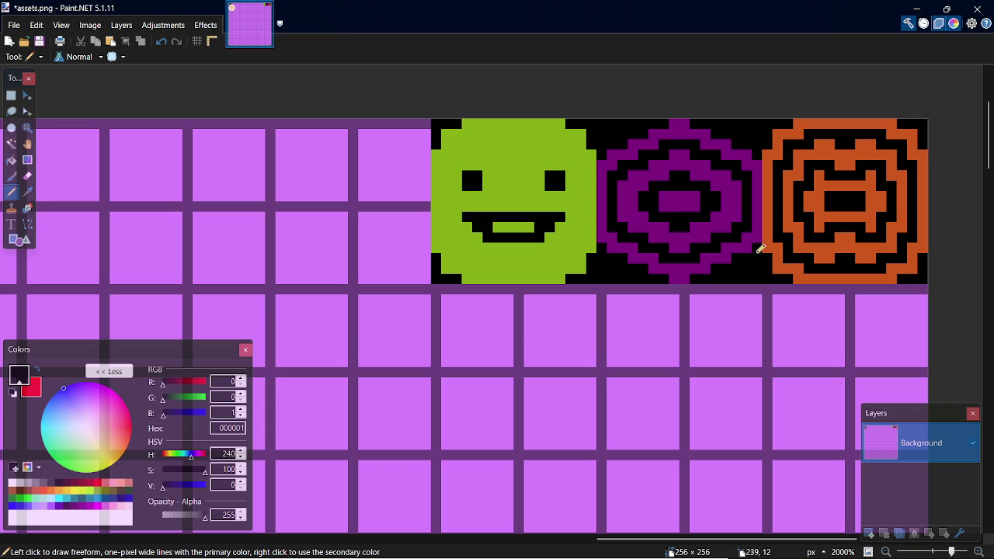
key("ctrl+z")
key("ctrl+z")
key("ctrl+z")
key("ctrl+z")
key("ctrl+z")
key("ctrl+z")
key("ctrl+z")
key("ctrl+z")
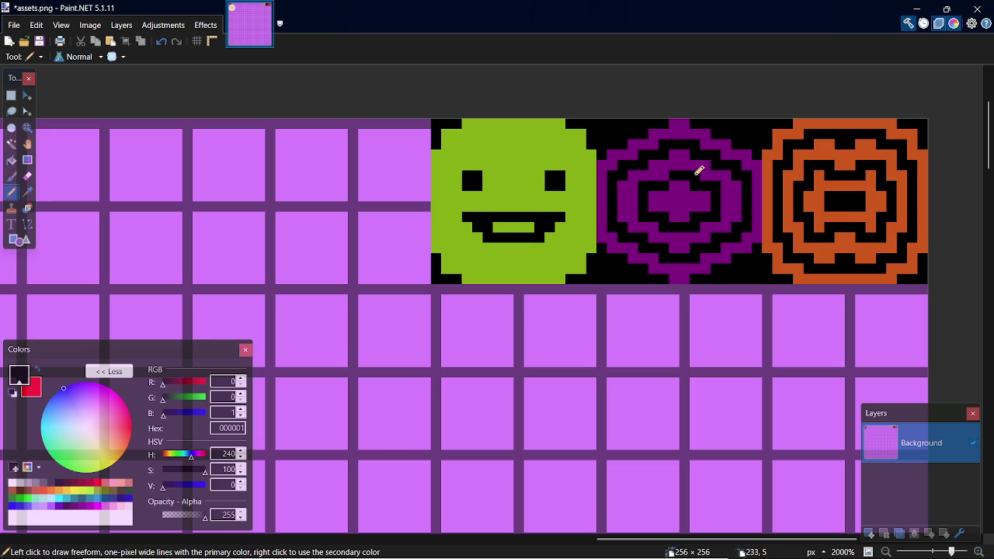
key("ctrl+s")
Step: Sample the tile's purple as the drawing colour, return to the Pencil and save assets.png
left_click(635, 197)
key("k")
left_click(703, 198)
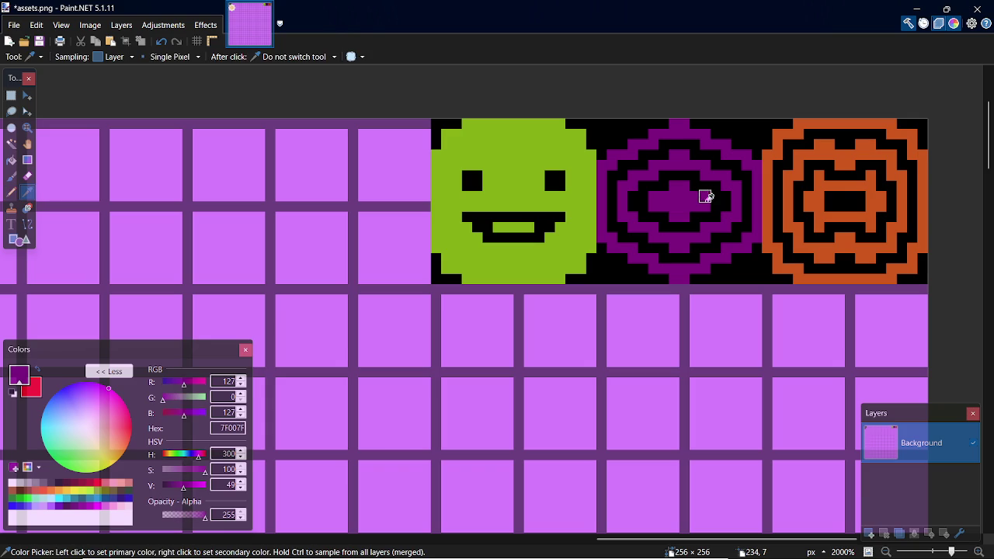
key("p")
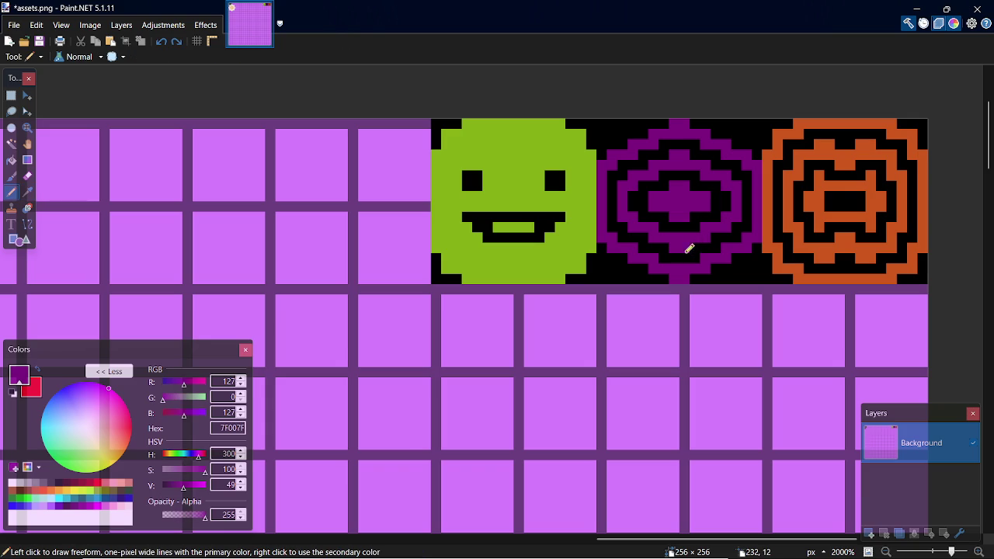
key("ctrl+s")
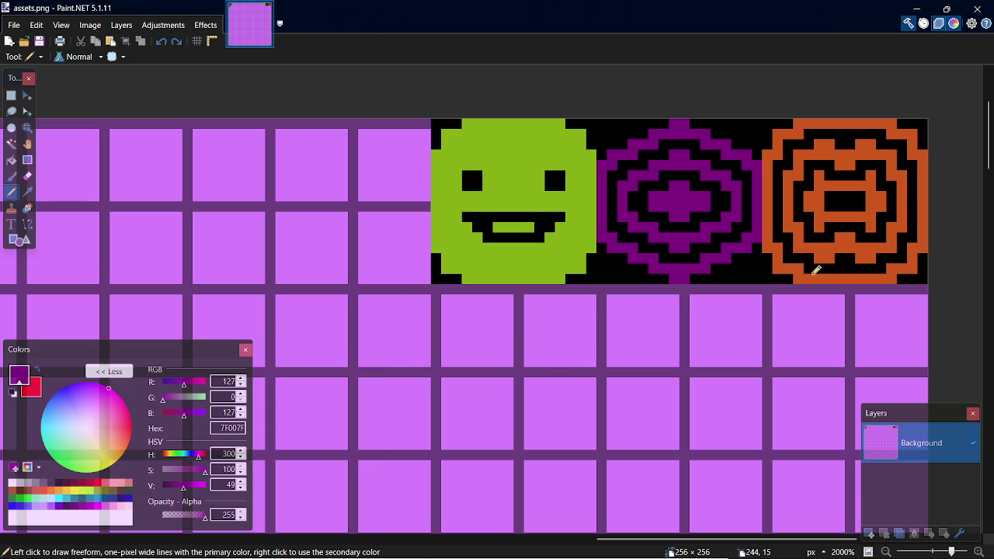
scroll(988, 146, "down", 3)
scroll(989, 146, "up", 2)
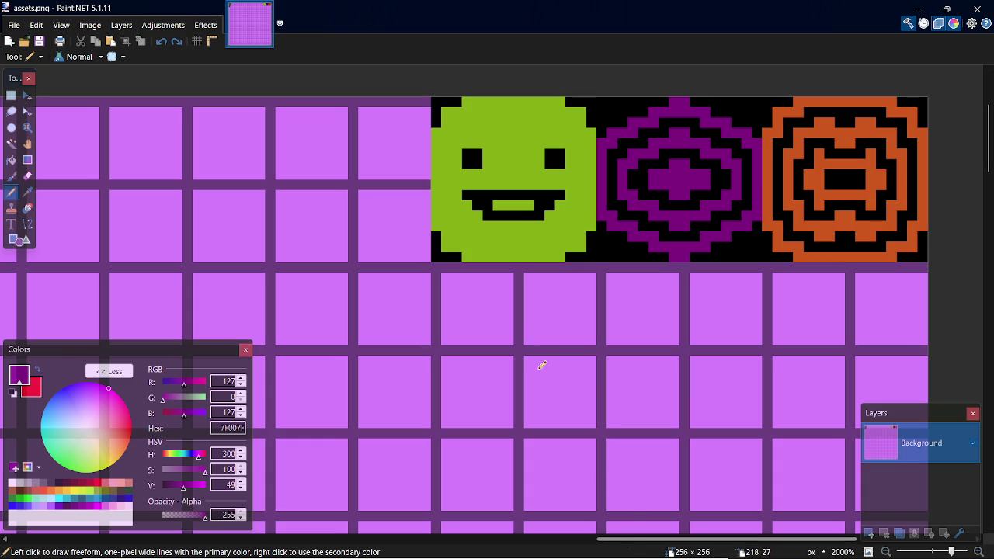
left_click_drag(655, 540, 117, 538)
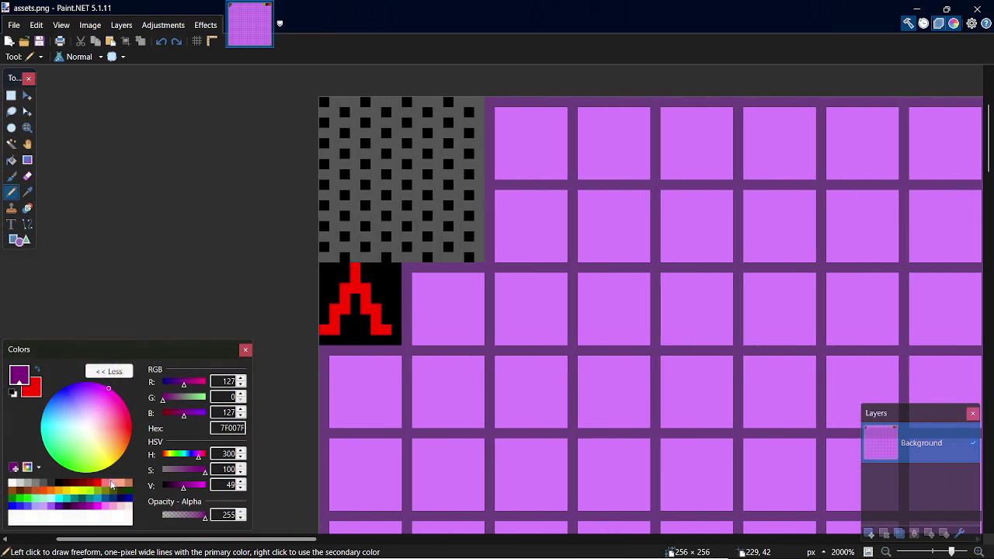
key("alt+Tab")
Step: Open spr_player from the player object and import assets.png into it
left_click(414, 333)
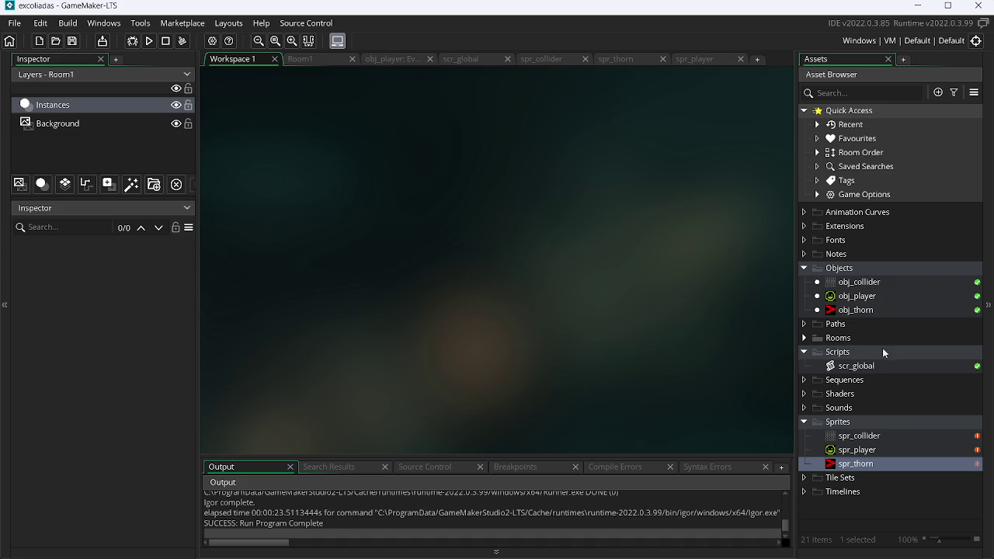
double_click(863, 298)
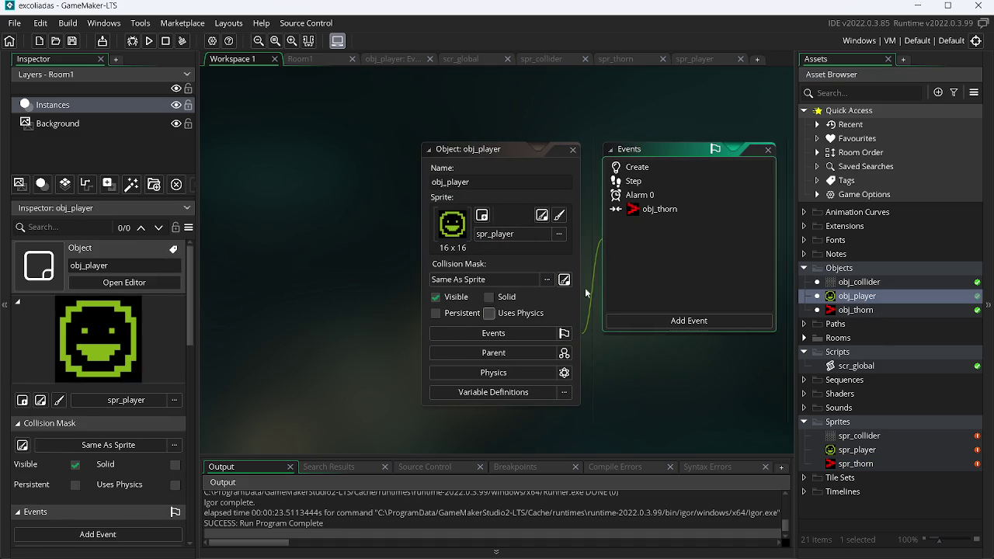
double_click(847, 450)
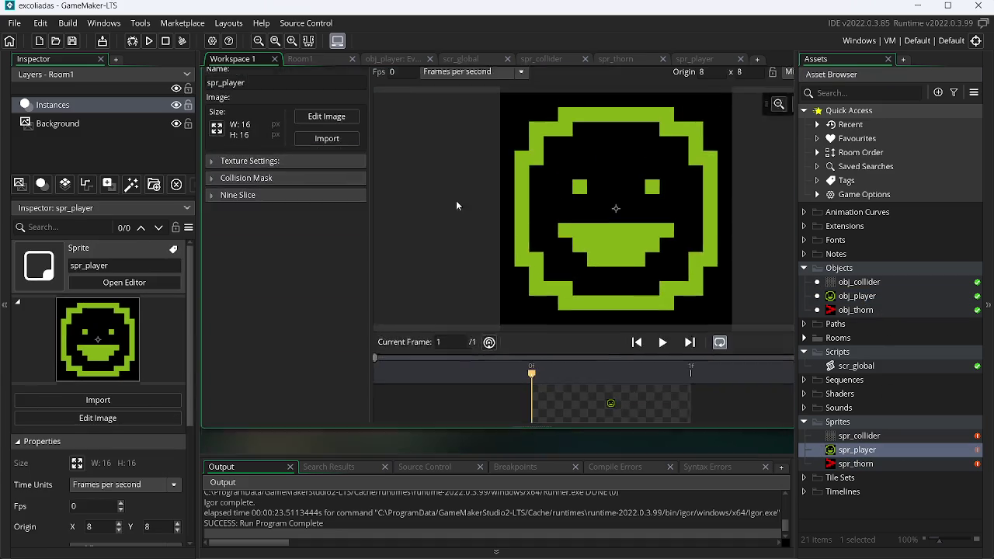
left_click(321, 162)
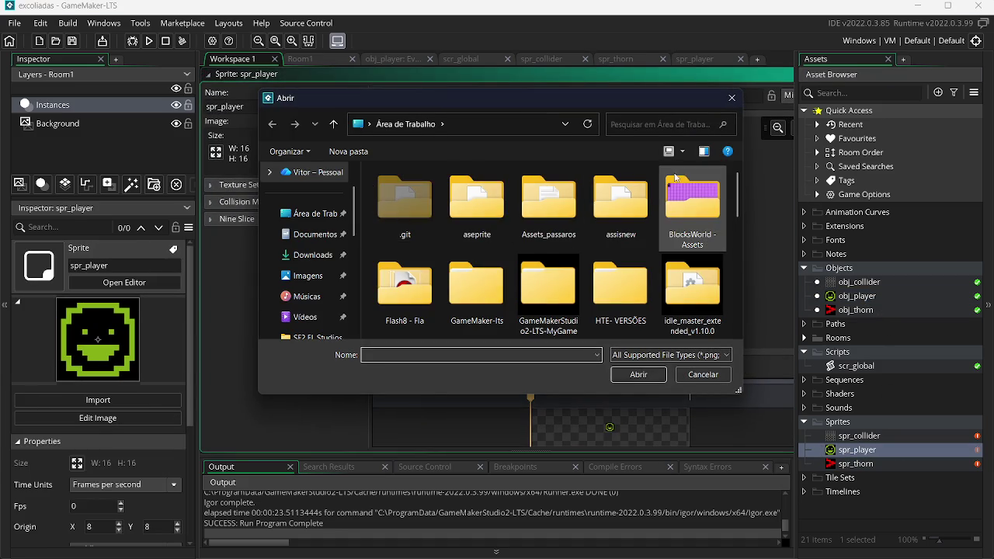
left_click_drag(737, 194, 738, 250)
scroll(743, 277, "up", 2)
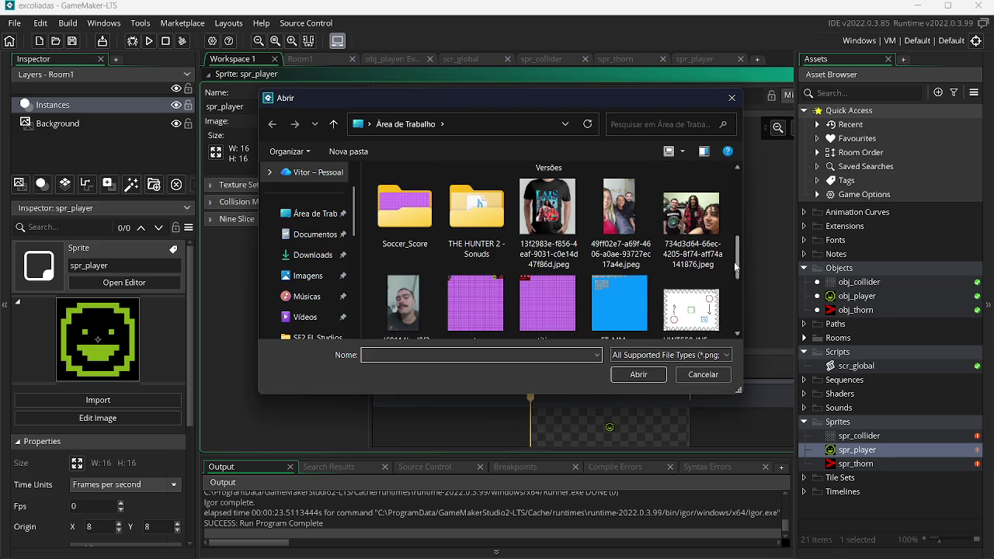
double_click(466, 301)
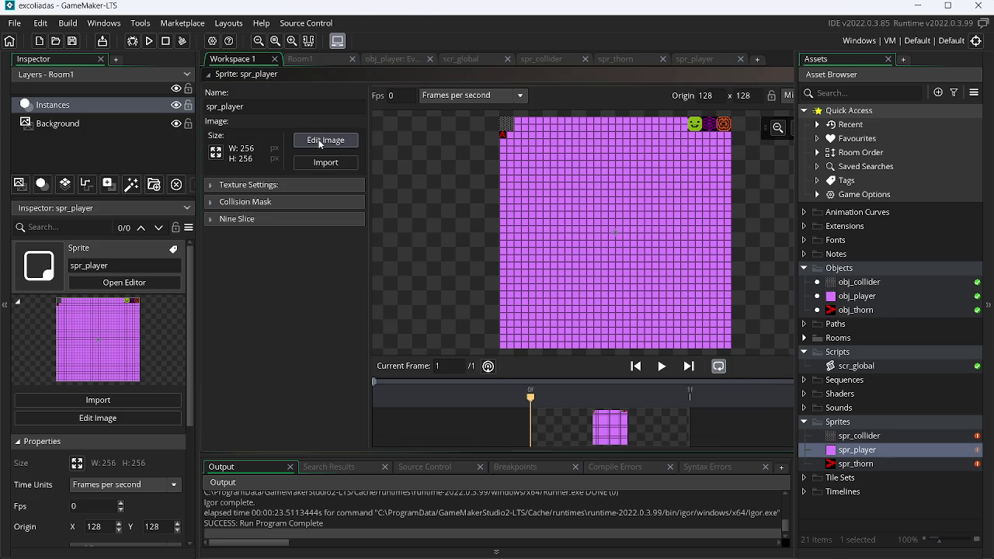
Step: Convert the sheet to a single 16×16 frame taken from the green smiley cell
left_click(320, 140)
left_click(354, 23)
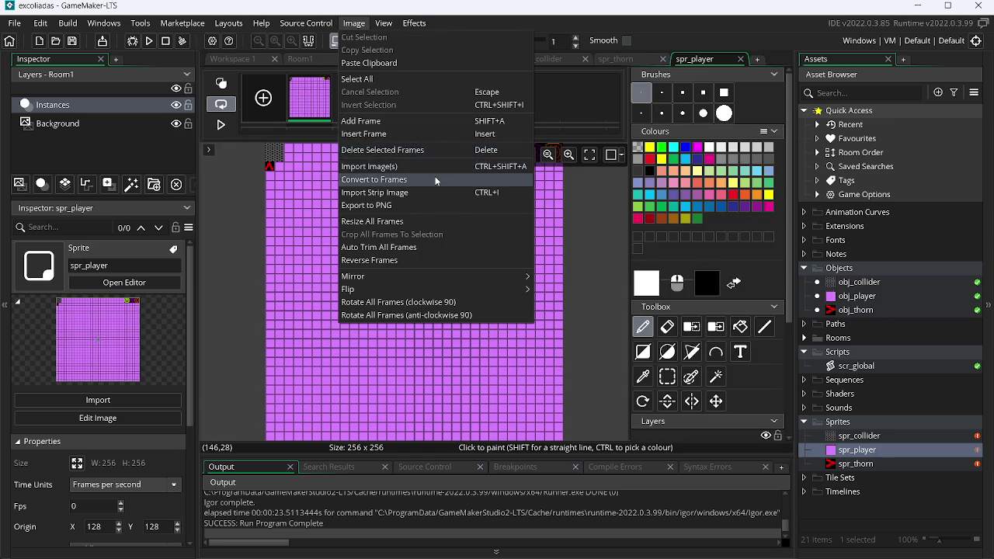
left_click(436, 181)
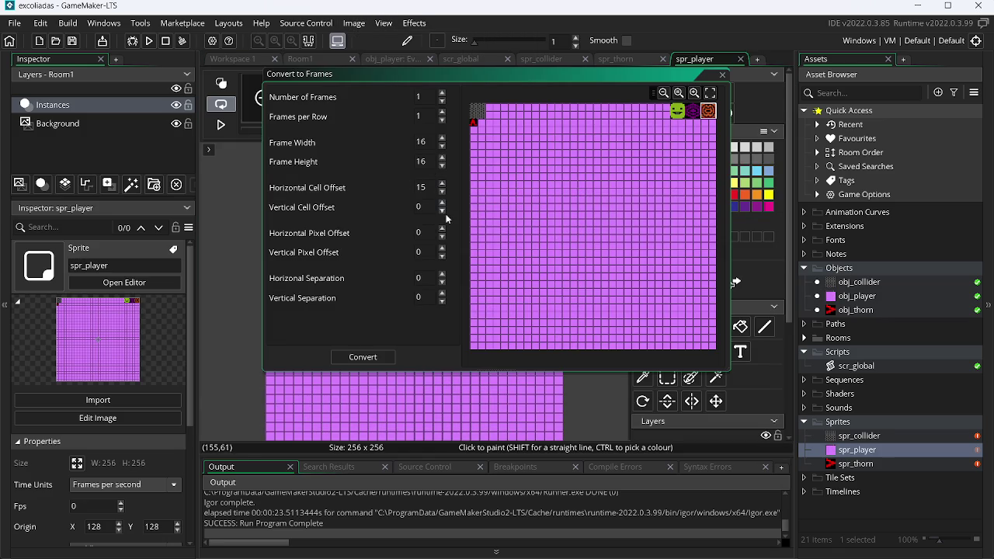
left_click(442, 203)
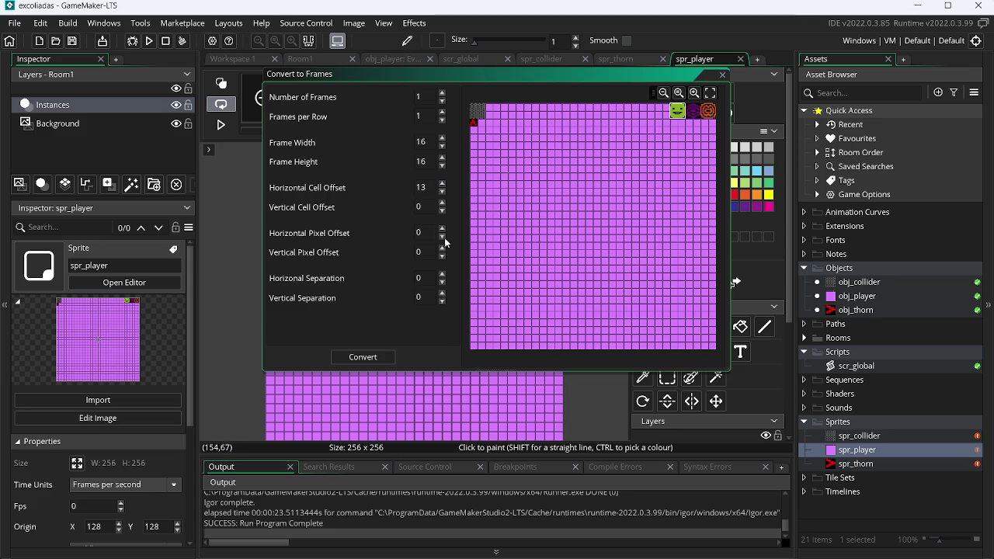
left_click(362, 356)
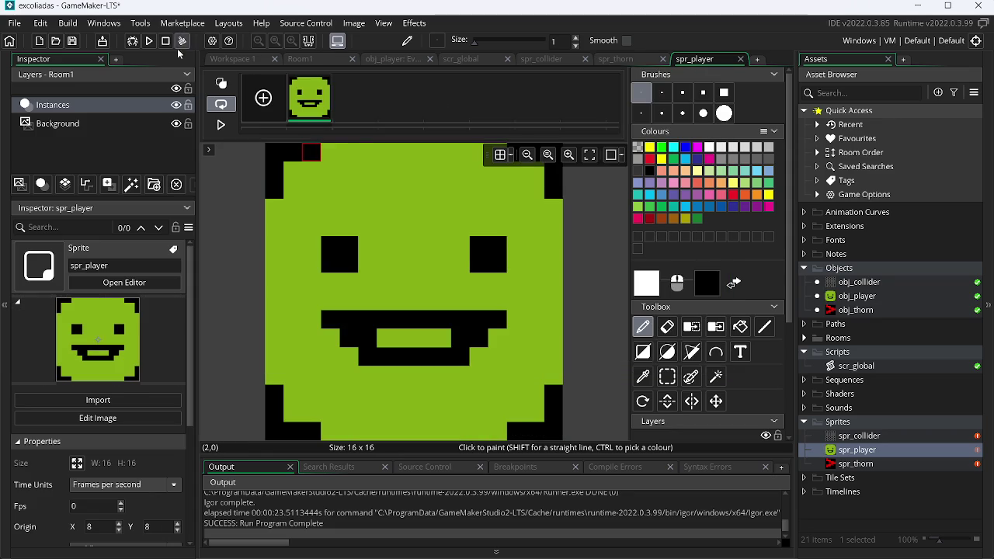
Step: Run the game, move the player around the level, then close it
left_click(149, 42)
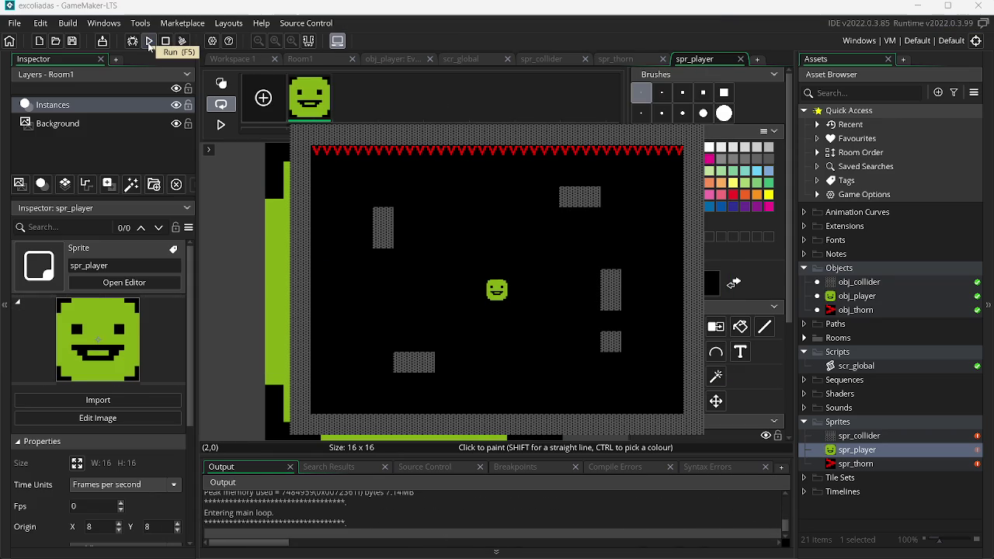
key("Down")
key("Right")
key("Up")
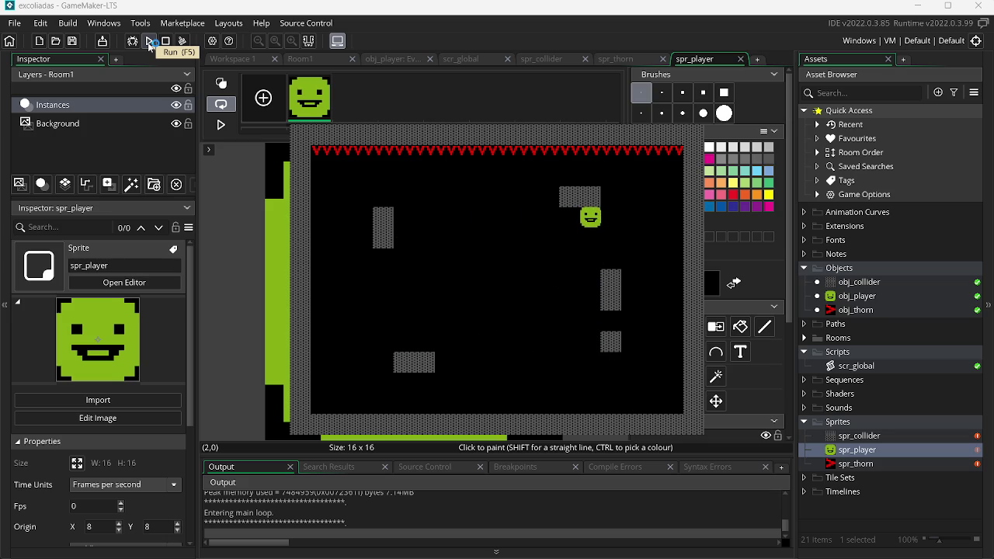
key("Escape")
key("alt+Tab")
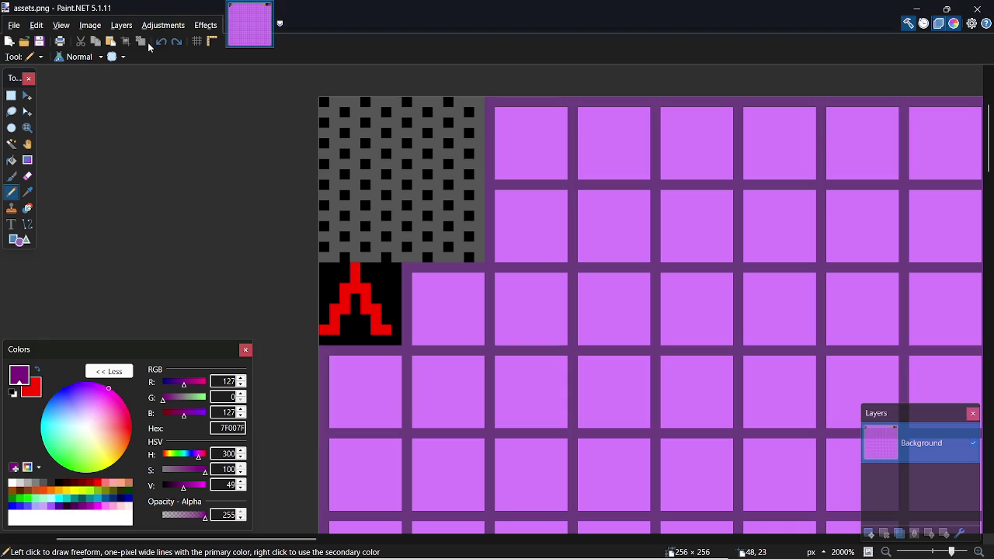
Step: Make black the secondary colour and try a Percent 05 patterned rectangle, then undo it
key("o")
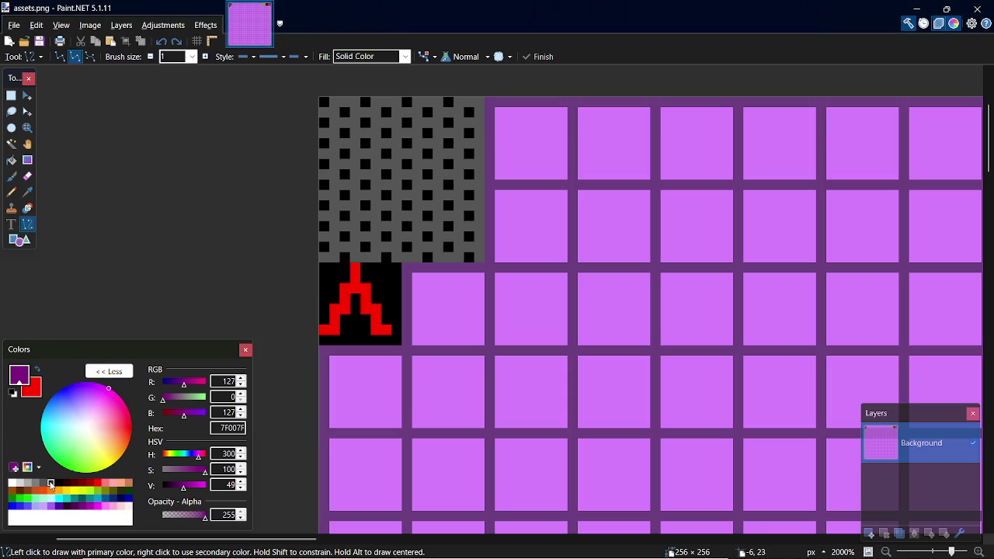
left_click(58, 483)
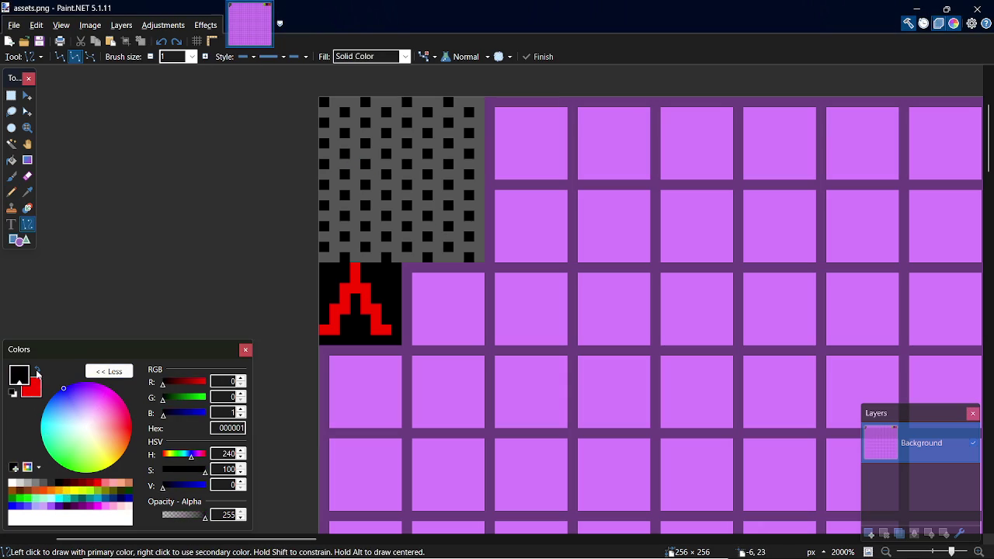
left_click(37, 372)
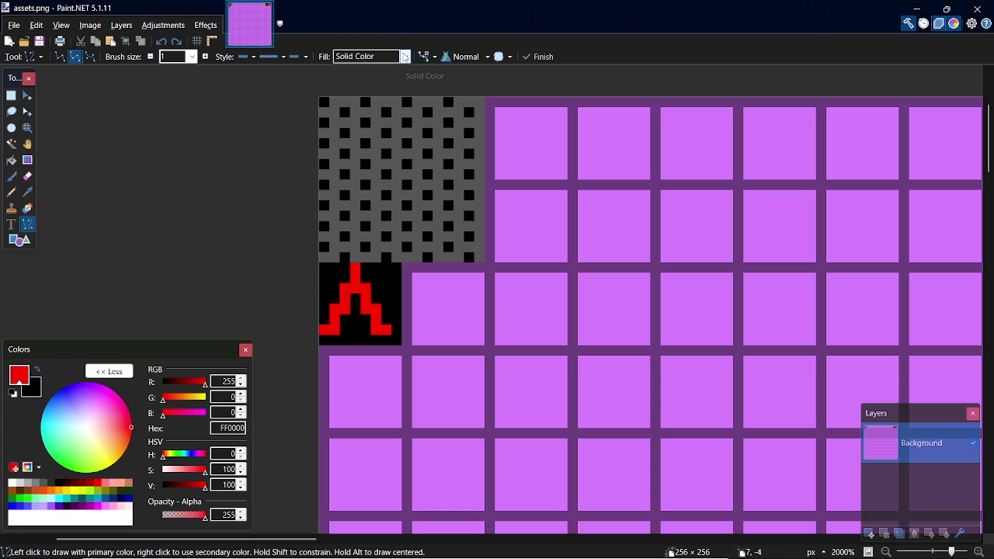
key("o")
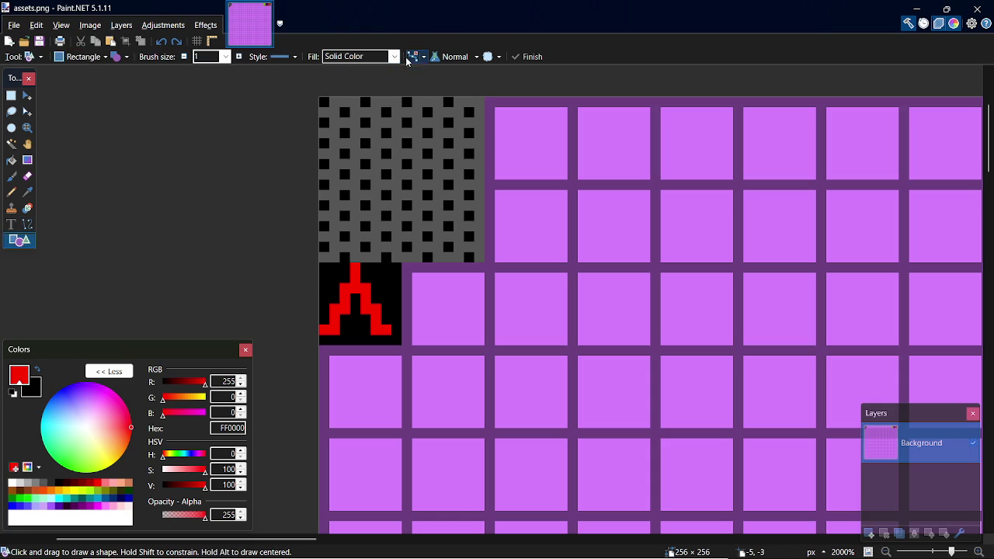
left_click(396, 57)
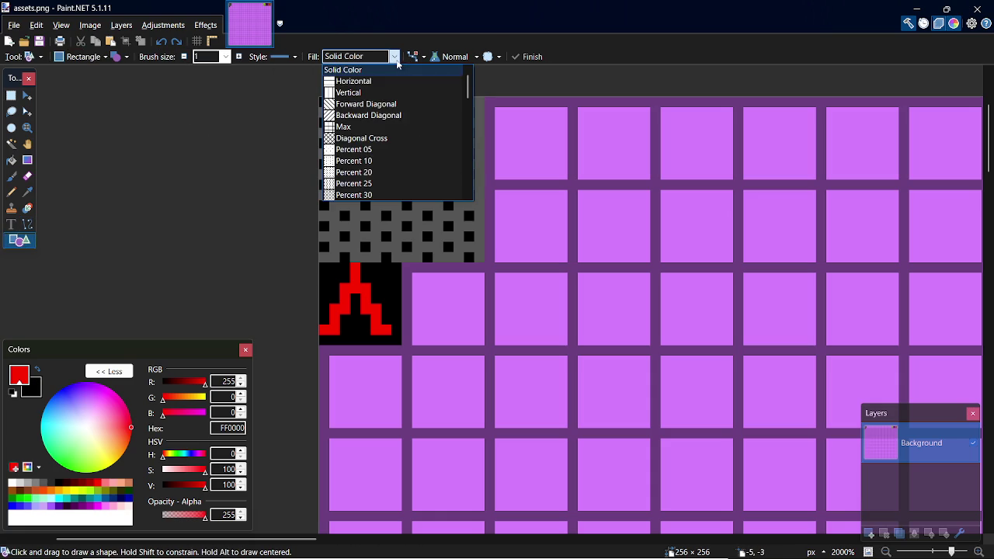
left_click(396, 150)
mouse_move(489, 101)
left_mouse_down()
mouse_move(645, 245)
mouse_move(645, 261)
left_mouse_up()
key("ctrl+z")
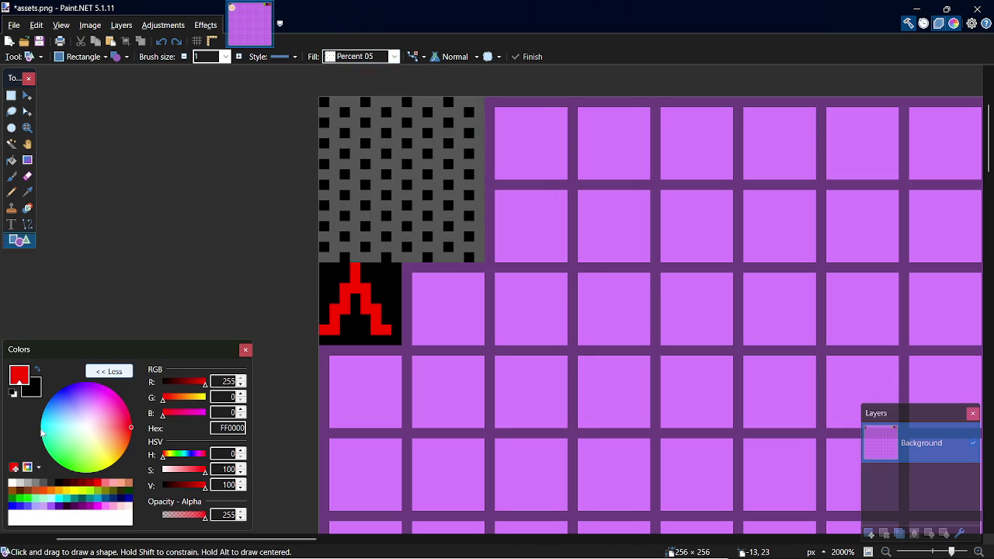
Step: Draw a black 16×16 tile with white Percent 10 dots beside the grey tile and save
left_click(11, 482)
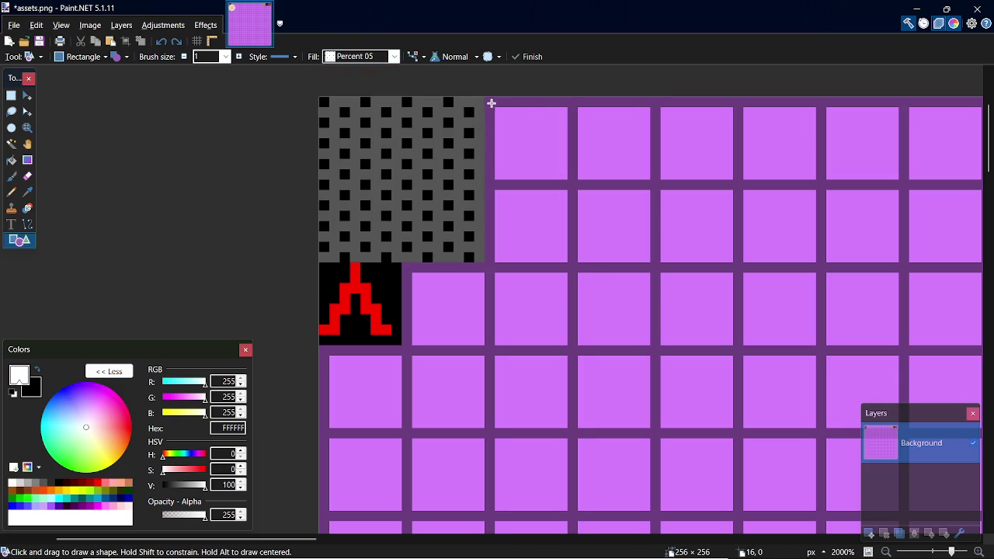
left_click_drag(491, 102, 646, 260)
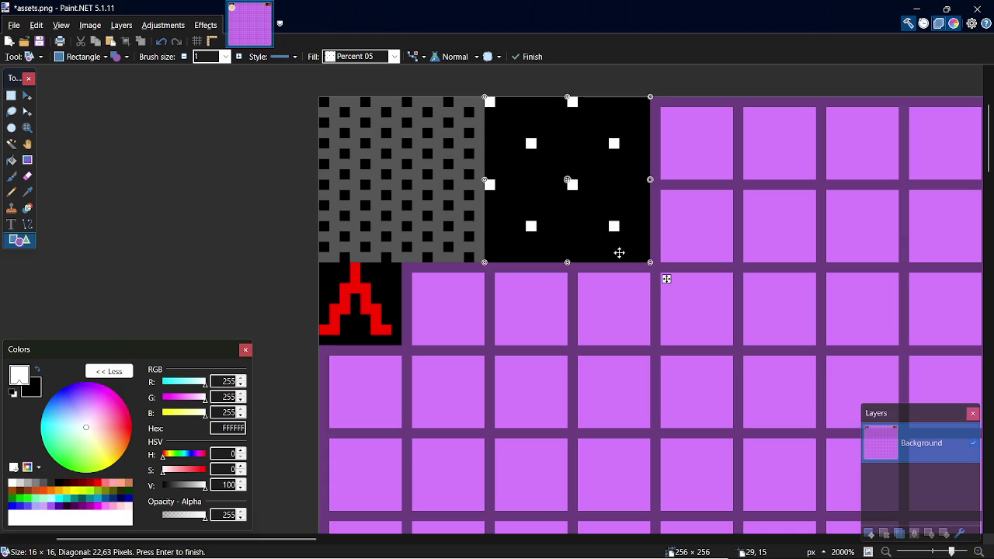
key("ctrl+z")
left_click(394, 56)
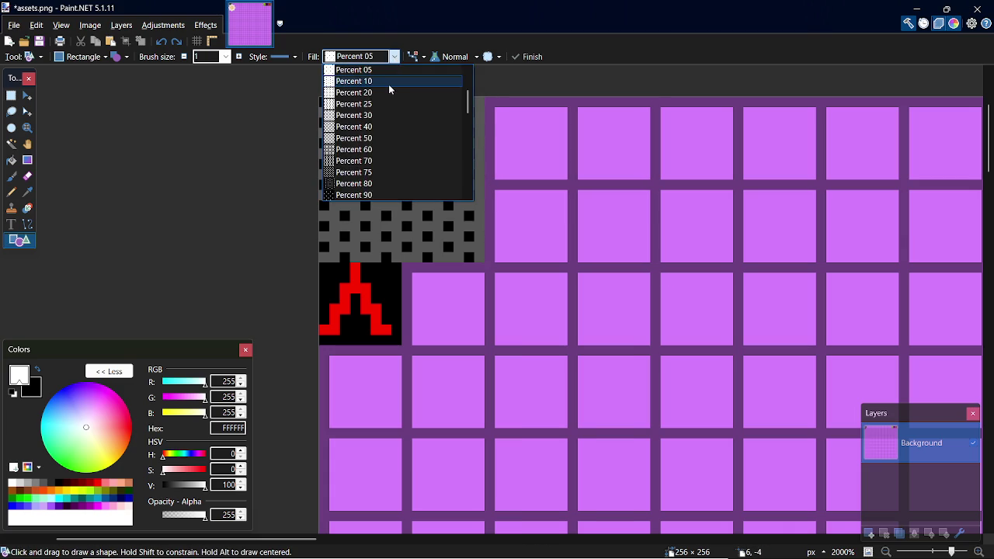
left_click(390, 81)
left_click_drag(490, 101, 643, 254)
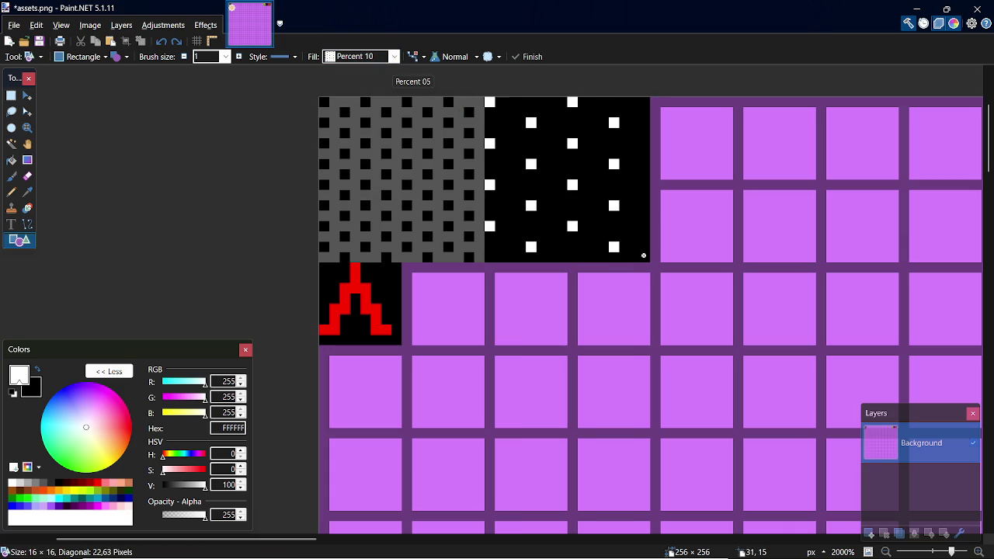
key("ctrl+s")
key("alt+Tab")
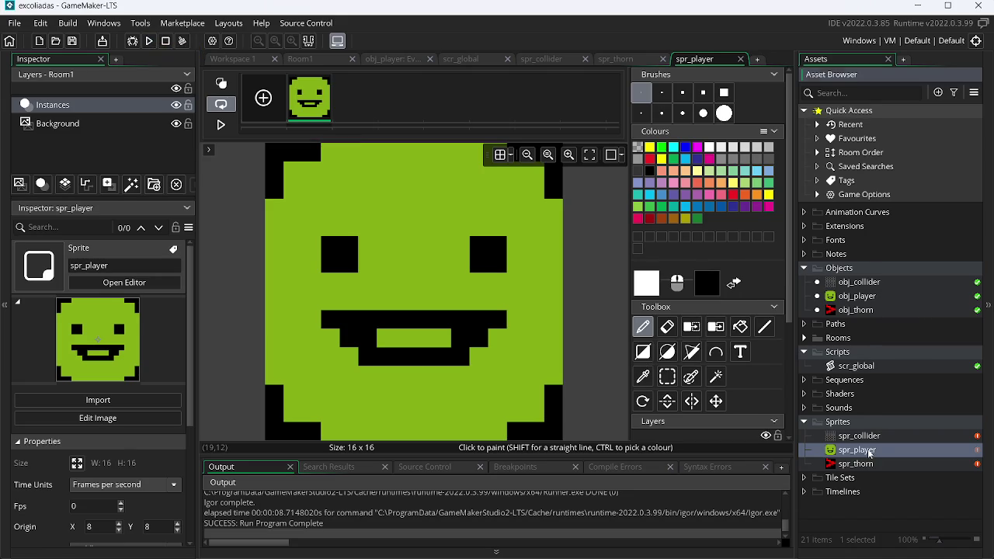
Step: Create a new sprite named spr_ground
right_click(870, 460)
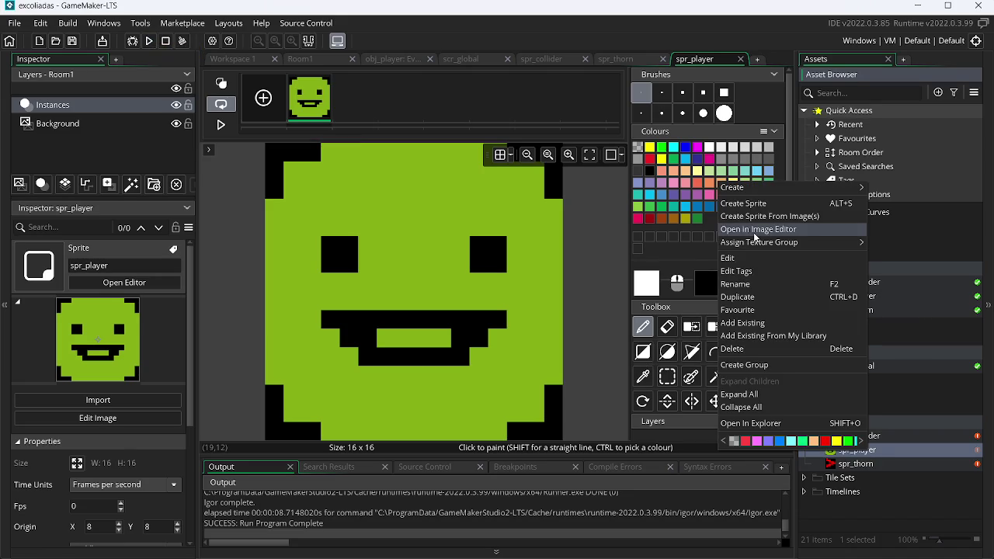
left_click(748, 208)
key("Return")
type("spr_ground")
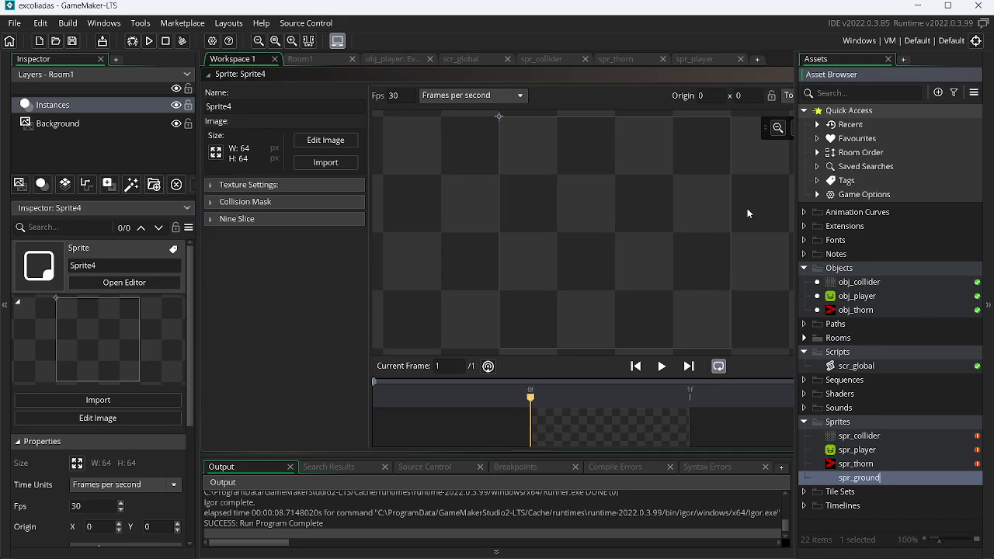
key("Return")
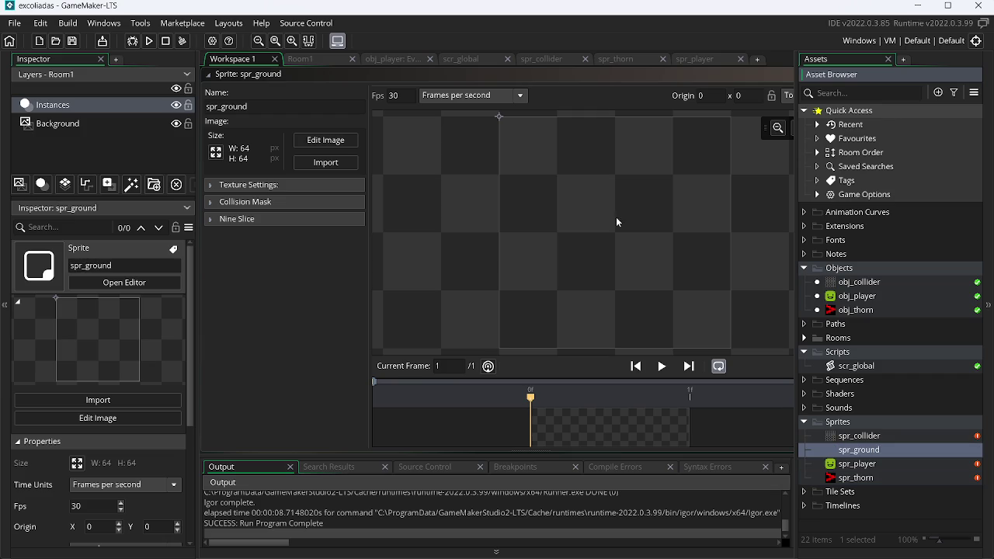
Step: Import assets.png as spr_ground's image
left_click(325, 163)
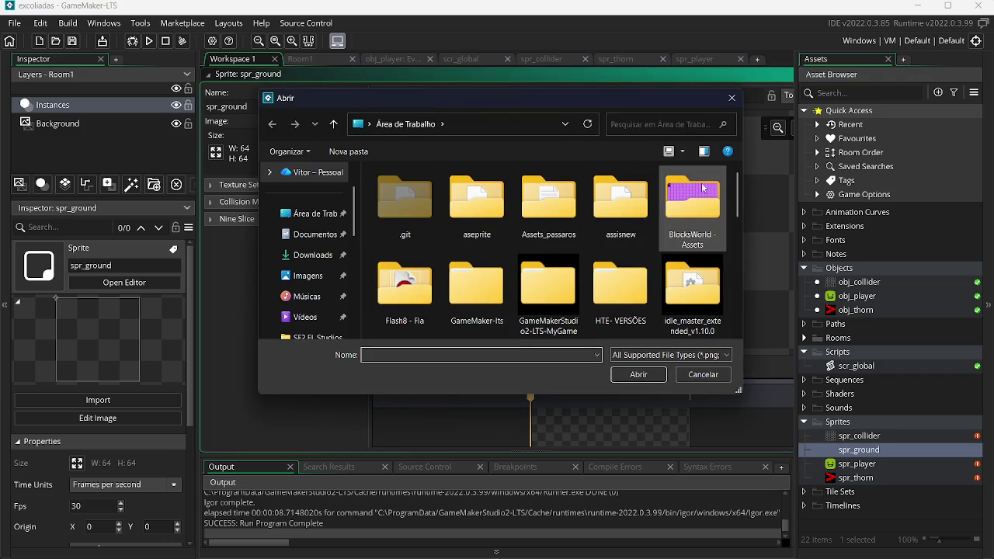
left_click_drag(736, 194, 752, 249)
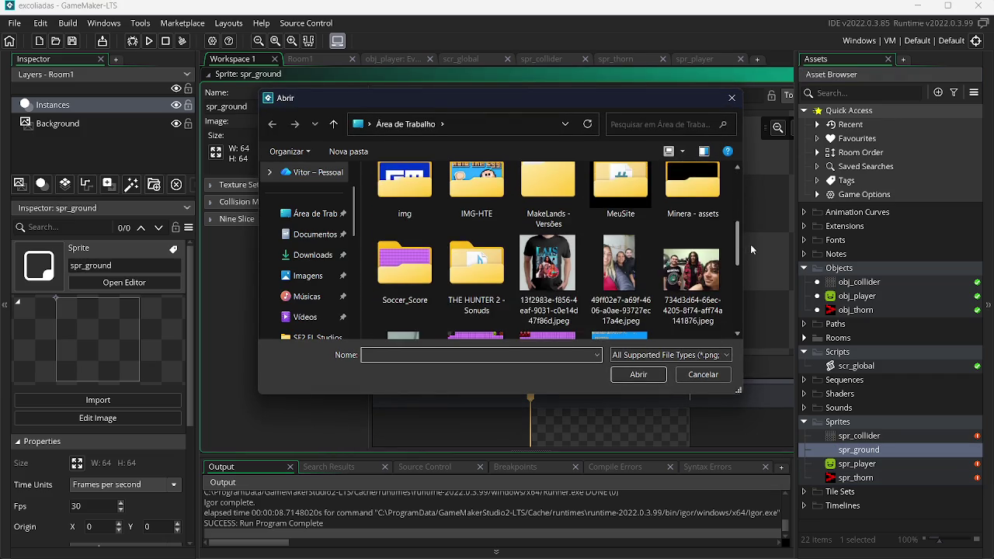
scroll(471, 275, "down", 2)
left_click(471, 275)
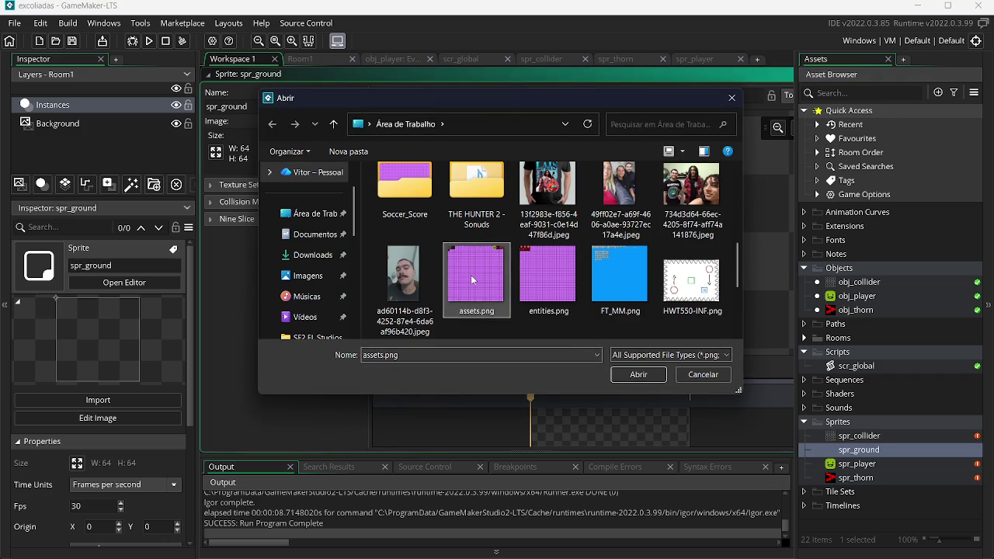
double_click(470, 275)
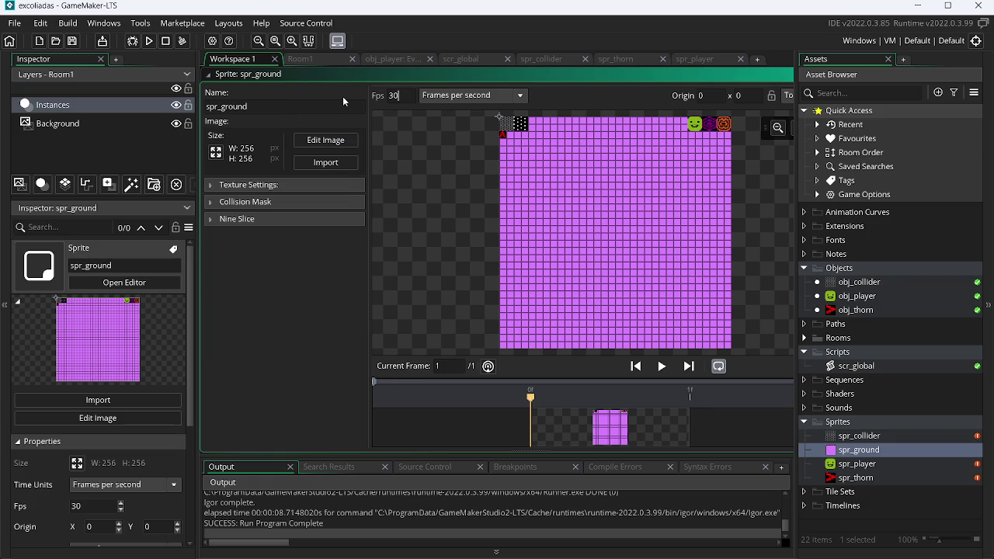
type("0")
Step: Convert the image to one 16×16 frame offset onto the black white-dotted tile
left_click(320, 143)
left_click(354, 23)
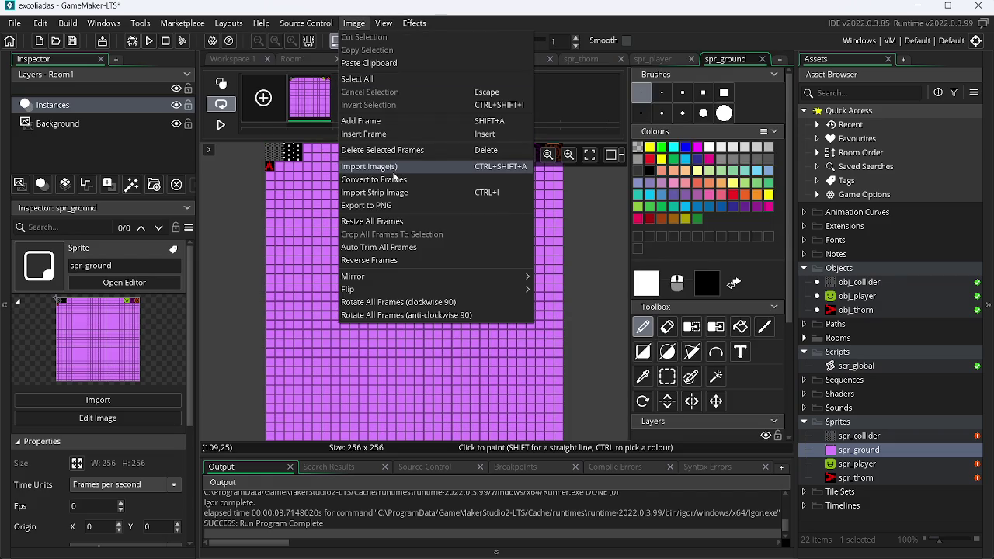
left_click(444, 180)
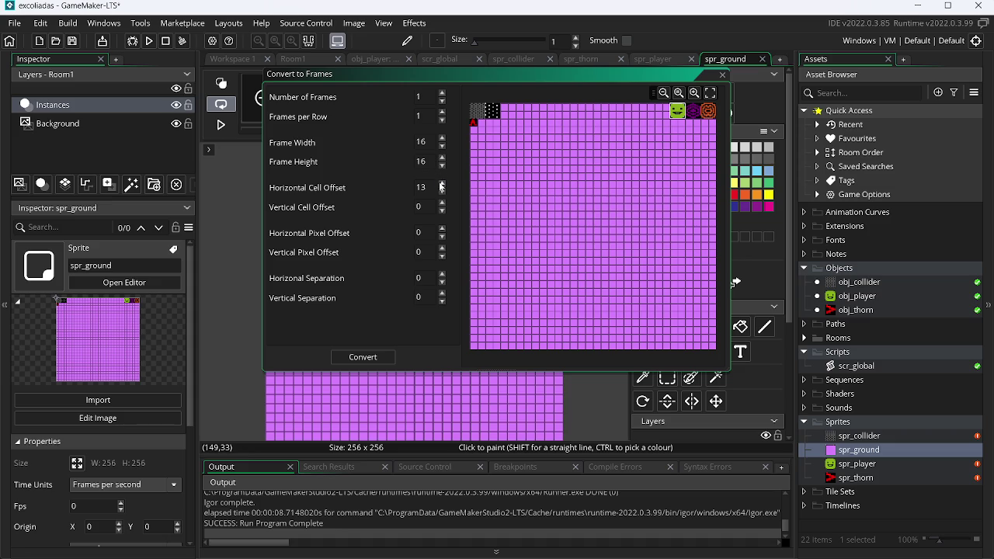
left_click(444, 194)
left_click(444, 194)
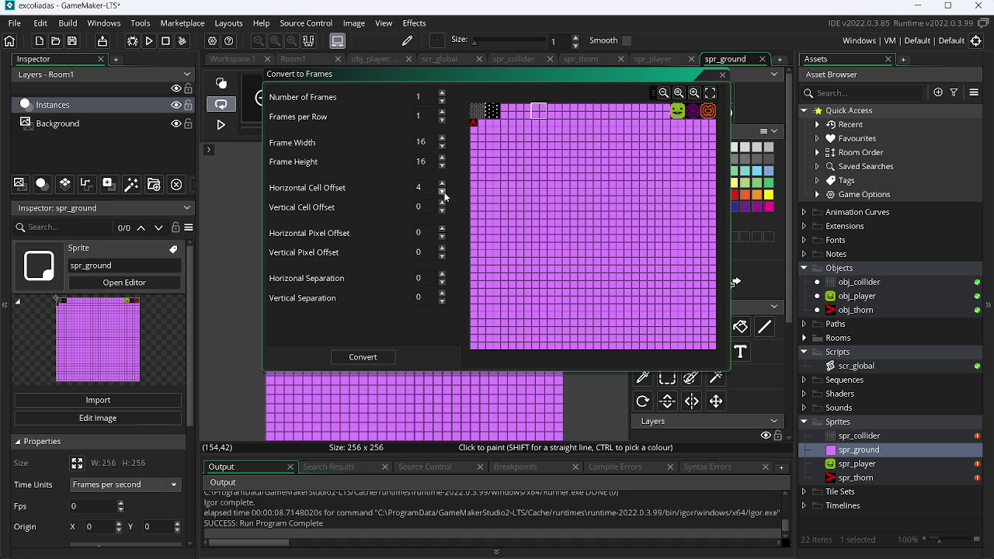
left_click(379, 356)
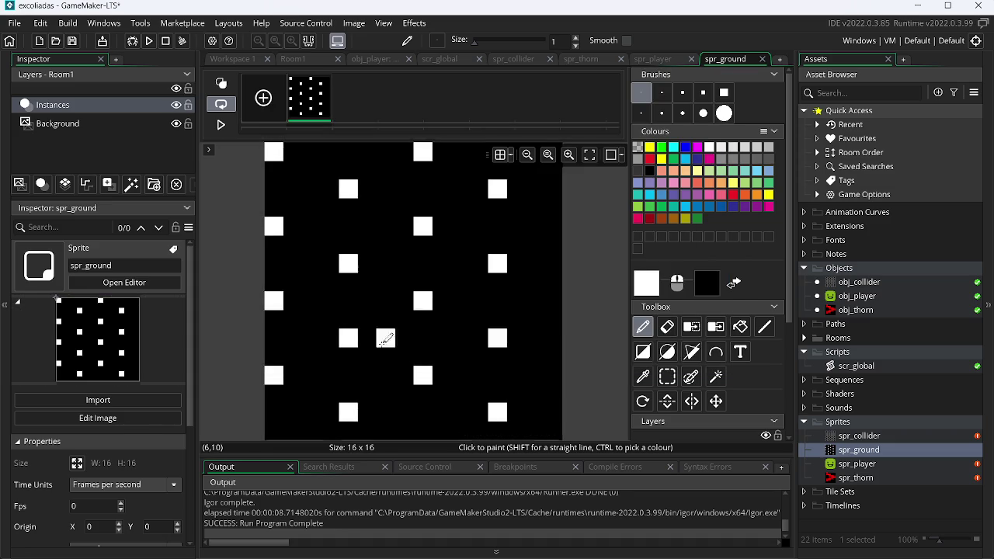
left_click(374, 59)
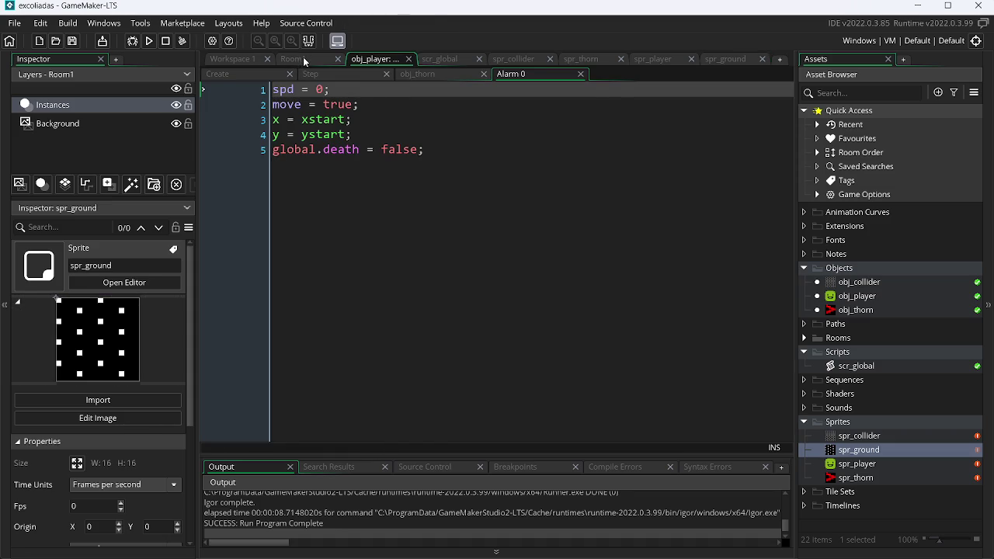
Step: Set Room1's Background layer to spr_ground, tiled horizontally and vertically
left_click(304, 59)
left_click(80, 126)
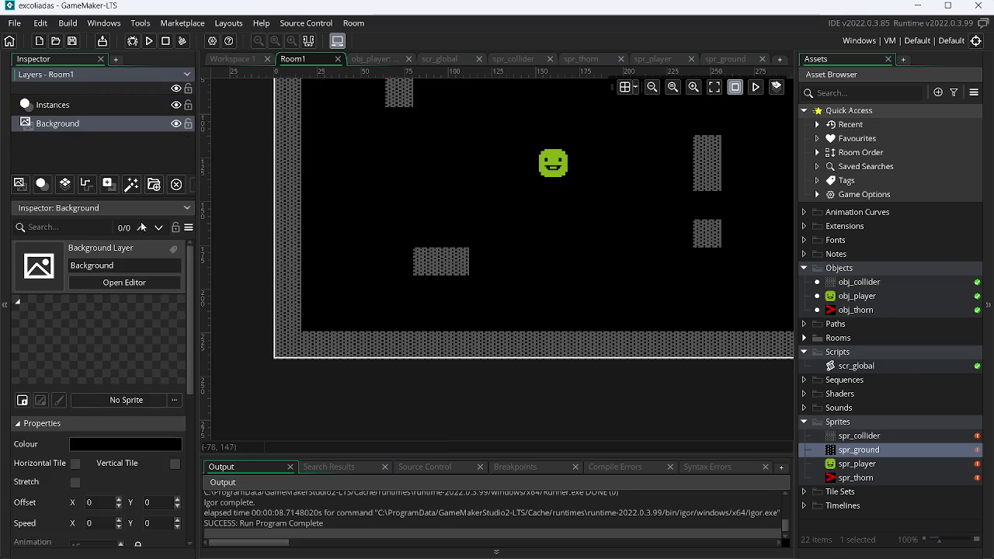
left_click(154, 400)
double_click(322, 241)
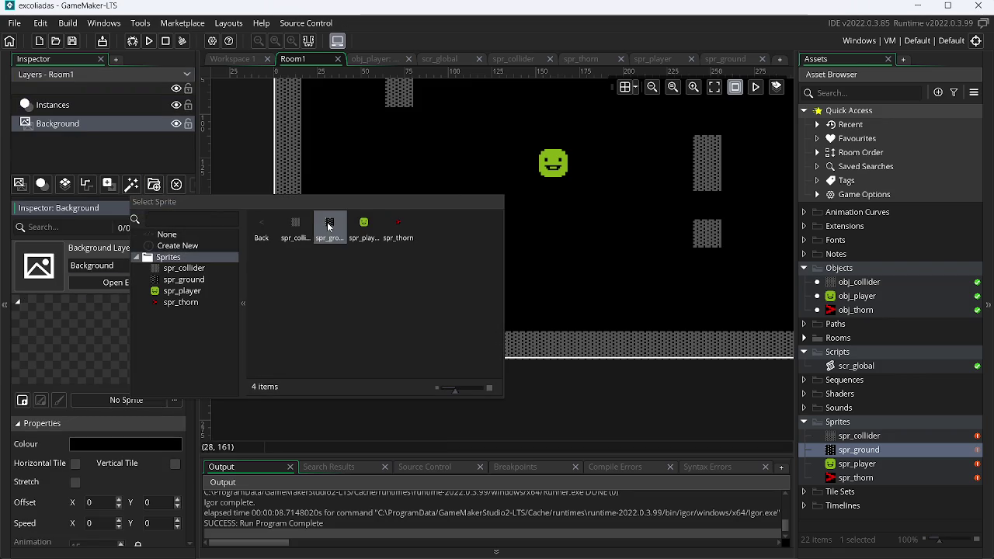
double_click(331, 224)
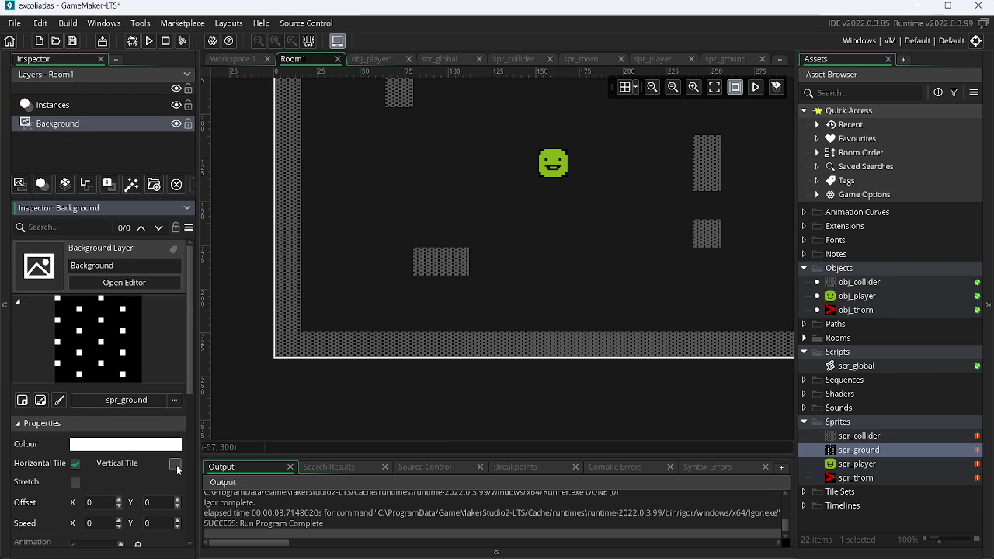
left_click(175, 464)
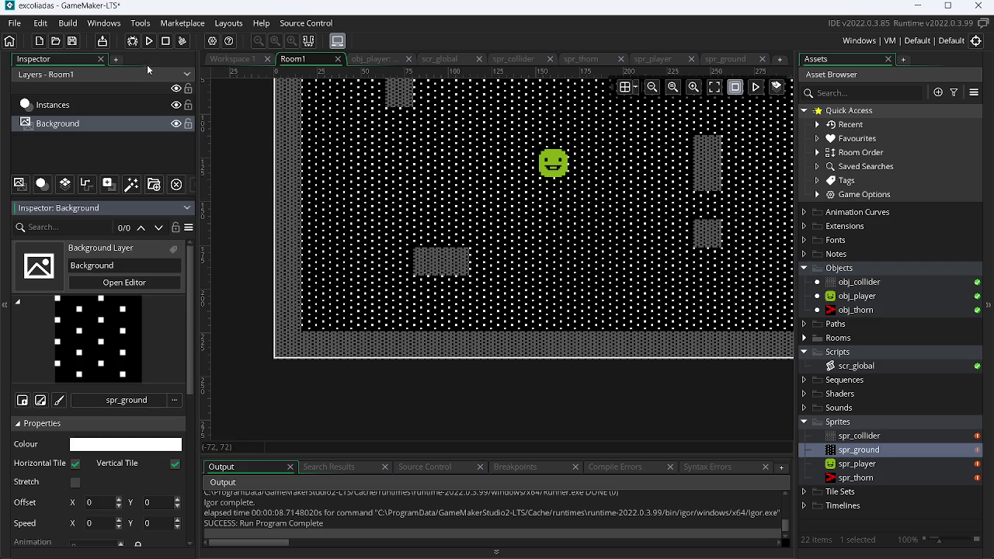
Step: Run the game and walk the player around the dotted floor with the arrow keys
left_click(150, 42)
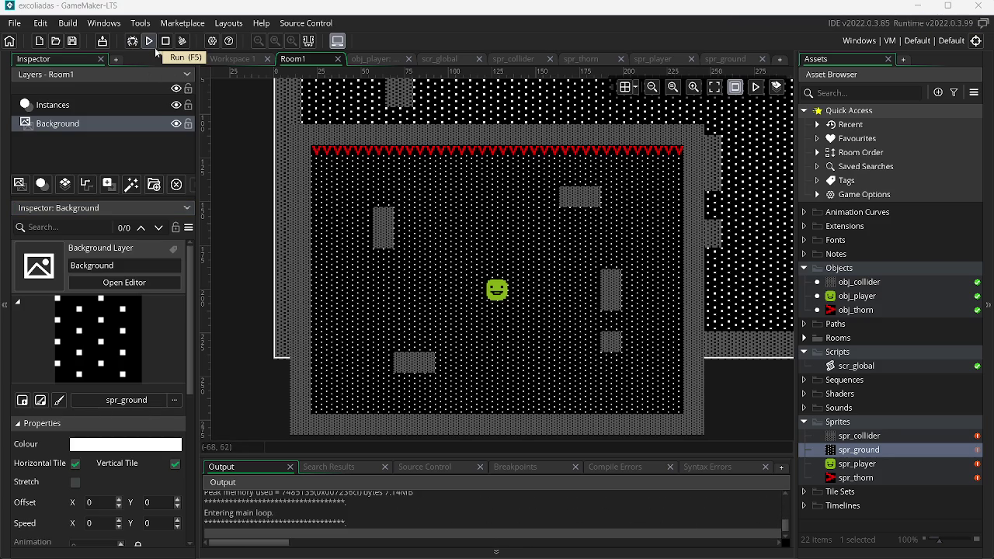
key("Right")
key("Up")
key("Left")
key("Down")
key("Right")
key("Up")
key("Left")
key("Down")
key("Right")
key("Up")
key("Left")
key("Down")
key("Right")
key("alt+Tab")
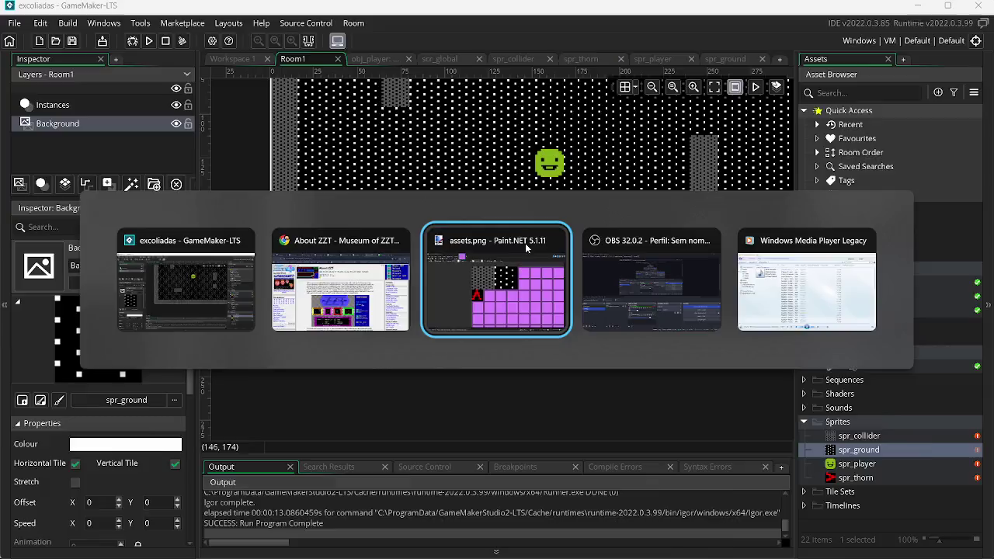
Step: Remove the dotted tile and try a Percent 75 patterned rectangle, then undo it
left_click(525, 243)
key("ctrl+z")
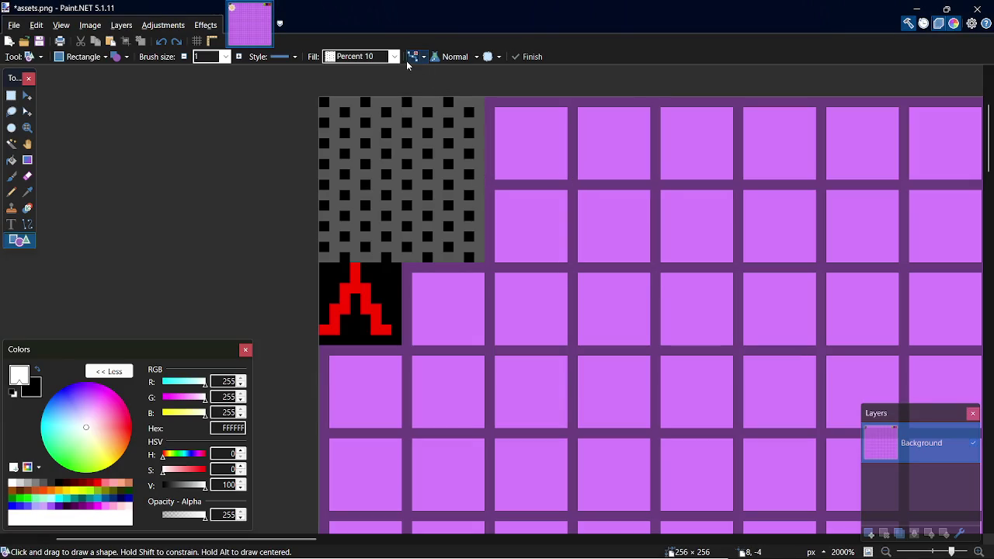
left_click(394, 56)
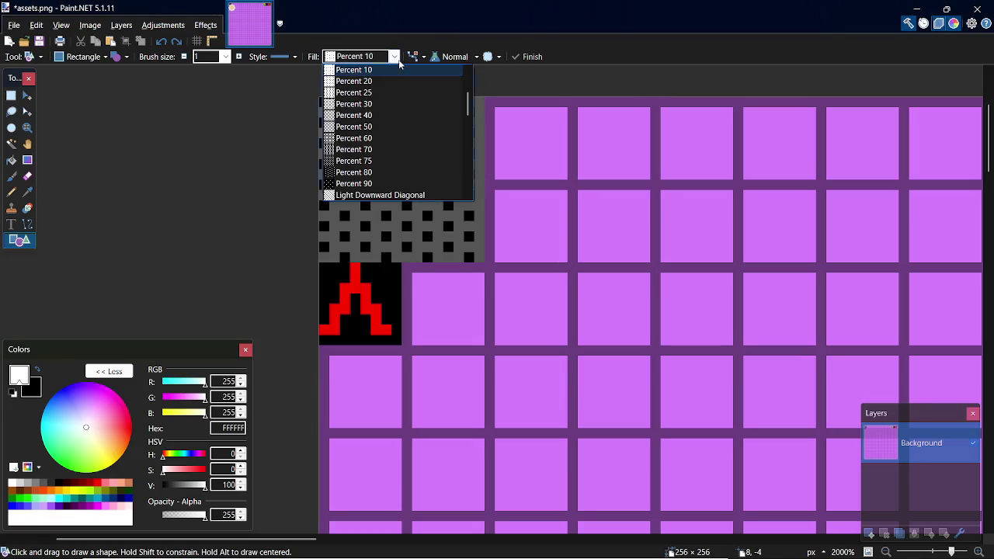
left_click(410, 160)
left_click_drag(495, 106, 650, 262)
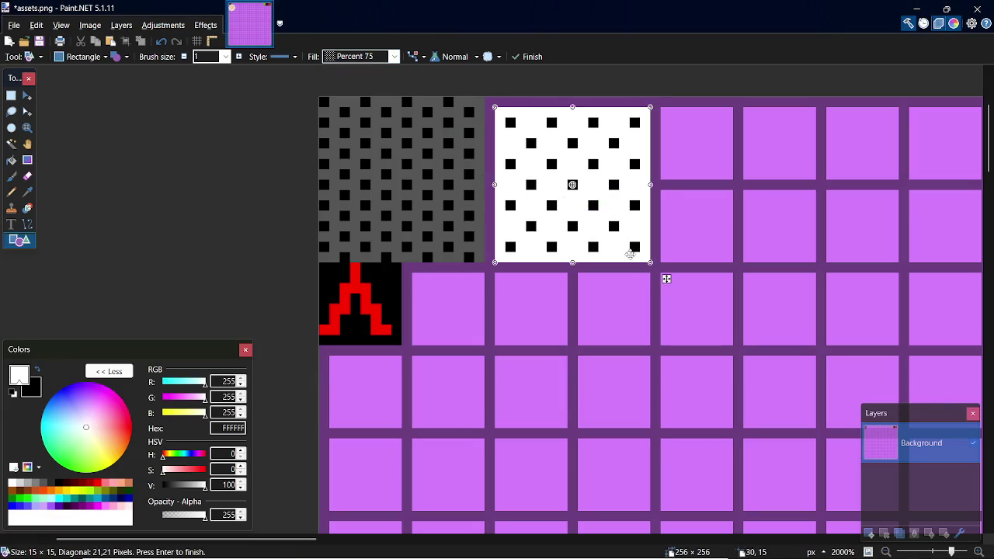
key("ctrl+z")
Step: Try Percent 40 and Percent 30 checkered fills on the tile, undoing each
left_click(395, 57)
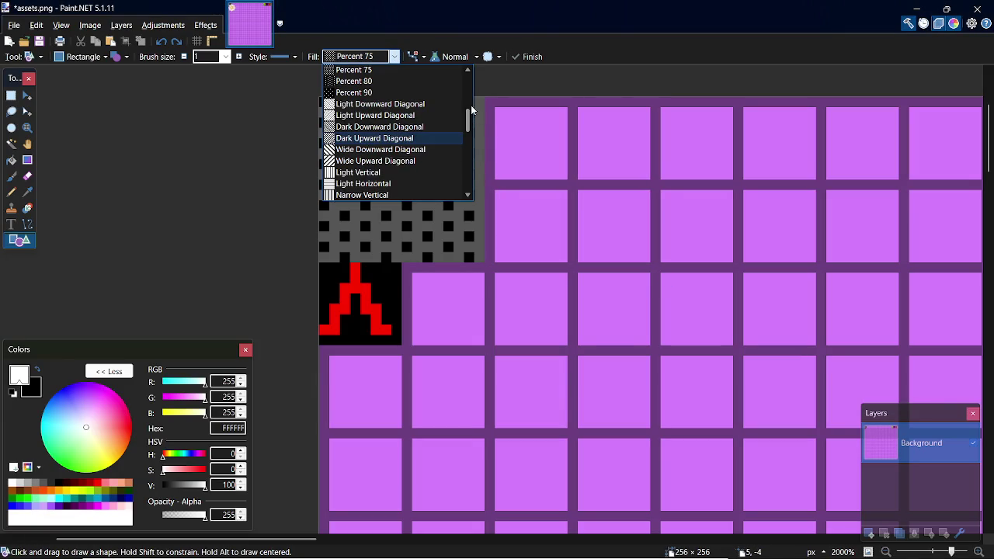
scroll(470, 117, "up", 3)
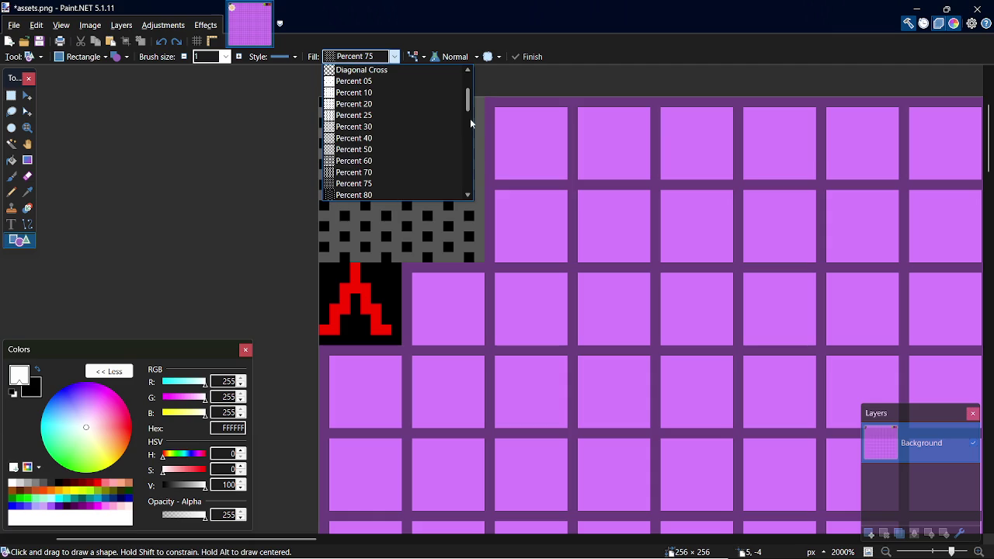
left_click(383, 137)
left_click_drag(485, 98, 647, 249)
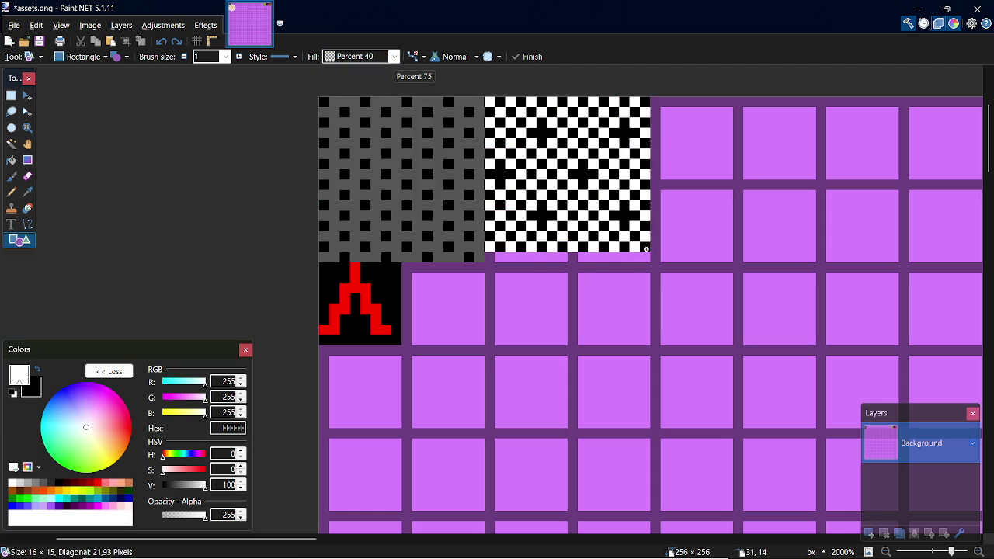
key("ctrl+z")
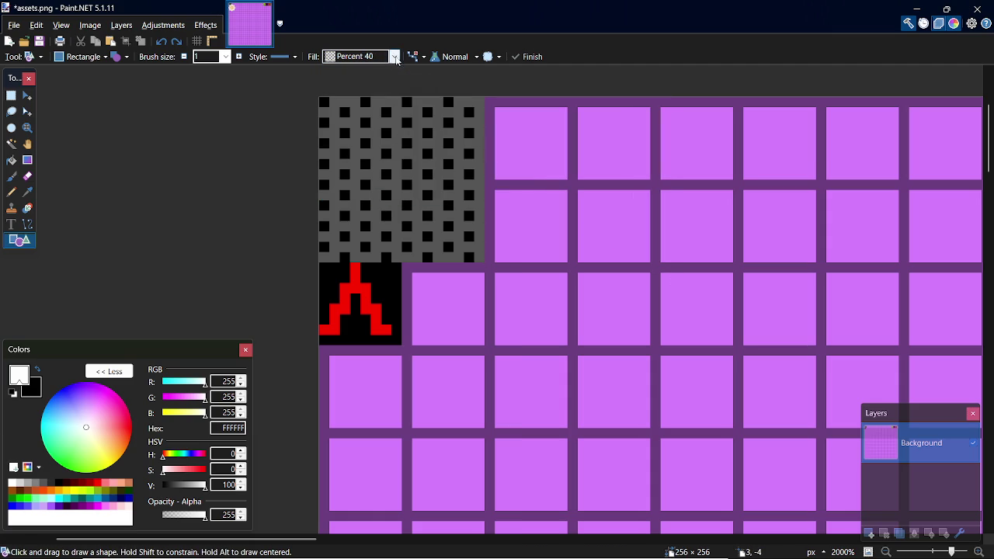
left_click(394, 58)
scroll(469, 115, "up", 1)
left_click(373, 93)
left_click_drag(484, 98, 649, 262)
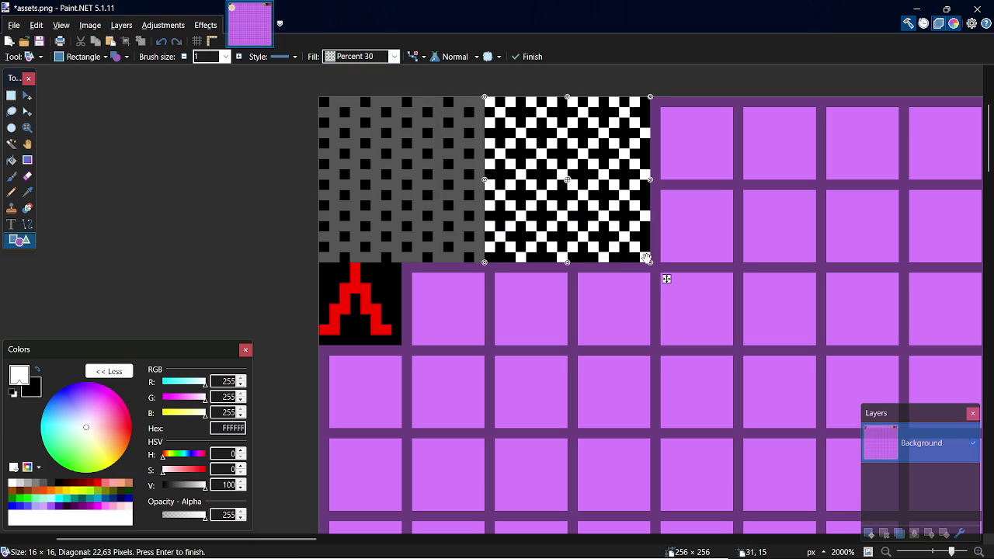
key("ctrl+z")
Step: Try Dotted Diamond and Dotted Grid fills over the second tile, discarding each
left_click(395, 57)
scroll(467, 126, "down", 3)
scroll(469, 148, "down", 5)
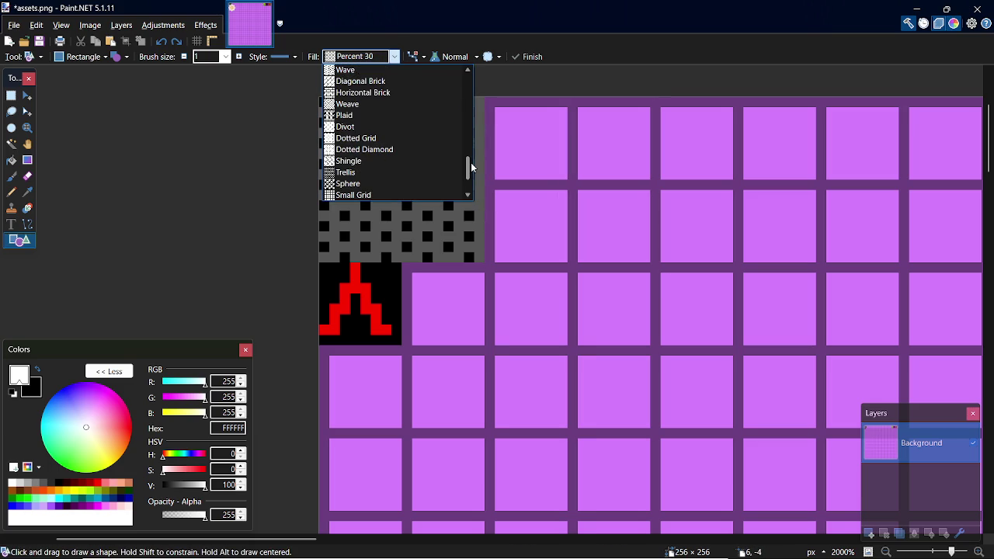
left_click(386, 150)
left_click_drag(486, 98, 637, 247)
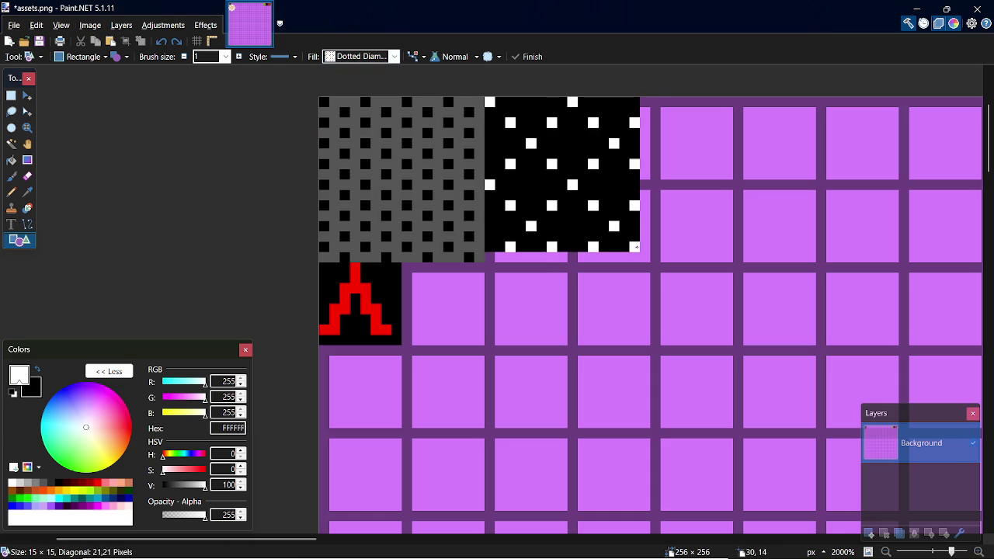
key("ctrl+z")
left_click(395, 60)
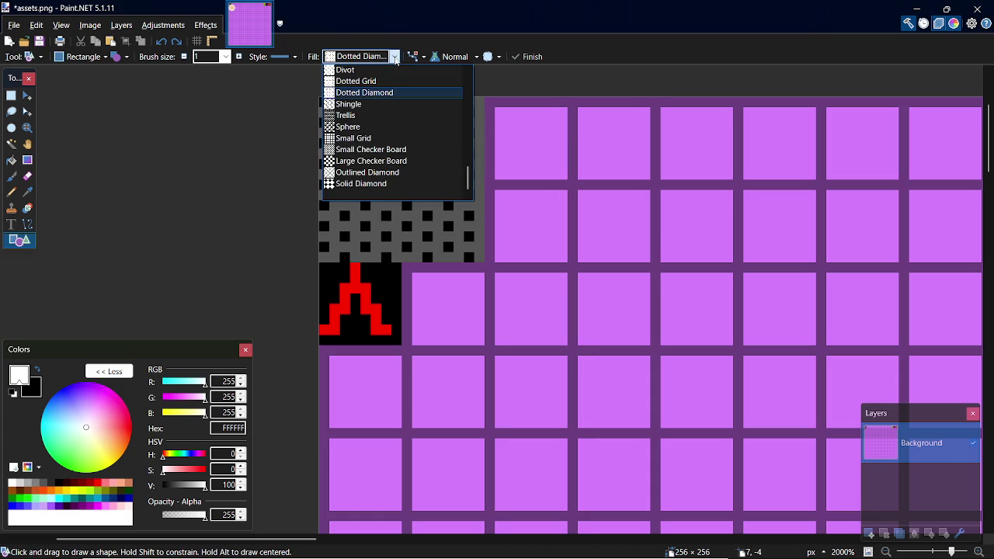
left_click(412, 84)
left_click(499, 101)
left_click_drag(487, 99, 659, 242)
key("ctrl+z")
left_click_drag(486, 98, 646, 252)
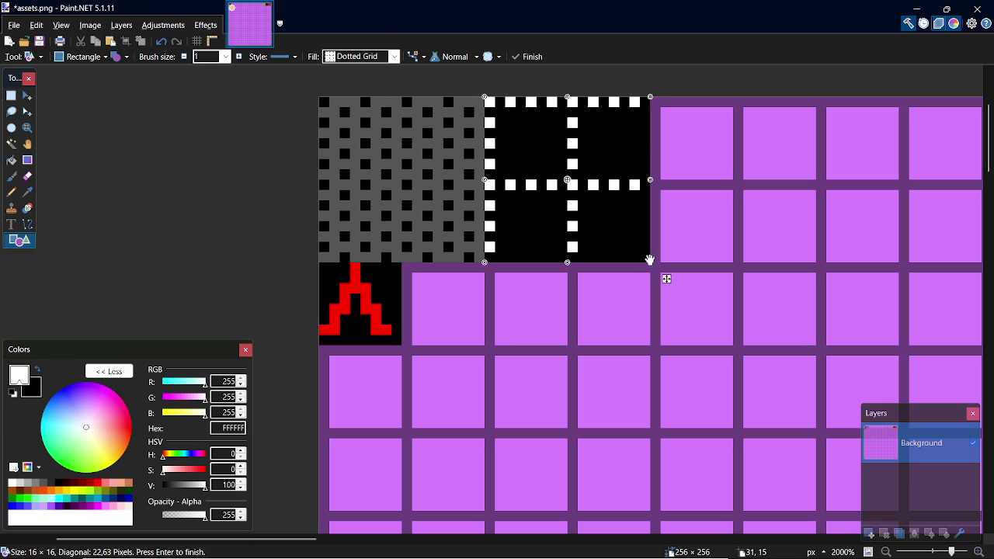
key("ctrl+z")
Step: Fill the tile with a dark grey 2A2A2A Outlined Diamond pattern and save assets.png
left_click(357, 57)
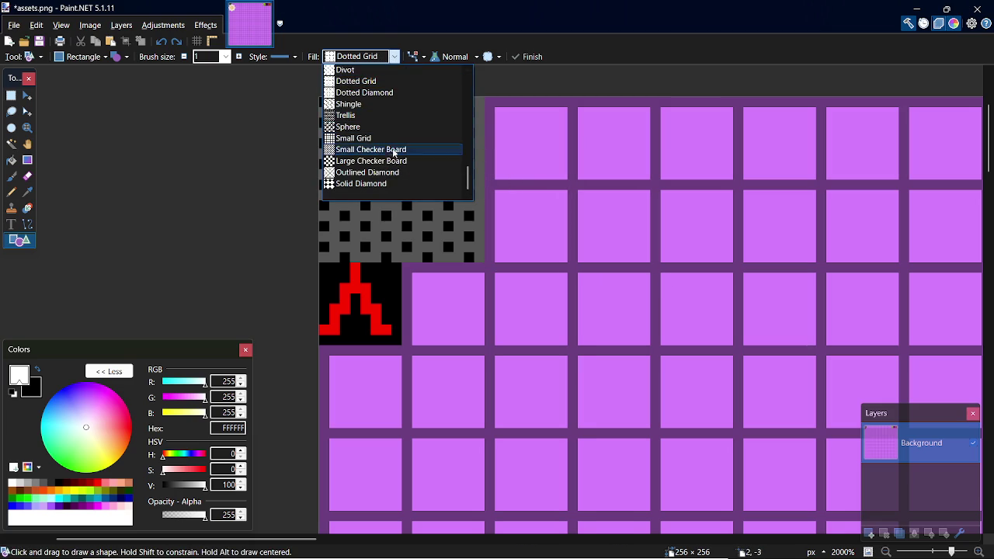
left_click(368, 173)
left_click_drag(488, 100, 645, 261)
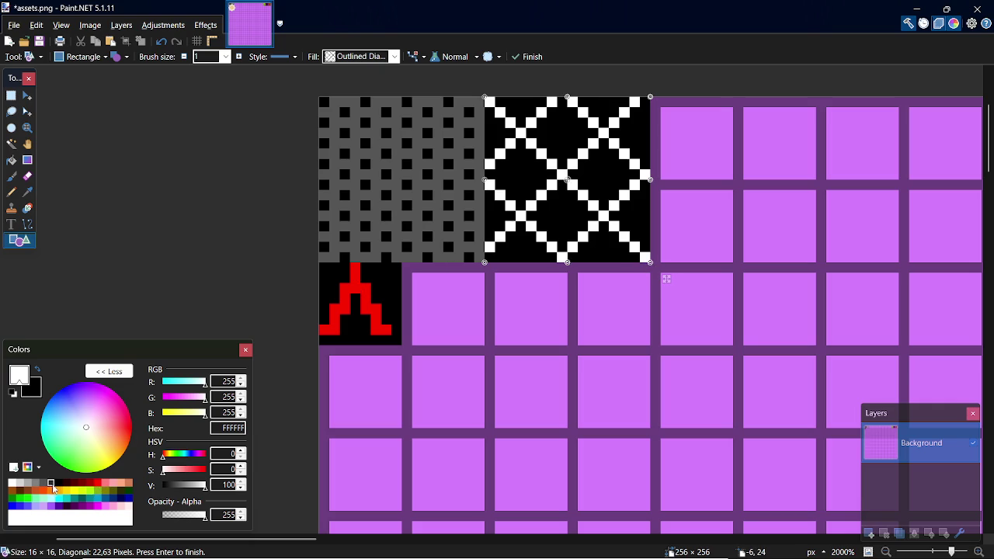
left_click(51, 483)
key("ctrl+s")
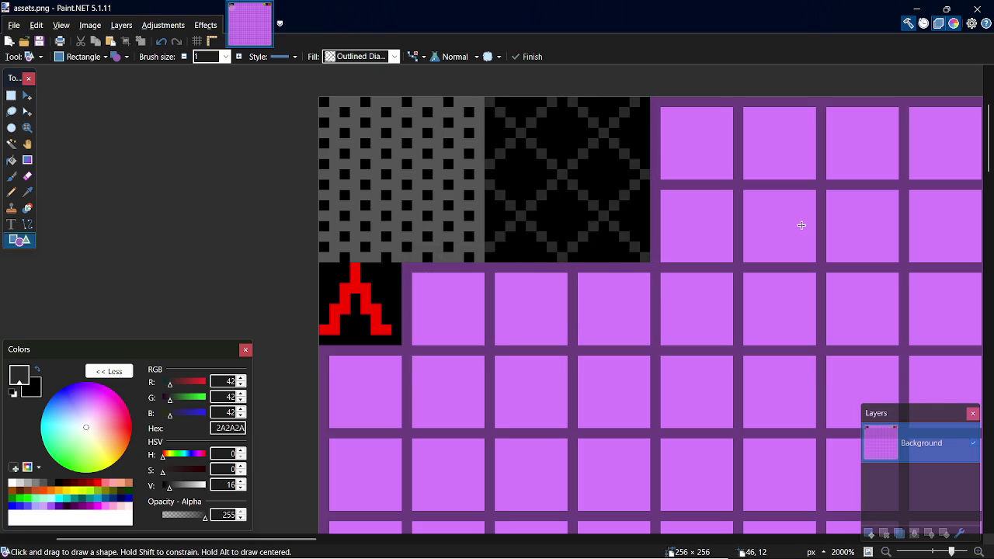
key("alt+Tab")
Step: Import assets.png into the spr_ground sprite
double_click(864, 450)
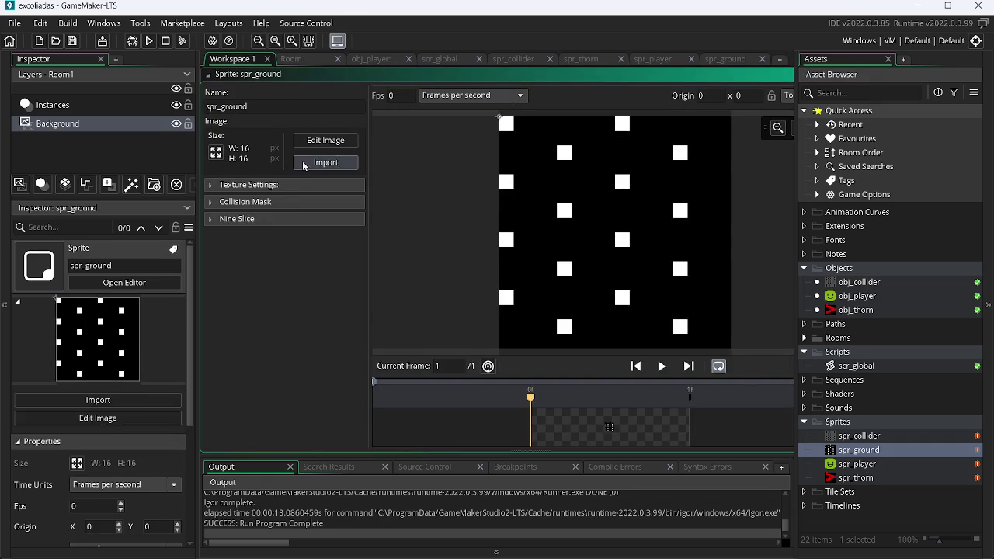
left_click(303, 165)
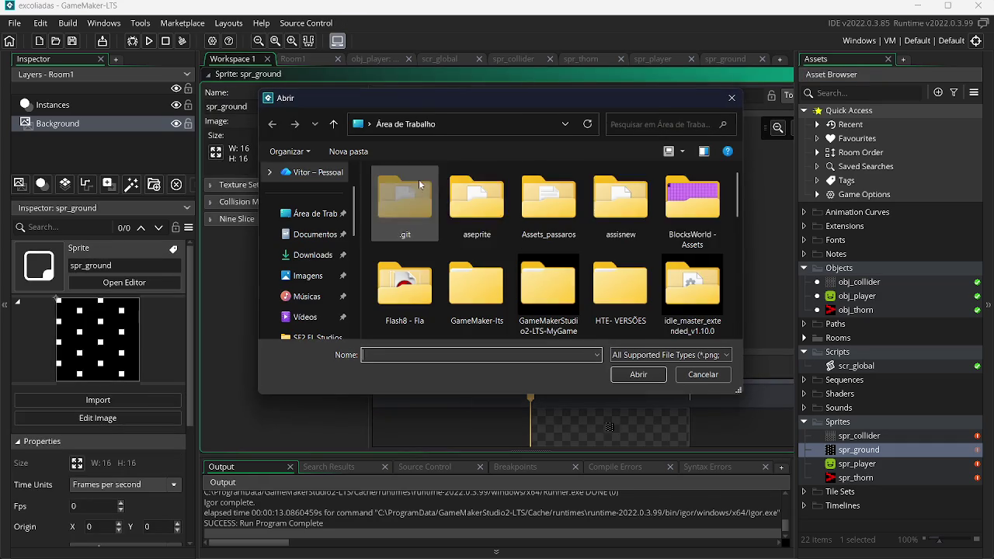
scroll(466, 272, "down", 2)
scroll(466, 272, "down", 2)
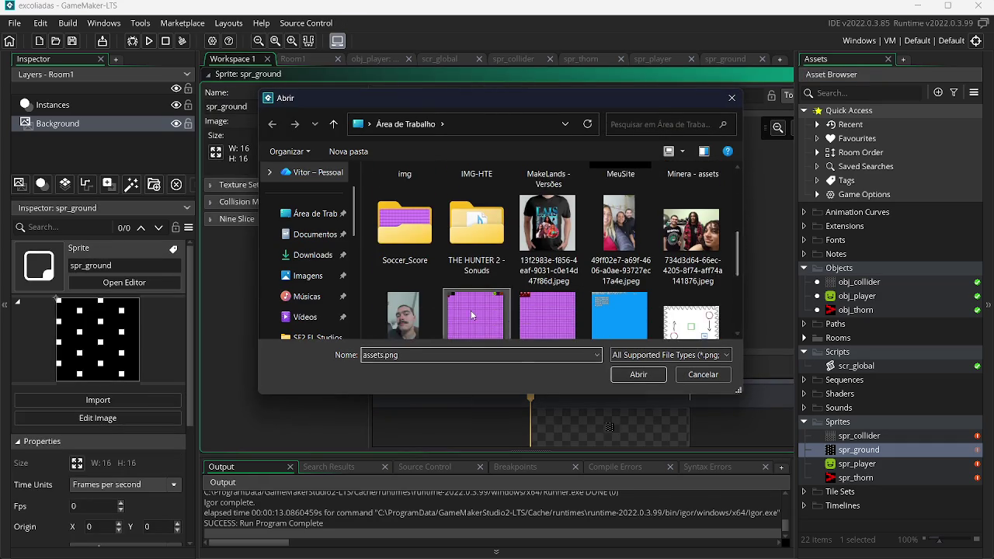
double_click(471, 315)
Step: Convert the imported sheet into a single 16×16 diamond tile frame
left_click(344, 142)
left_click(353, 23)
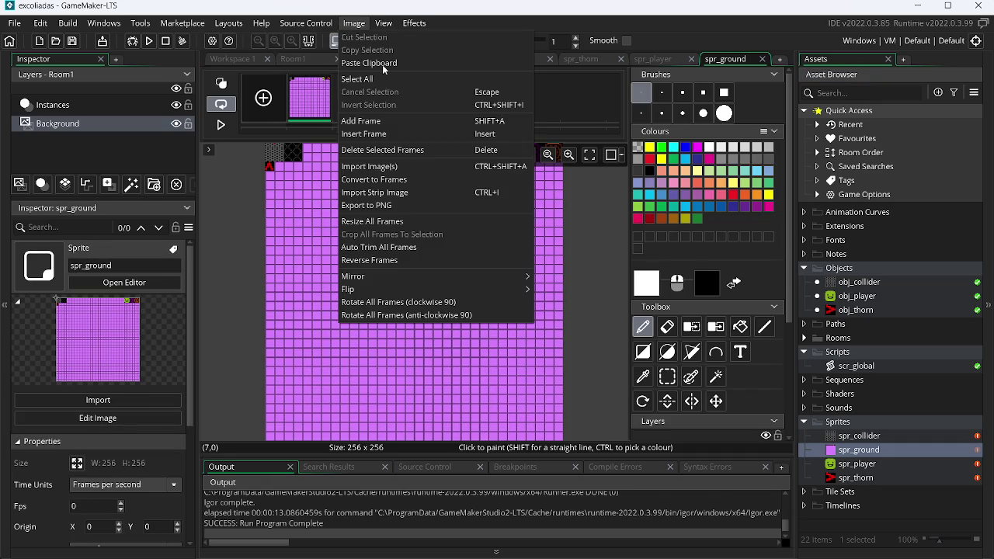
left_click(378, 179)
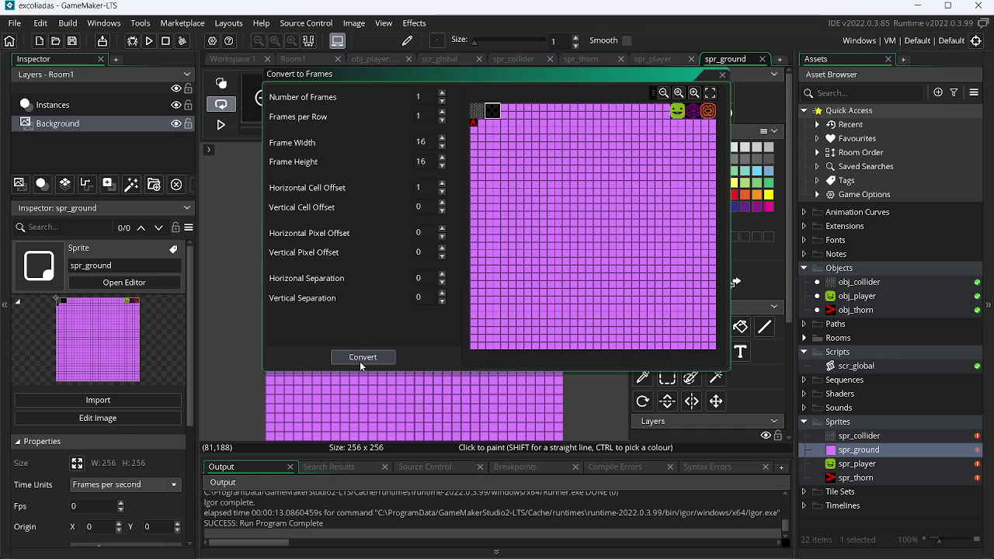
left_click(361, 357)
Step: Test-run Room1 with the new ground, jump once, then return to Paint.NET
left_click(317, 61)
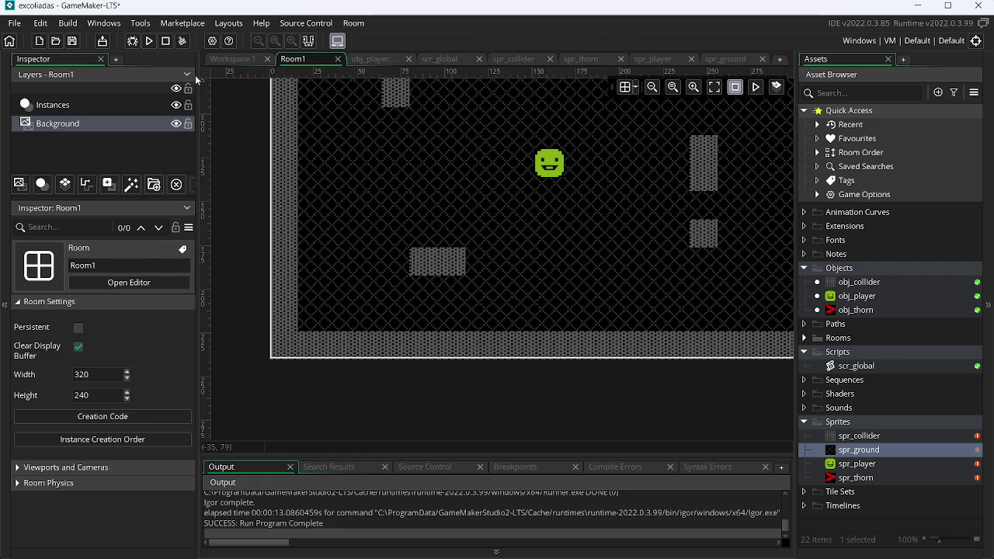
left_click(148, 41)
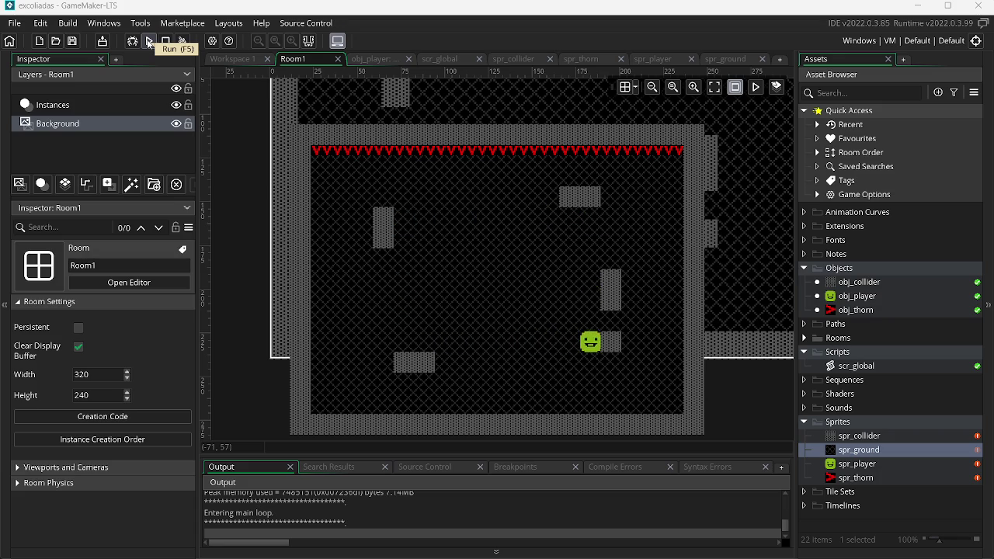
key("space")
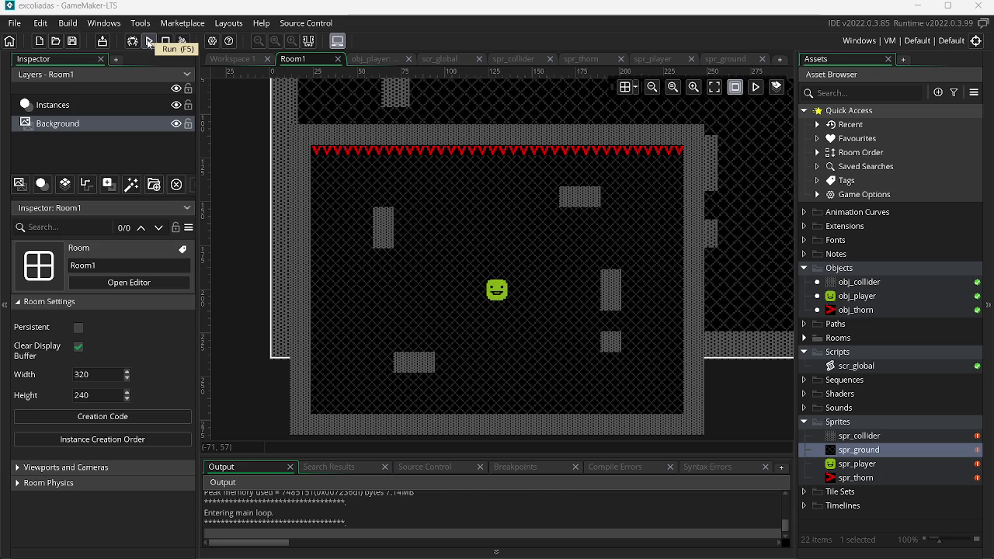
key("alt+Tab")
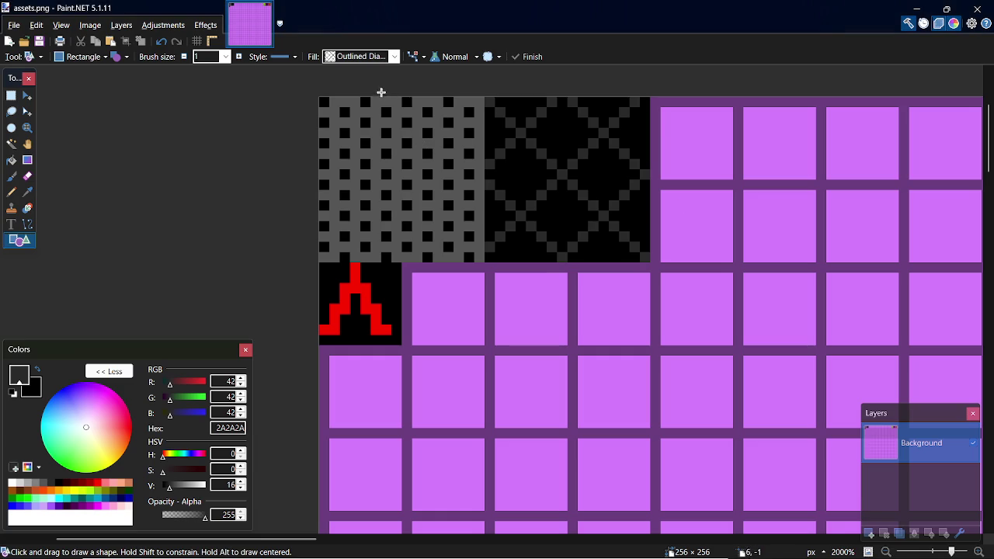
Step: Scroll to the green smiley and sample black from its background for the Pencil
left_click_drag(314, 539, 863, 539)
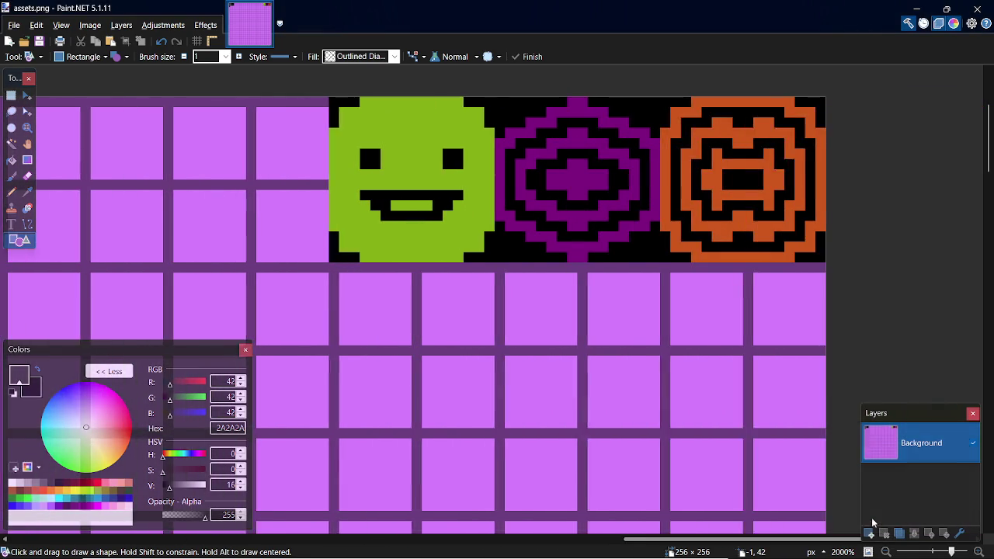
key("k")
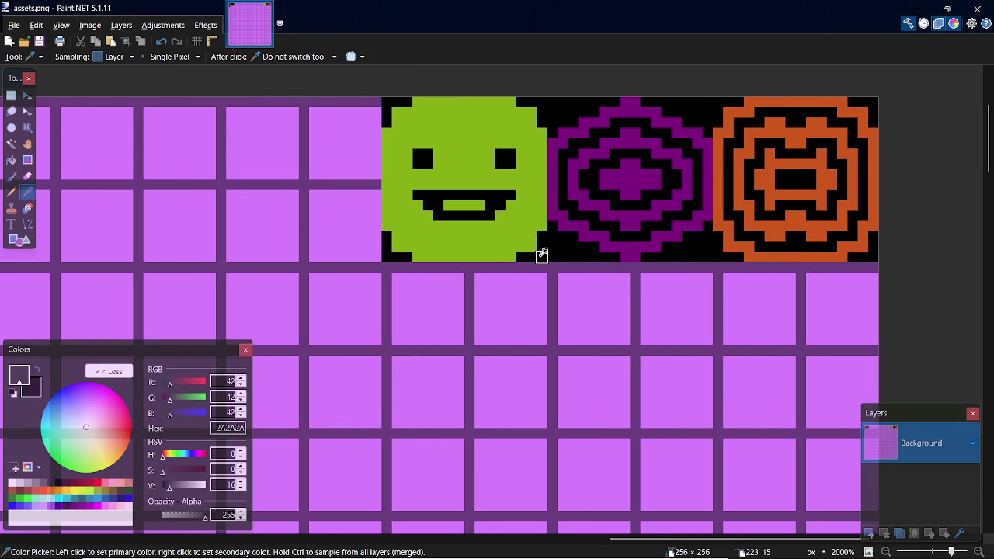
left_click(542, 255)
key("p")
Step: Draw the black outline along the face's bottom, lower-left and left edges
left_click(501, 222)
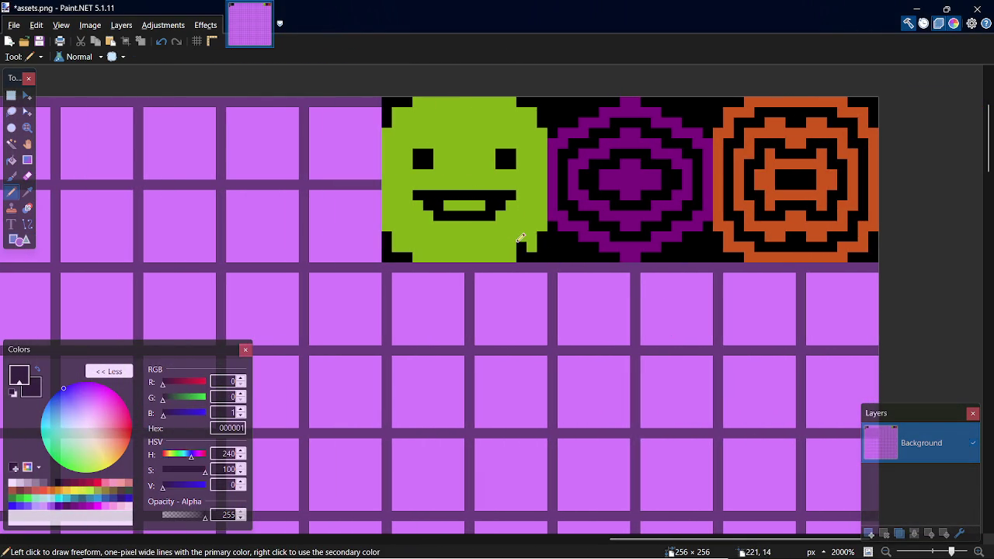
key("ctrl+z")
left_click(512, 237)
left_click(492, 247)
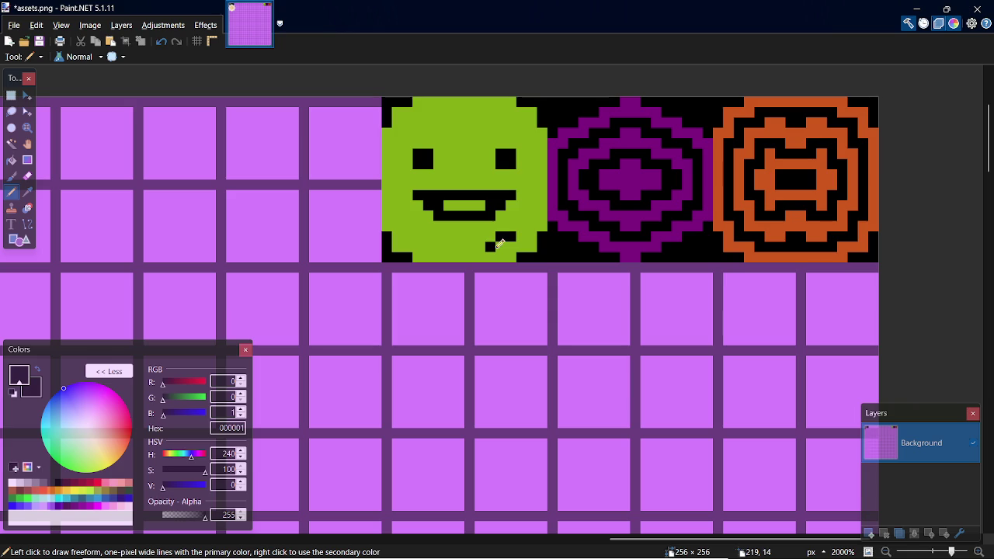
left_click_drag(492, 248, 449, 248)
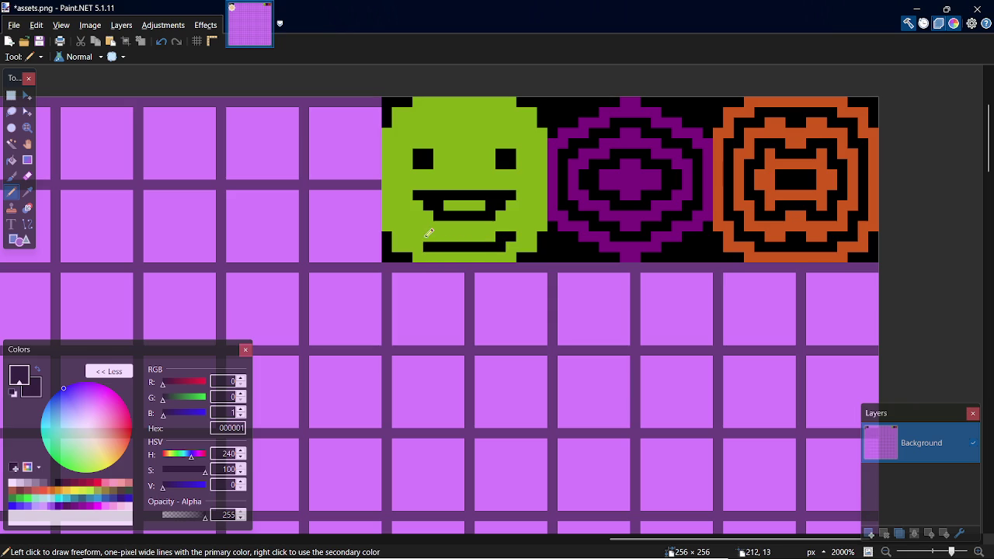
left_click_drag(425, 231, 412, 227)
left_click_drag(398, 205, 397, 174)
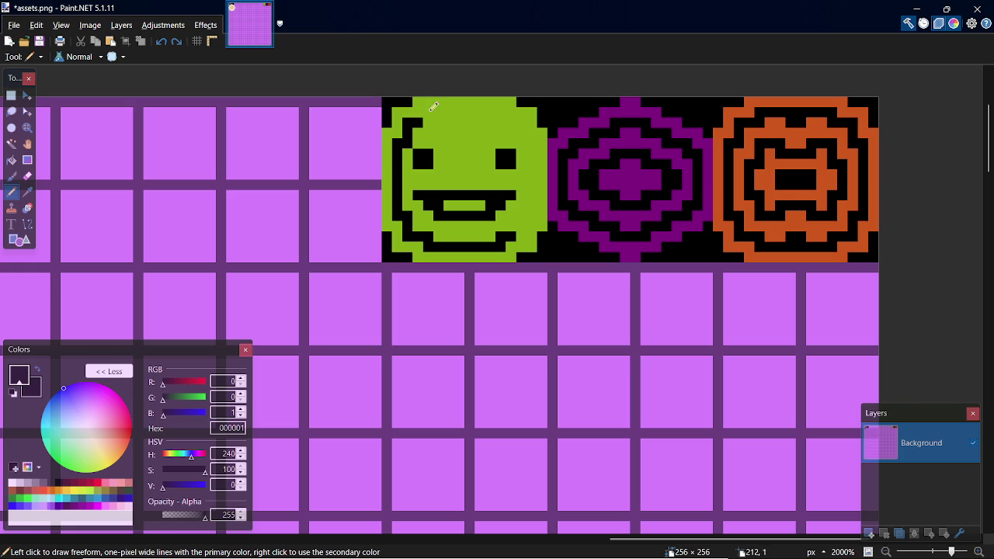
Step: Outline the face's top and right edges in black, blackening the top corners
left_click_drag(427, 121, 501, 114)
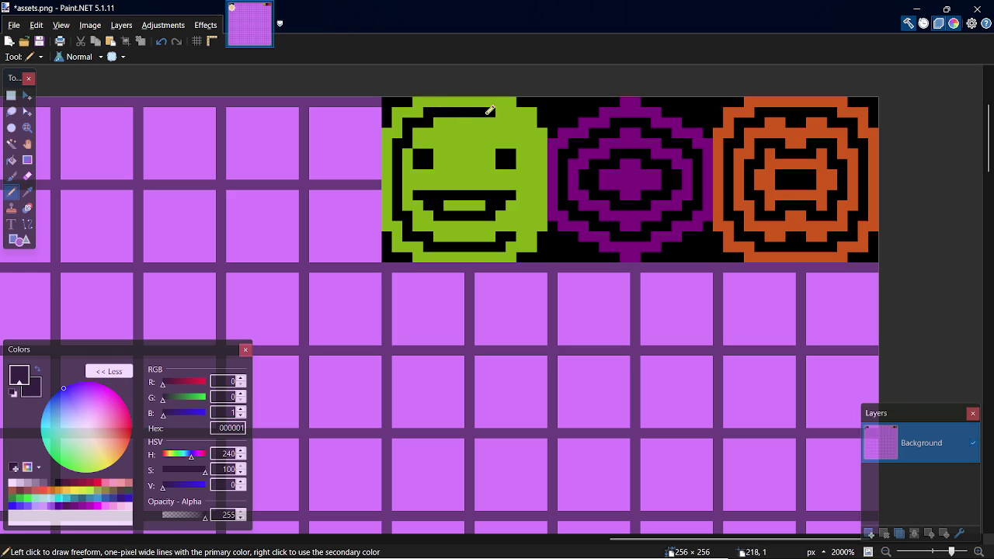
key("ctrl+z")
left_click_drag(439, 107, 508, 113)
key("ctrl+z")
mouse_move(435, 109)
left_mouse_down()
mouse_move(503, 109)
mouse_move(522, 120)
mouse_move(534, 206)
left_mouse_up()
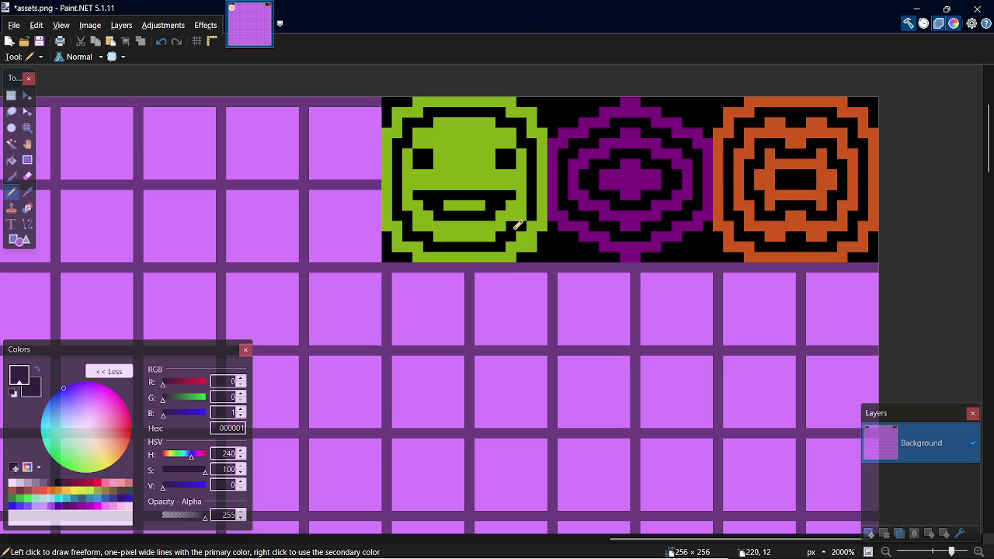
left_click_drag(530, 222, 525, 231)
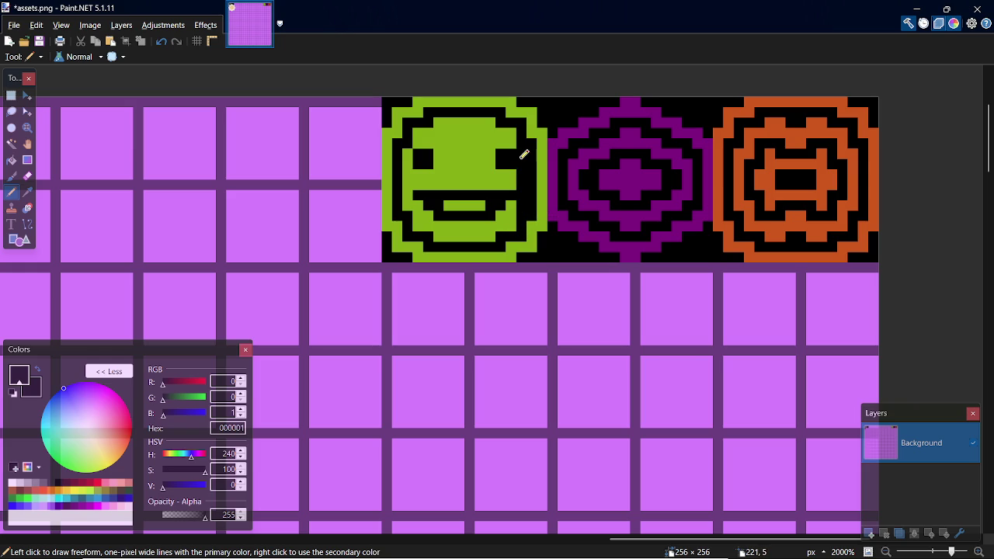
key("ctrl+z")
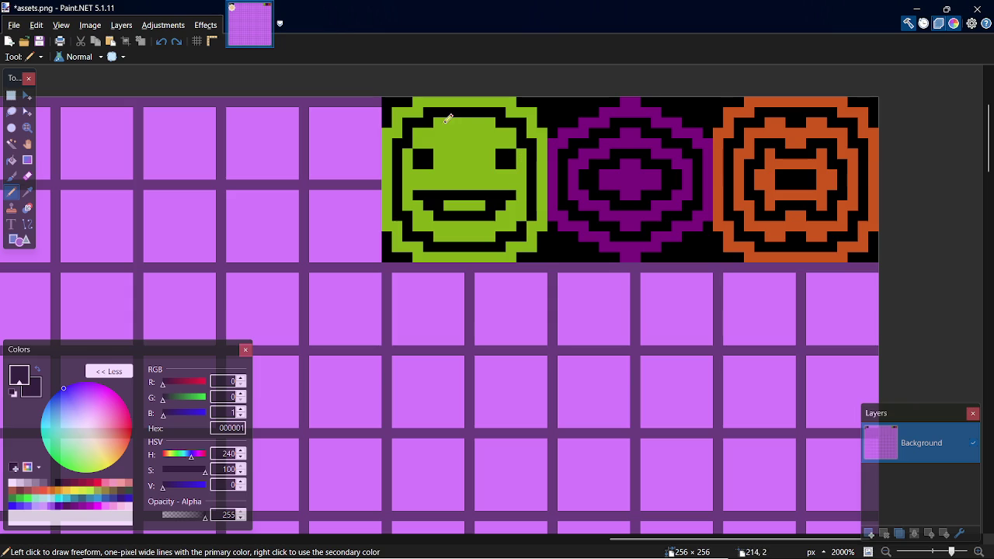
mouse_move(415, 124)
left_mouse_down()
mouse_move(506, 128)
mouse_move(414, 133)
mouse_move(516, 143)
left_mouse_up()
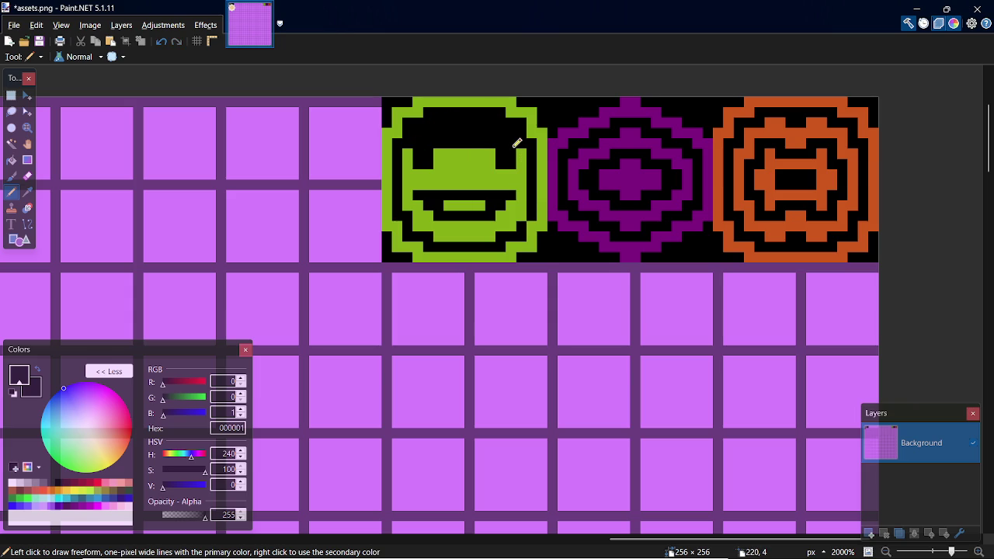
Step: Paint a black band across the eye row with green pixels at both ends
mouse_move(423, 148)
left_mouse_down()
mouse_move(407, 148)
mouse_move(526, 151)
left_mouse_up()
key("k")
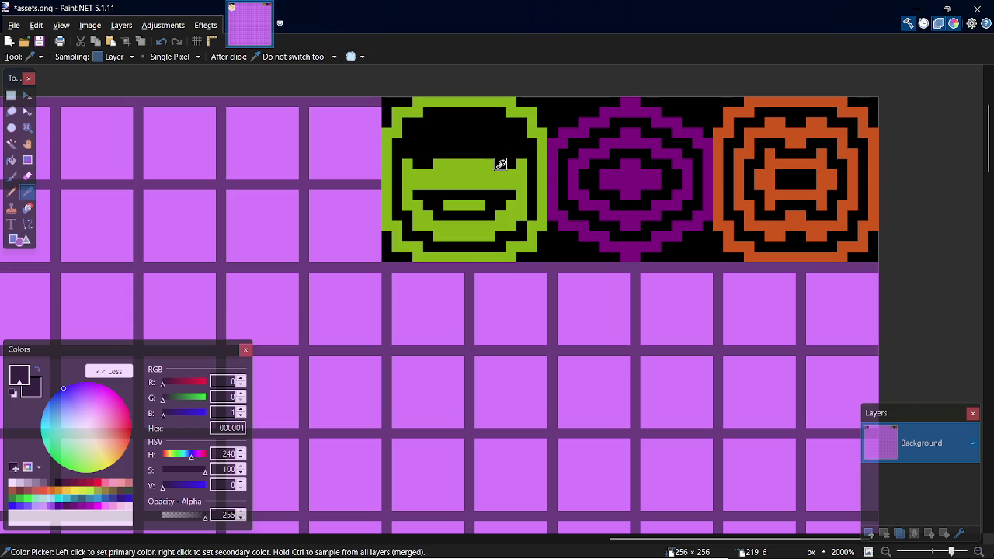
left_click(491, 165)
key("p")
left_click(516, 152)
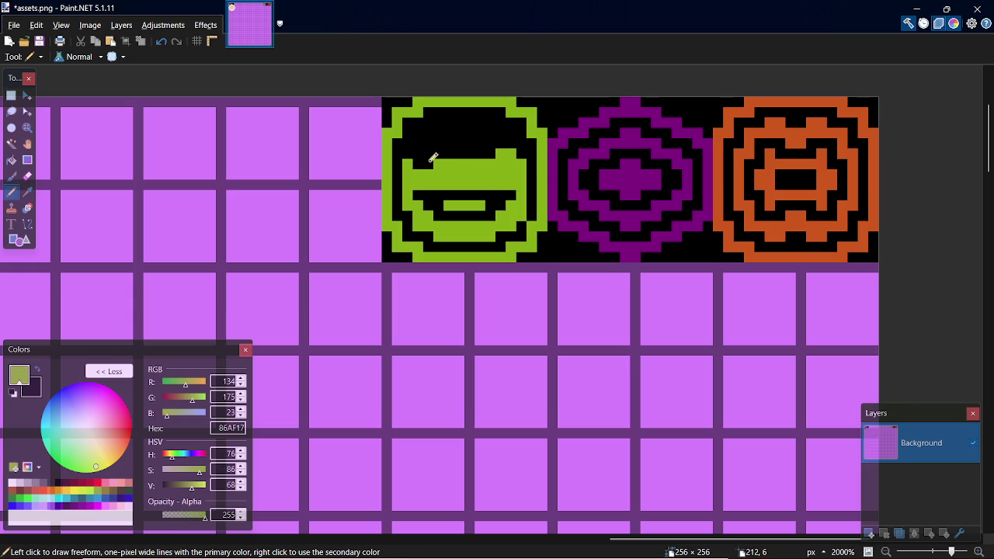
left_click(420, 153)
Step: Draw a black eye stroke across the green and blacken the mouth's lower-left
key("k")
left_click(471, 139)
key("p")
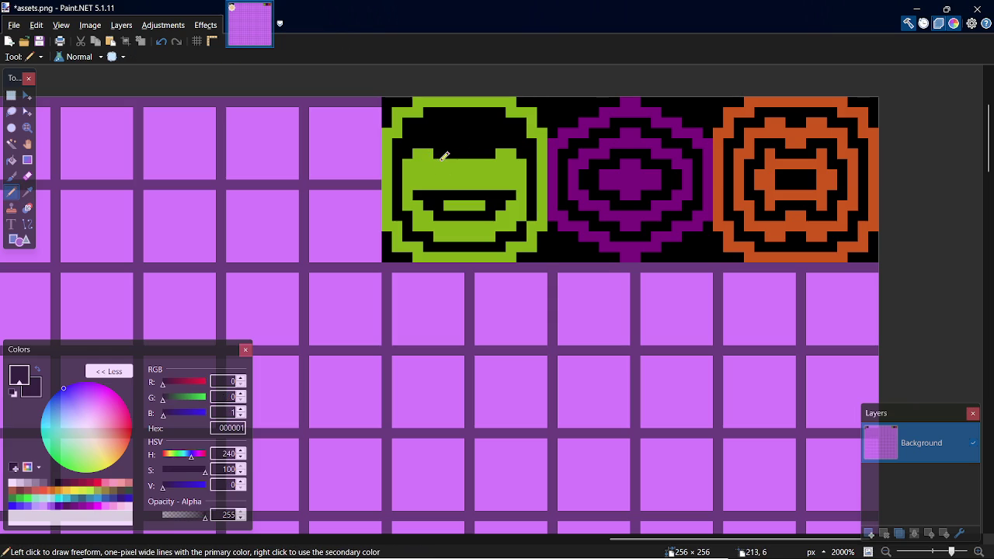
mouse_move(436, 168)
left_mouse_down()
mouse_move(405, 159)
mouse_move(493, 159)
mouse_move(525, 171)
left_mouse_up()
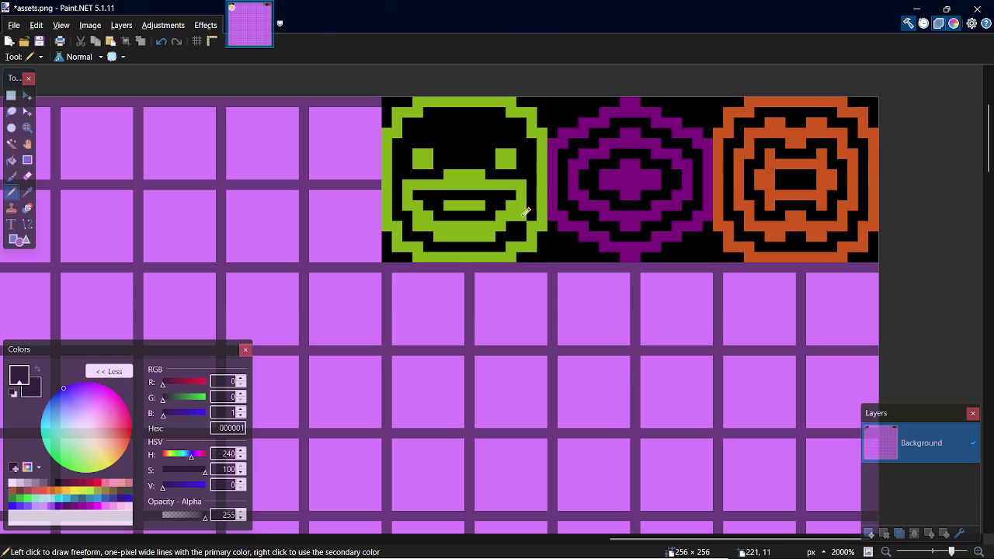
left_click_drag(414, 223, 493, 236)
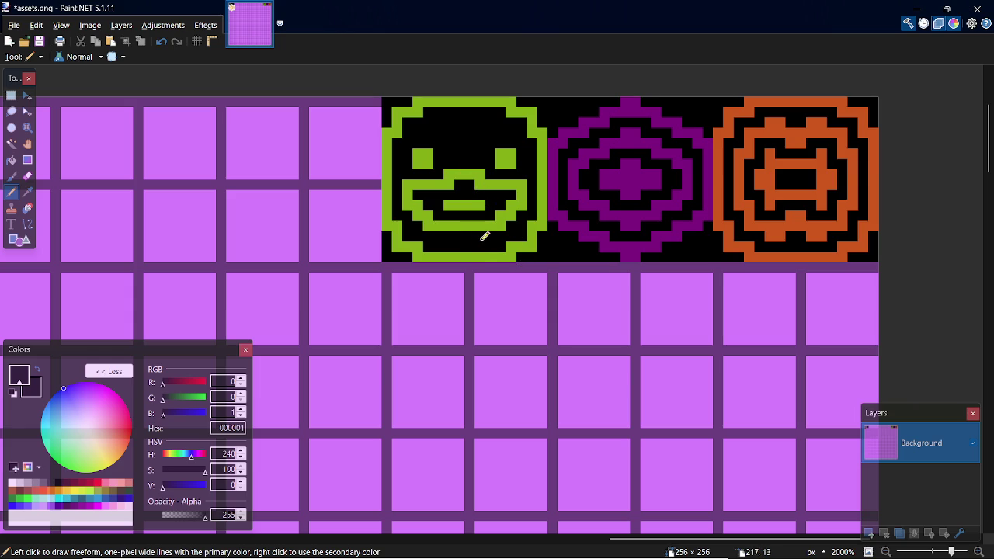
Step: Paint over the green bar inside the mouth in black and save assets.png
key("k")
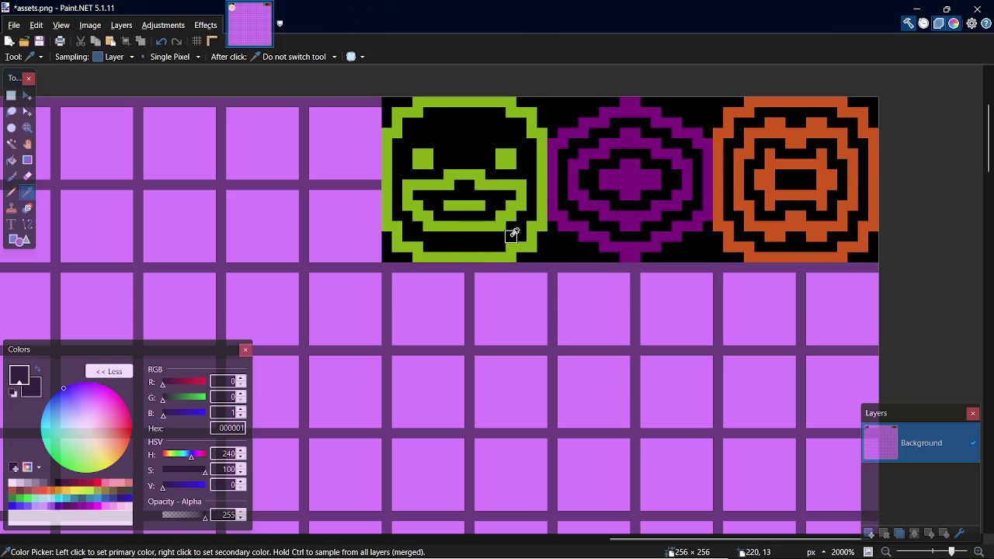
key("p")
left_click_drag(486, 204, 444, 206)
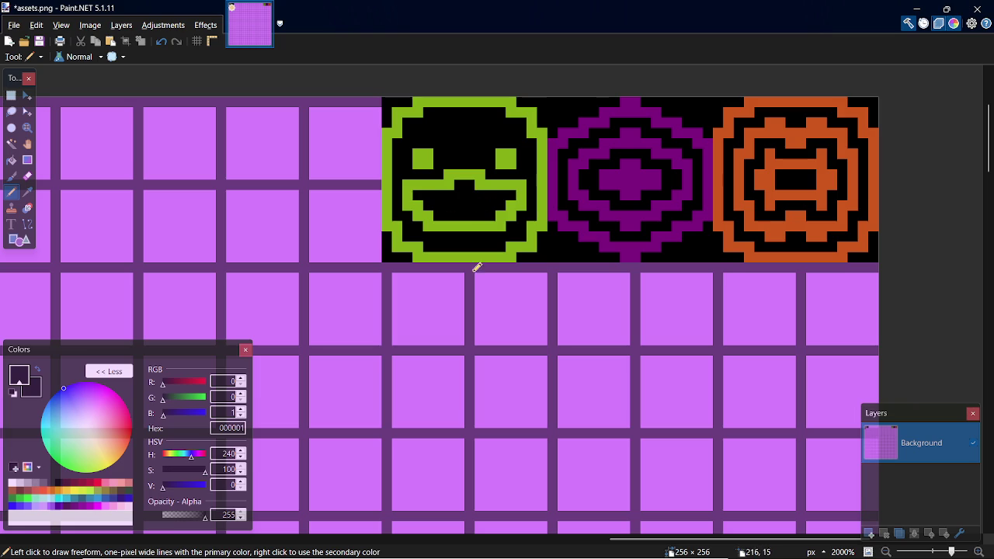
key("ctrl+s")
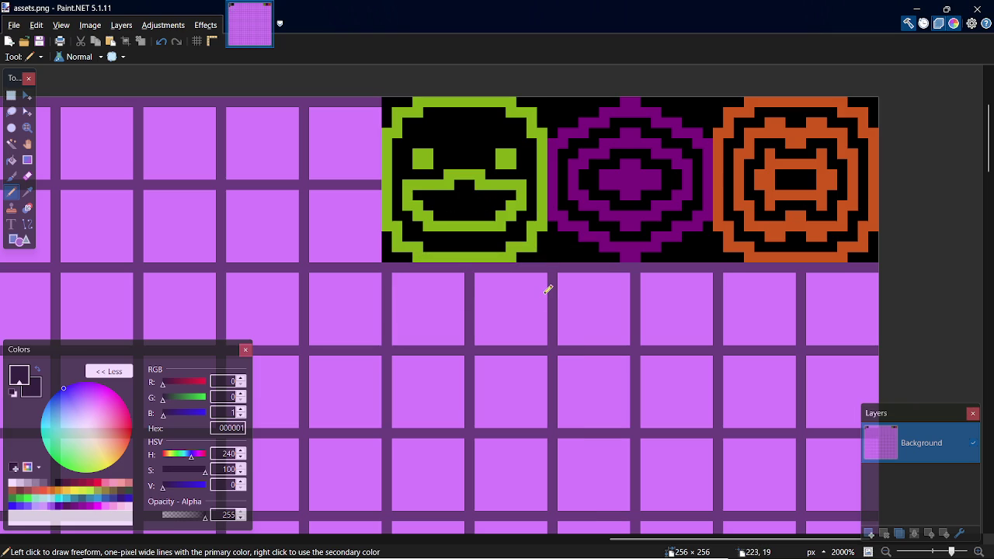
key("k")
left_click(459, 216)
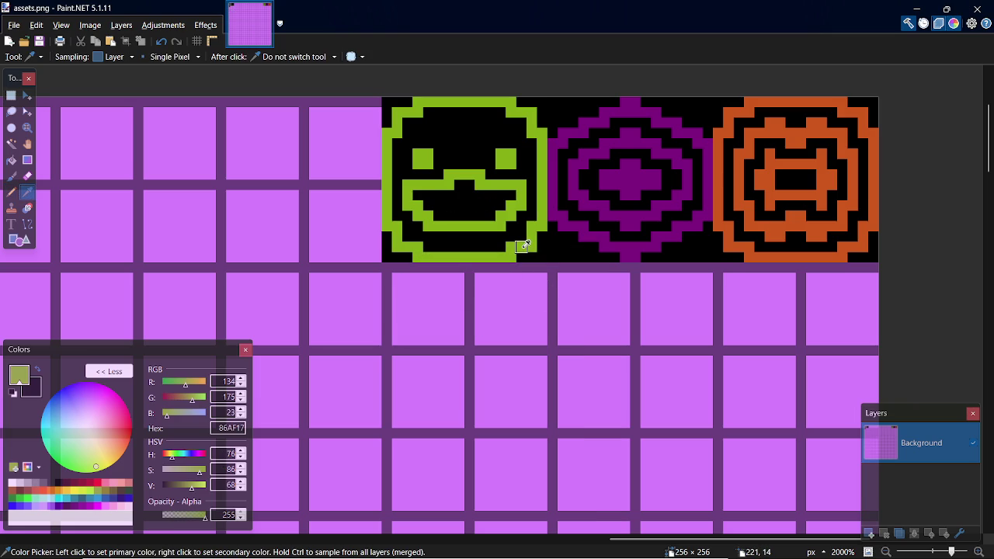
Step: Try a solid green Paint Bucket fill of the mouth interior, then undo it
key("f")
left_click(448, 205)
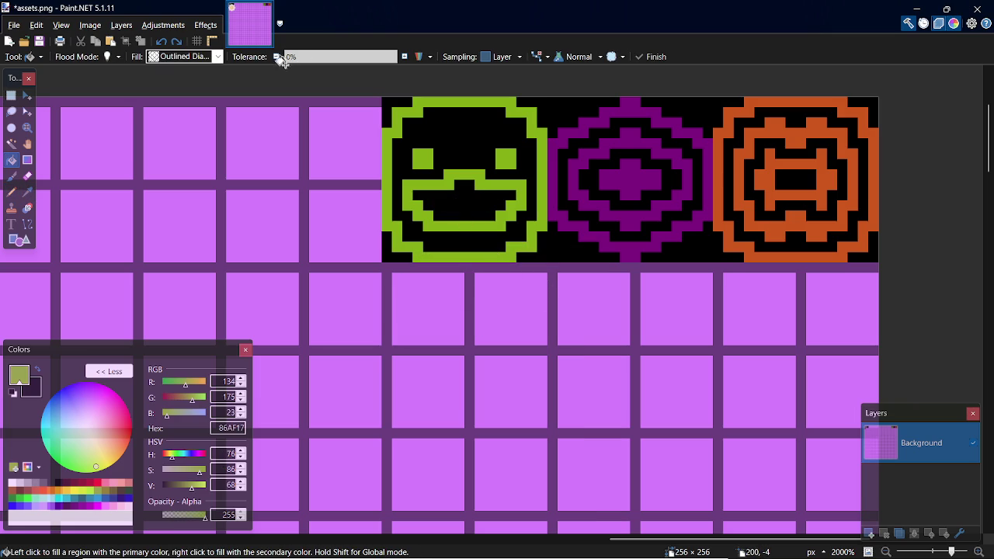
left_click(218, 56)
left_click_drag(293, 168, 292, 78)
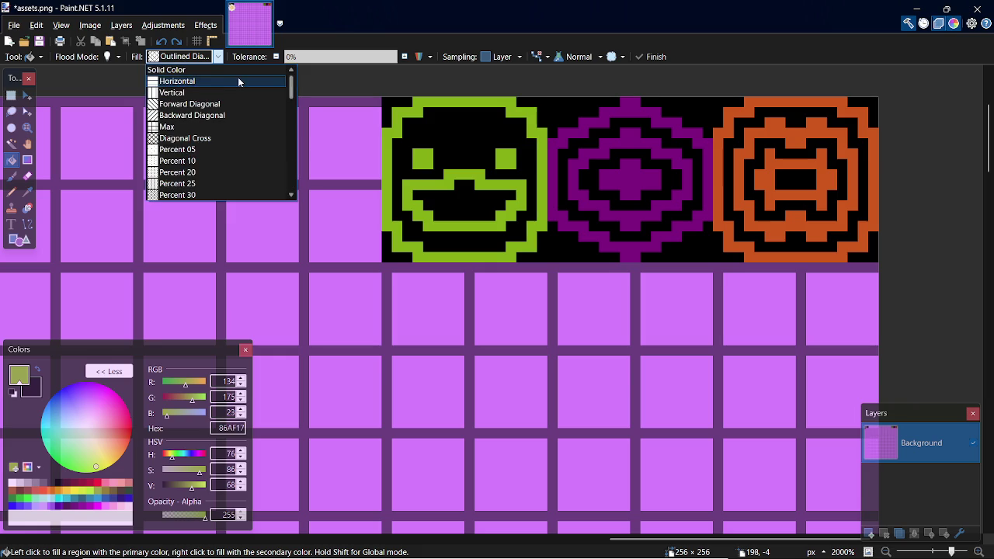
left_click(226, 69)
left_click(470, 205)
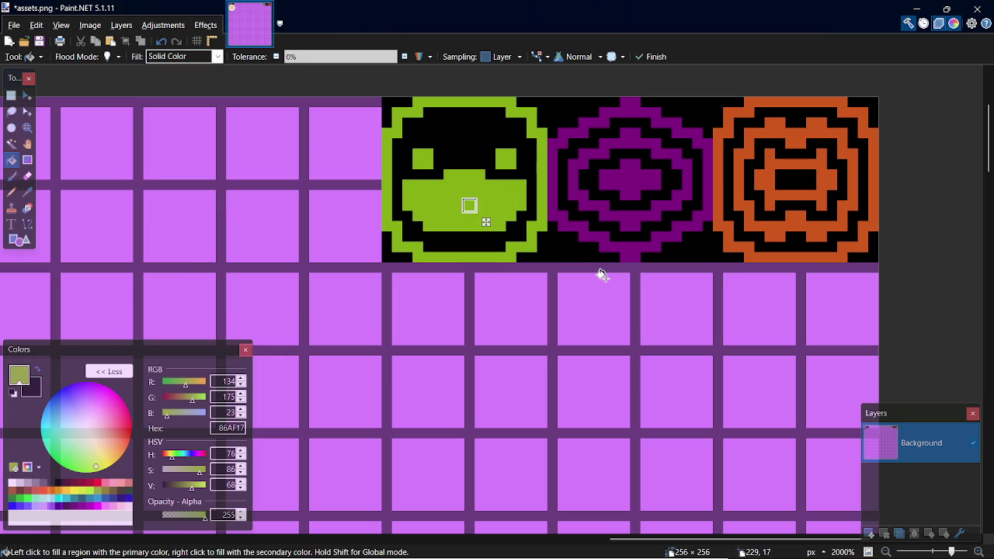
key("ctrl+z")
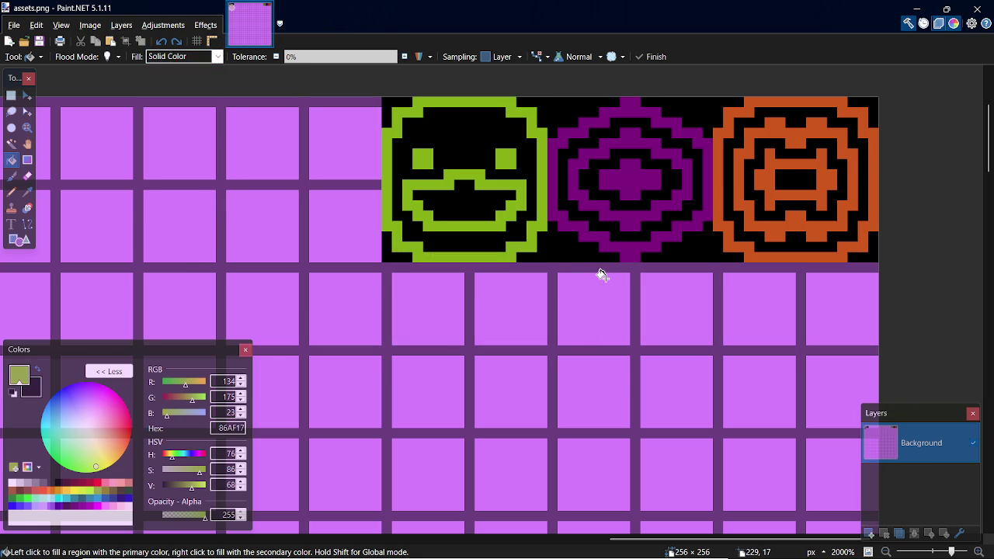
Step: Close the gap in the mouth's upper line with green pixels and save assets.png
key("k")
left_click(465, 158)
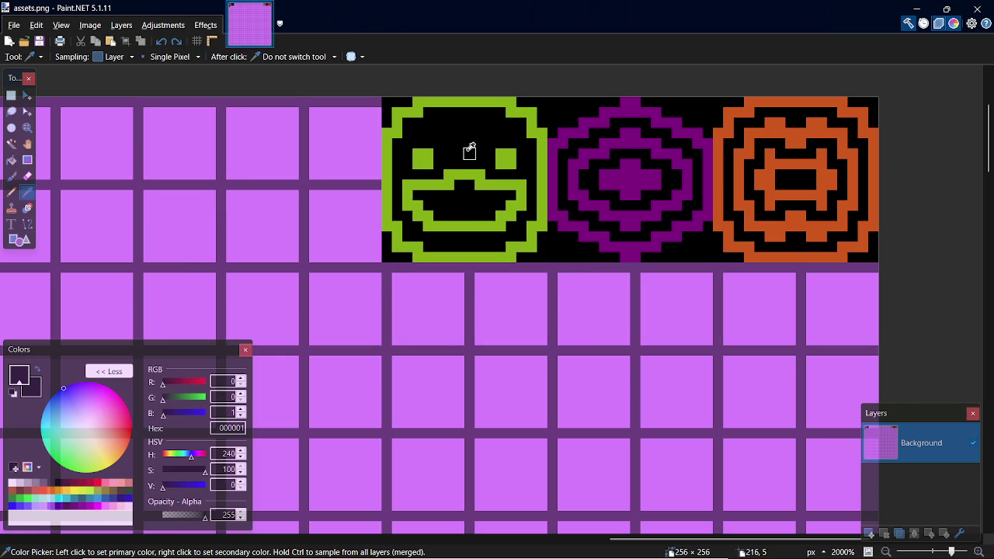
key("p")
mouse_move(439, 178)
left_mouse_down()
mouse_move(490, 185)
mouse_move(452, 169)
left_mouse_up()
key("ctrl+z")
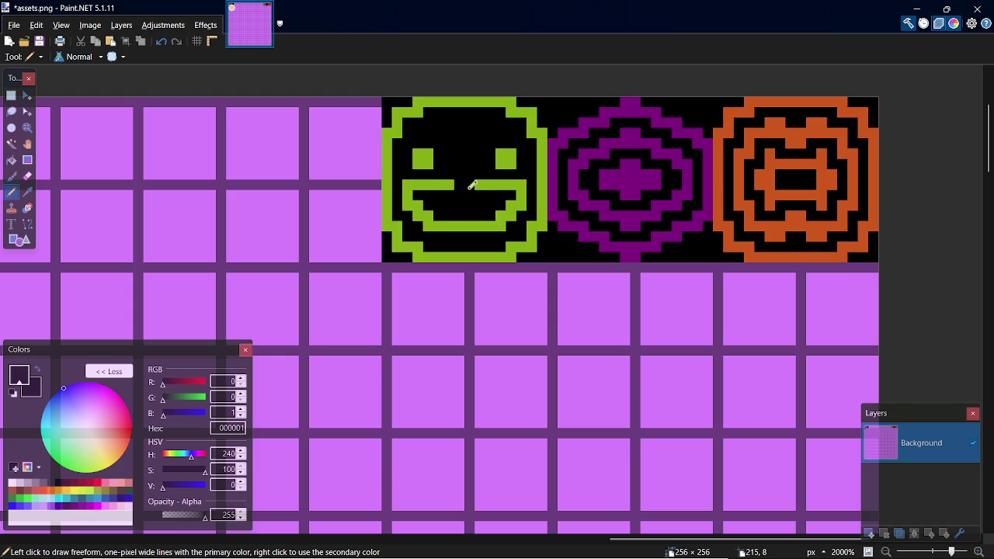
key("k")
left_click(497, 182)
key("p")
left_click_drag(458, 184, 474, 185)
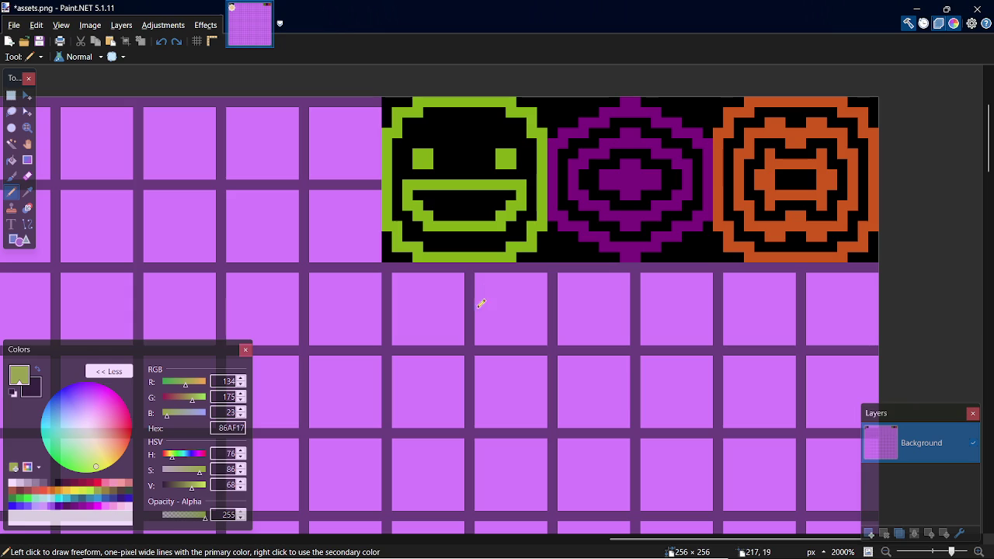
key("ctrl+s")
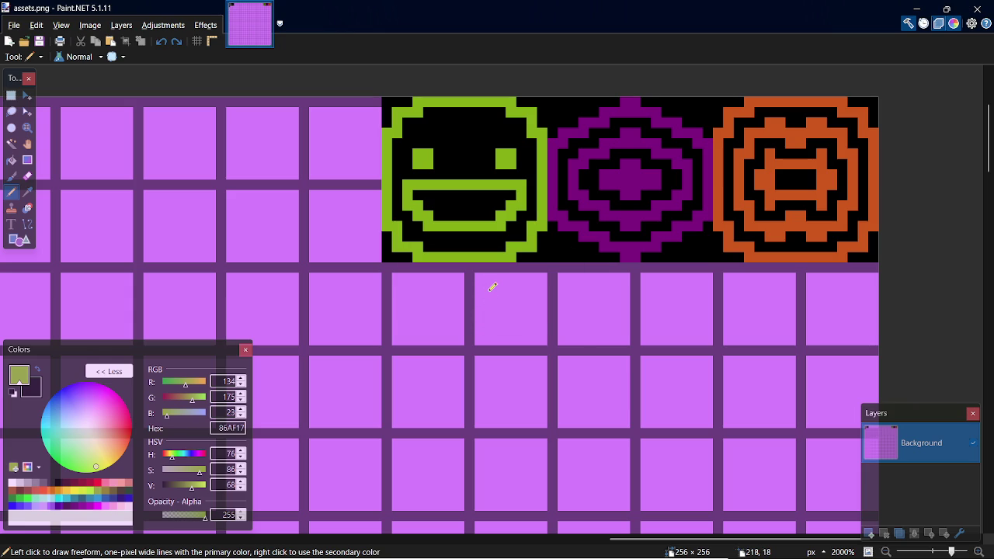
Step: Remove the mouth's lower curve with black pixels
key("k")
left_click(477, 244)
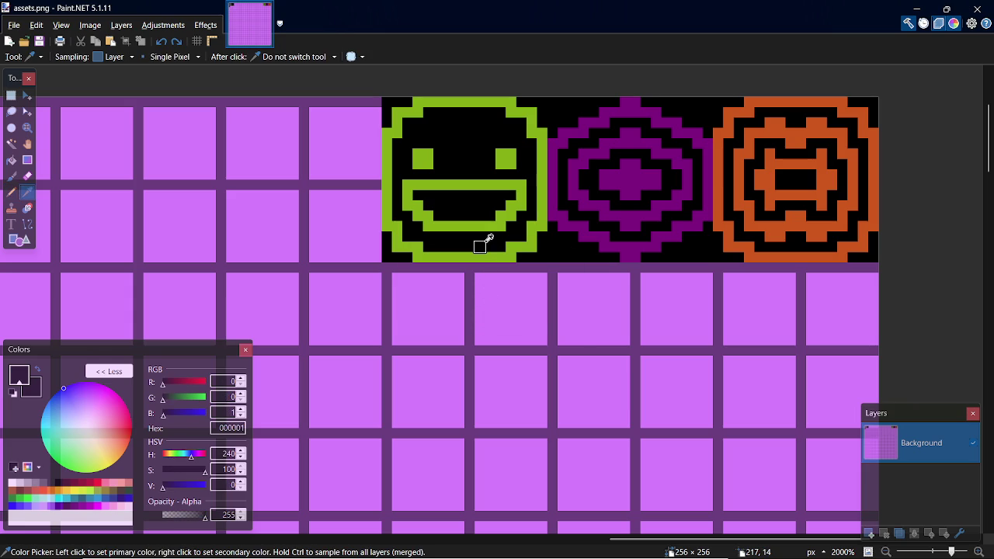
key("p")
left_click(521, 181)
left_click_drag(521, 181, 426, 187)
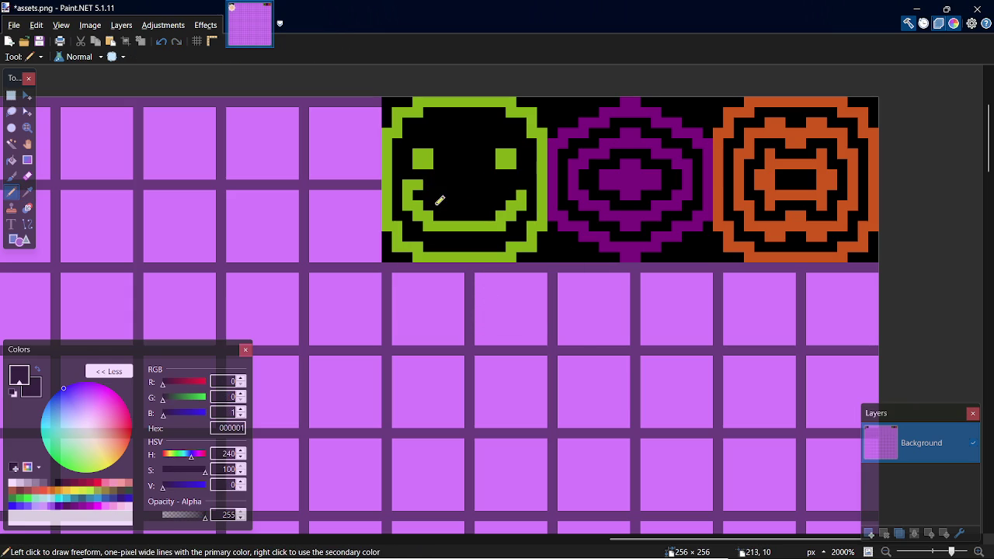
key("ctrl+z")
mouse_move(515, 199)
left_mouse_down()
mouse_move(455, 223)
mouse_move(409, 200)
mouse_move(445, 230)
left_mouse_up()
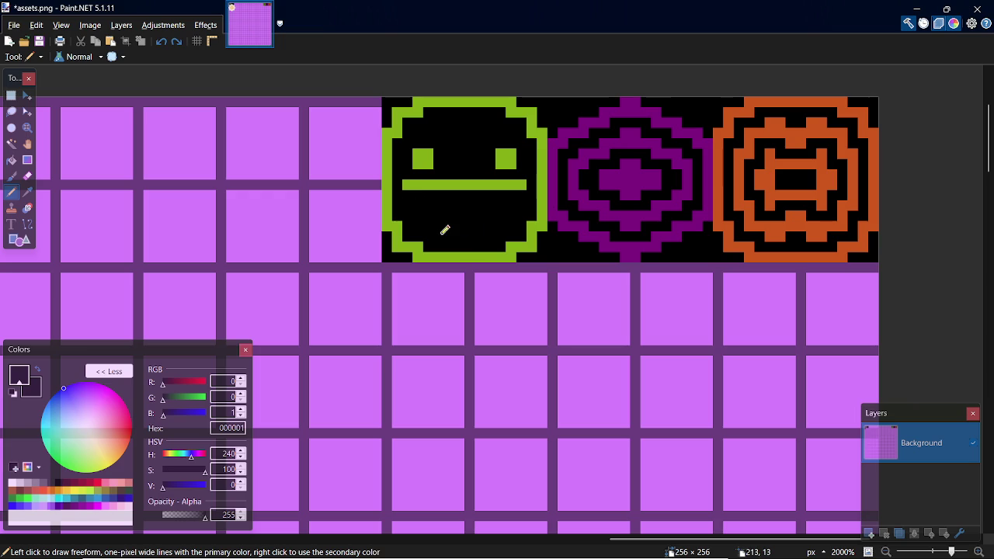
Step: Try thickening the green mouth bar, then undo it
key("k")
left_click(513, 185)
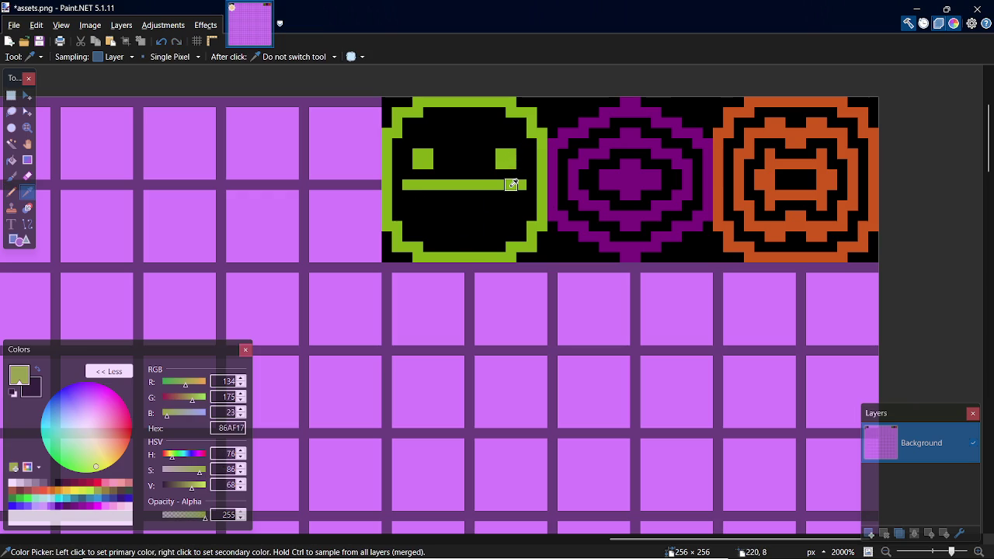
key("p")
mouse_move(519, 194)
left_mouse_down()
mouse_move(422, 190)
mouse_move(489, 208)
mouse_move(441, 195)
mouse_move(456, 203)
left_mouse_up()
key("ctrl+z")
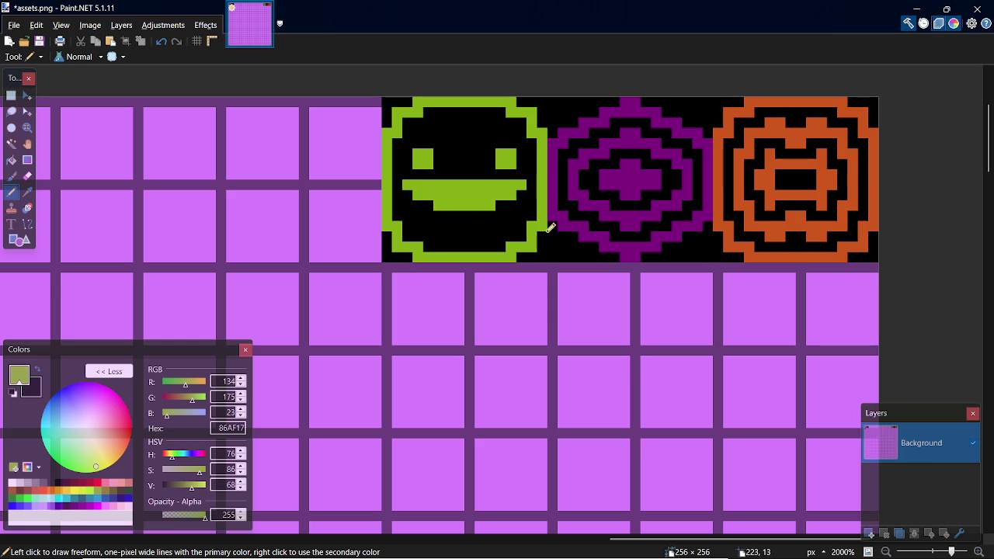
Step: Blacken the mouth's top-left corner pixel
key("s")
left_click_drag(402, 180, 445, 201)
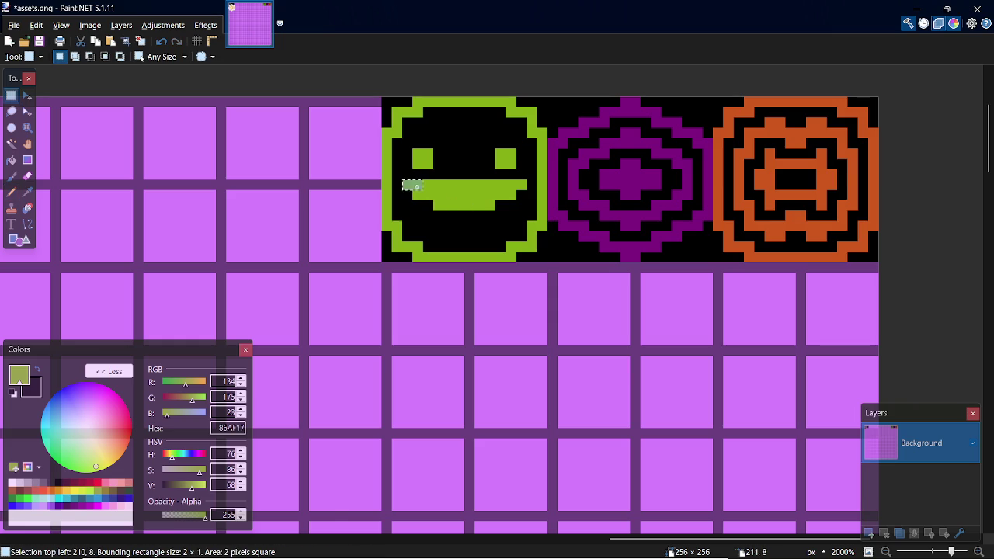
key("s")
left_click(474, 198)
key("p")
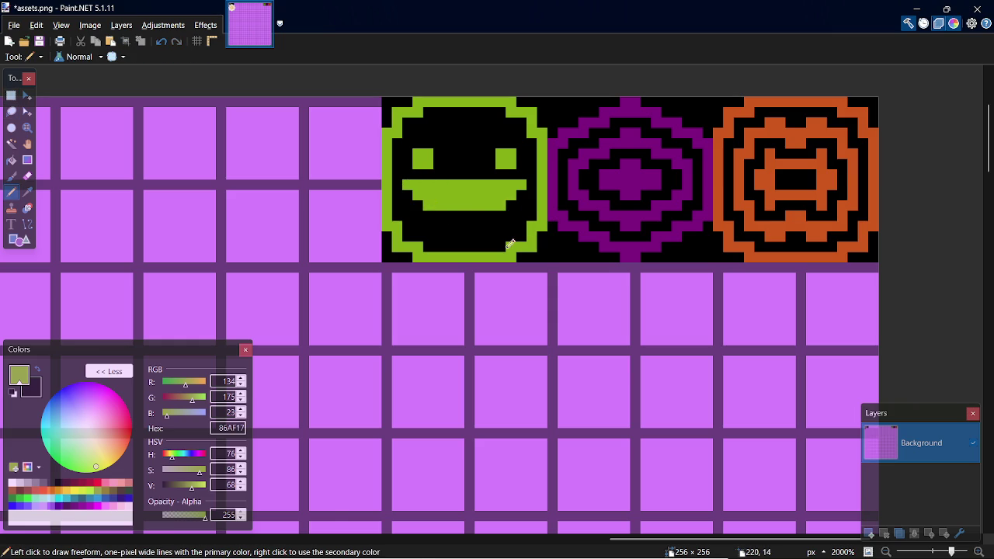
key("k")
left_click(457, 230)
key("p")
left_click_drag(407, 181, 418, 191)
Step: Trim the mouth's lower-right and lower-left steps to black
mouse_move(525, 179)
left_mouse_down()
mouse_move(514, 200)
mouse_move(505, 191)
left_mouse_up()
key("ctrl+z")
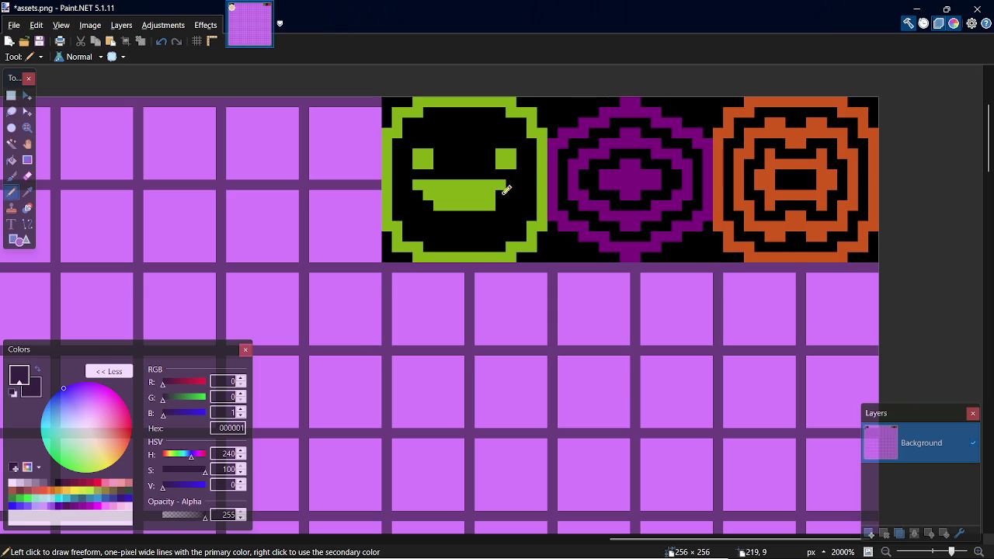
left_click_drag(502, 199, 492, 201)
left_click(417, 185)
left_click_drag(456, 219, 444, 204)
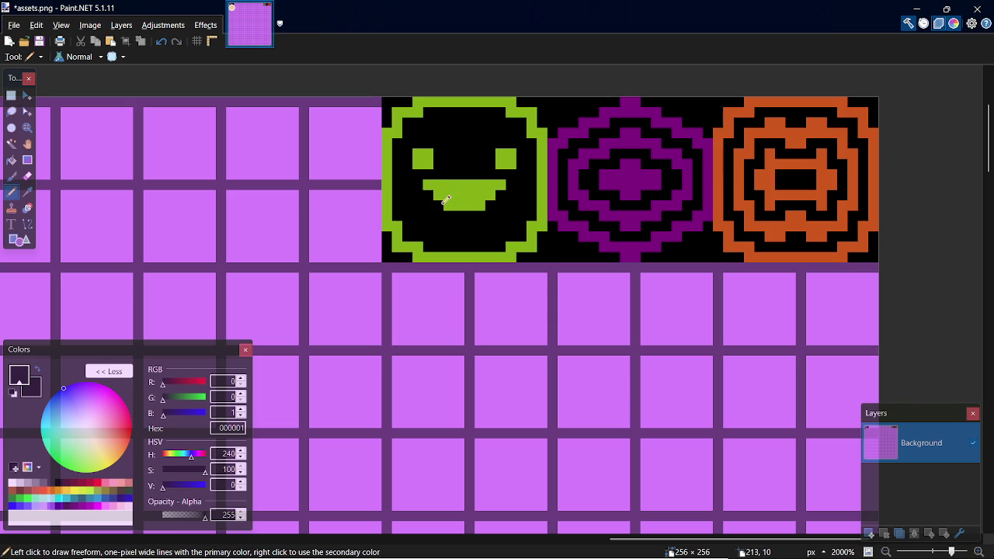
Step: Move the whole mouth down one pixel and fill the gap above it
key("s")
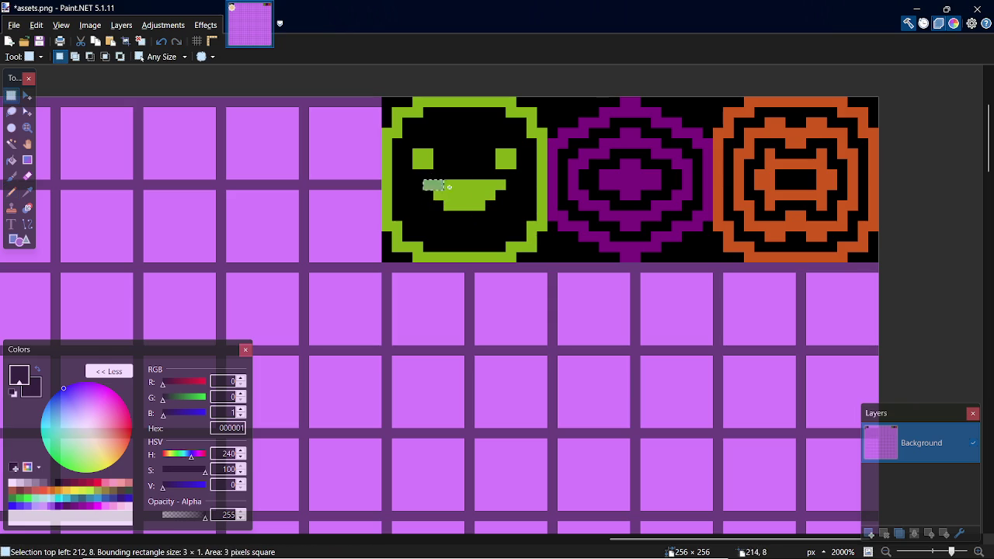
left_click_drag(424, 181, 505, 209)
key("m")
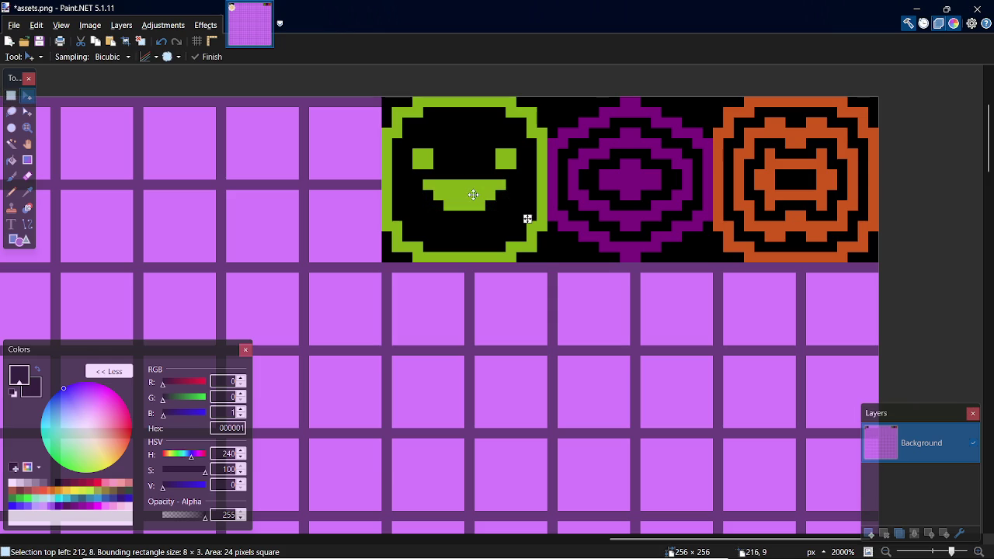
left_click_drag(526, 220, 527, 249)
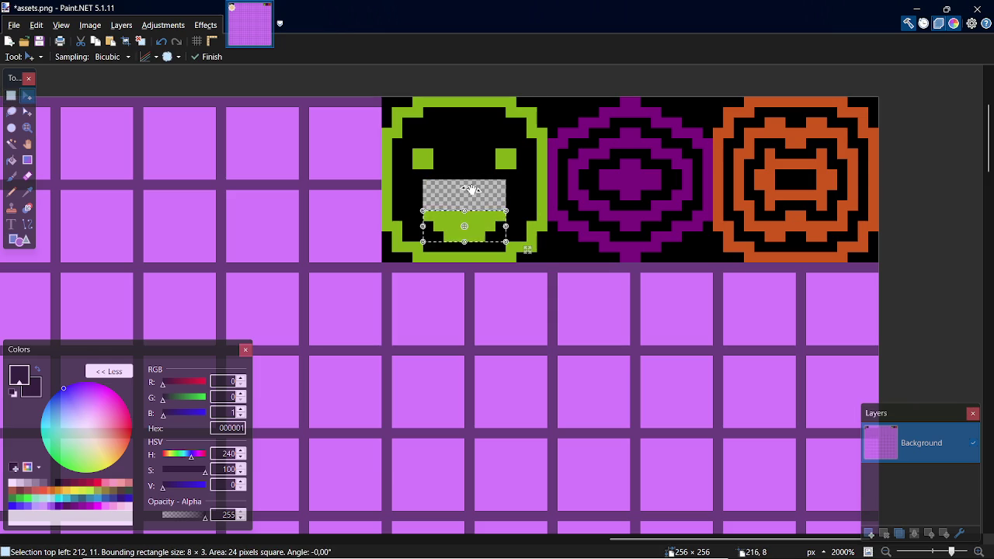
key("ctrl+d")
key("s")
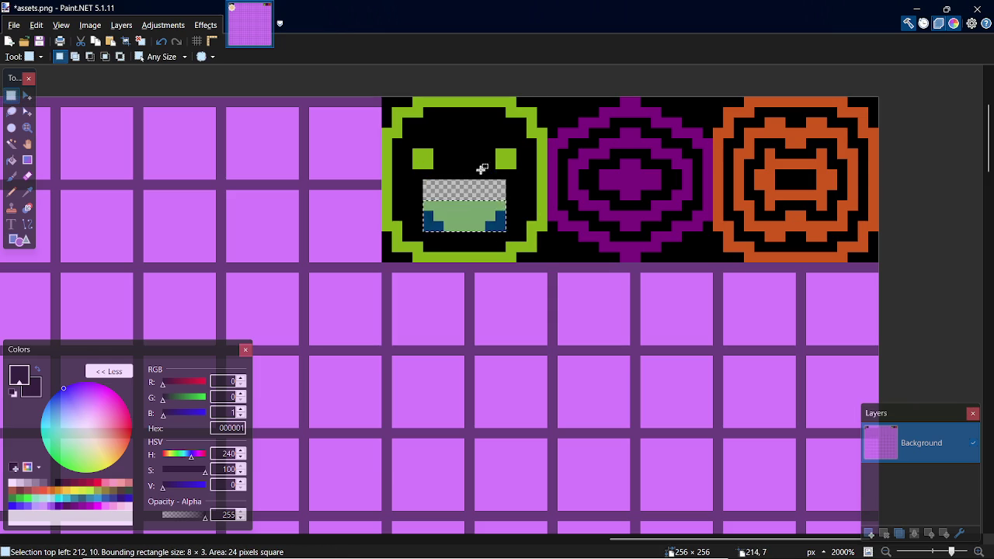
key("f")
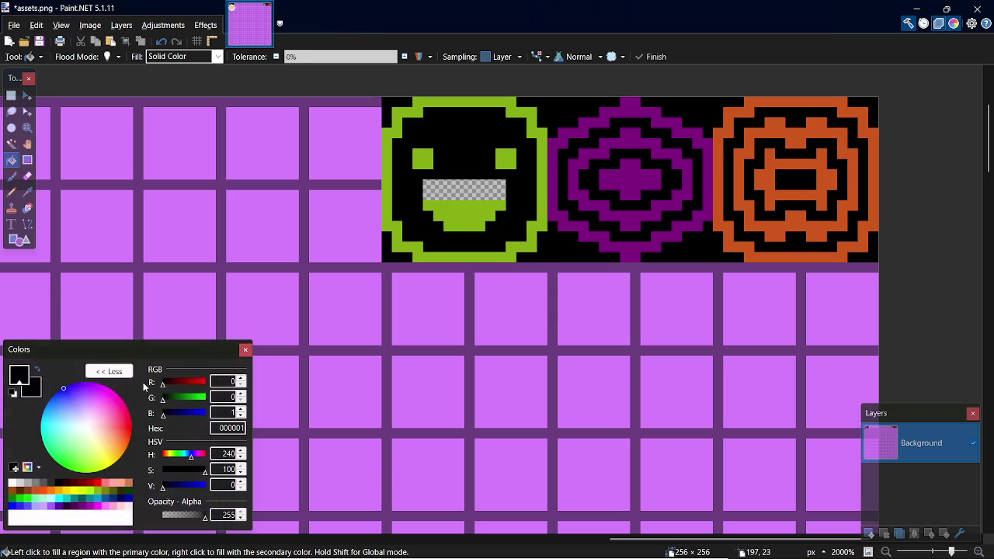
left_click(466, 191)
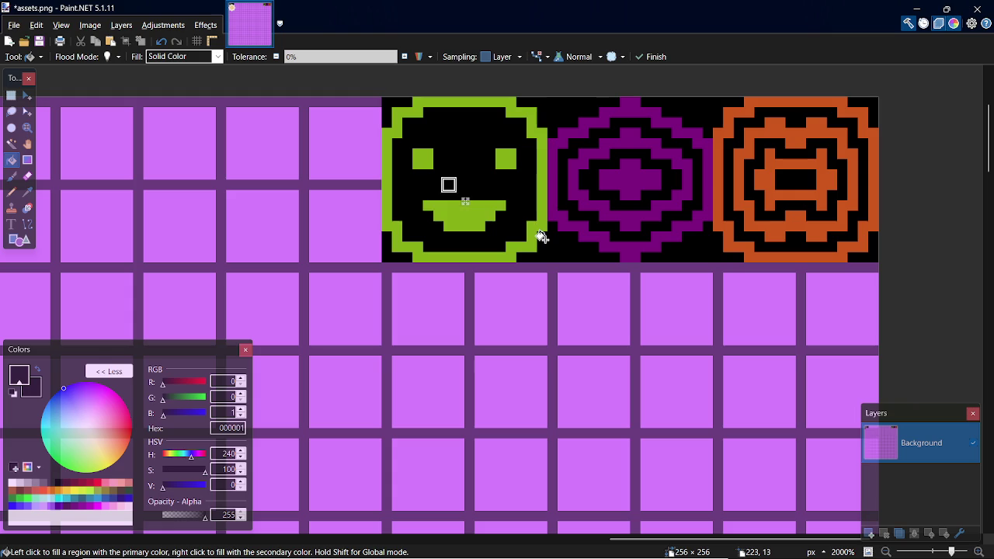
Step: Shrink both eyes to single green pixels and save assets.png
key("s")
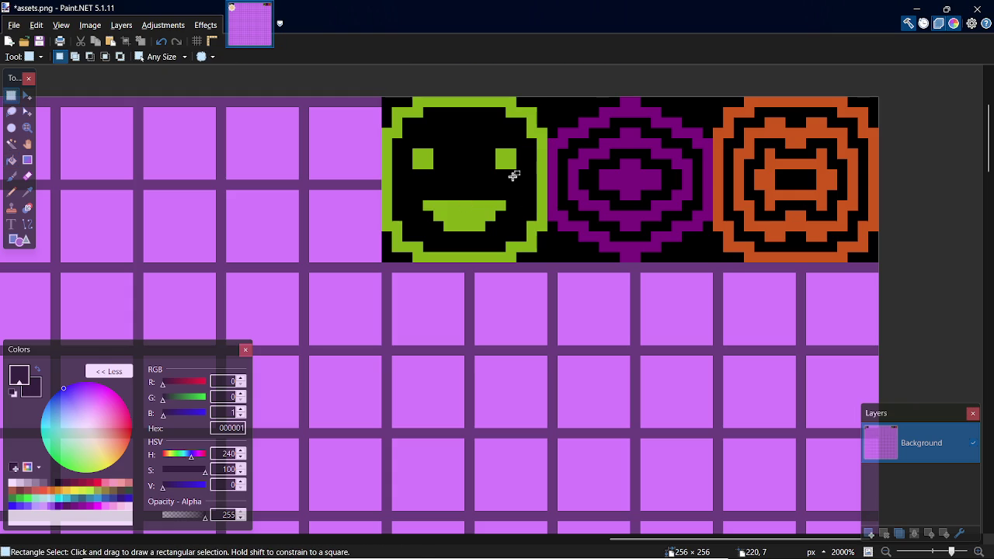
key("k")
key("p")
left_click_drag(501, 155, 512, 165)
mouse_move(417, 153)
left_mouse_down()
mouse_move(426, 155)
mouse_move(417, 164)
left_mouse_up()
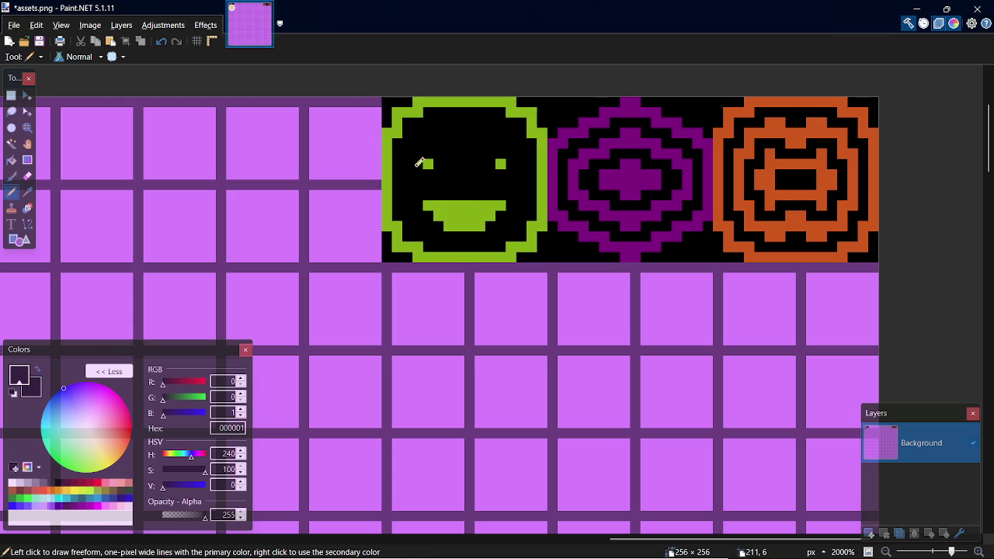
key("ctrl+s")
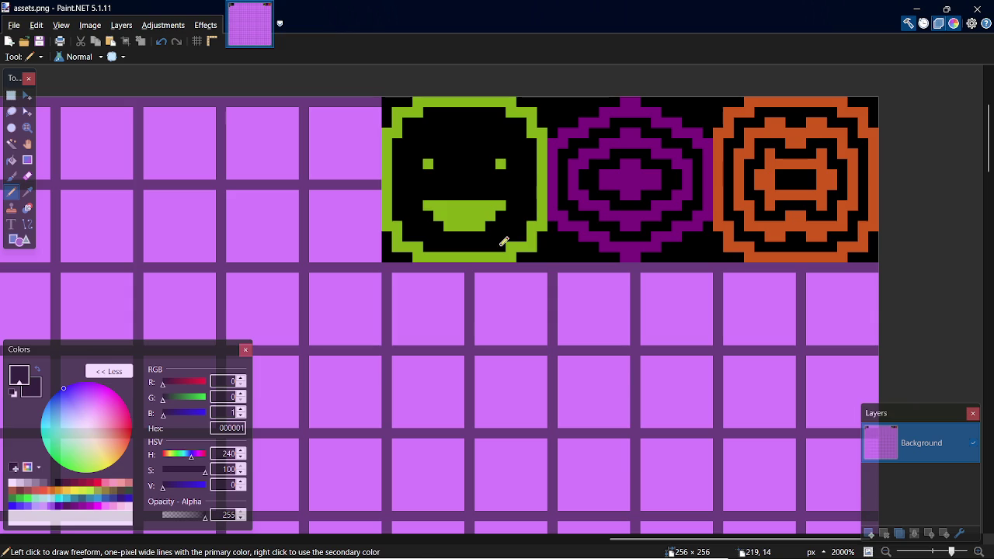
Step: Keep the solid green mouth, save assets.png and switch to GameMaker
key("k")
key("p")
mouse_move(460, 211)
left_mouse_down()
mouse_move(472, 214)
mouse_move(457, 209)
left_mouse_up()
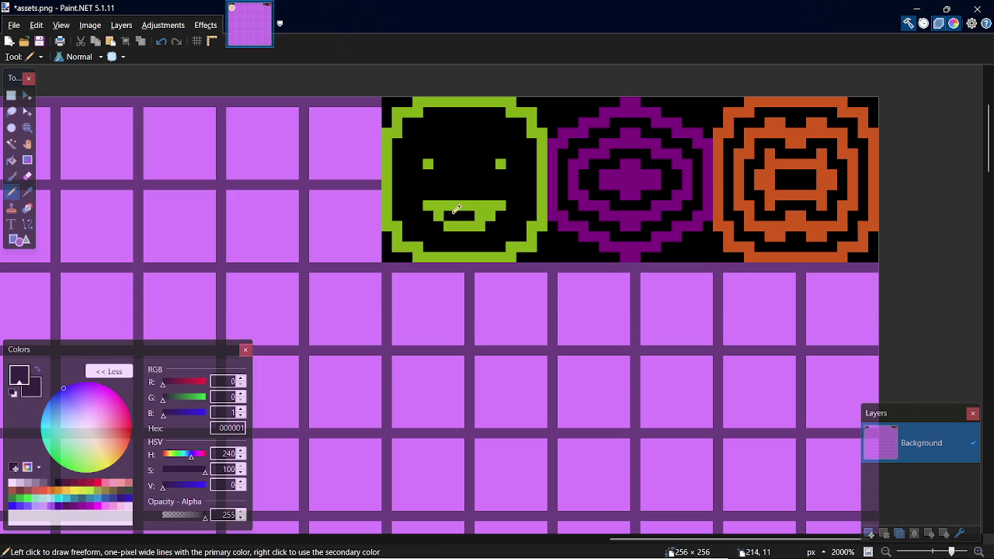
key("ctrl+z")
key("ctrl+z")
key("ctrl+z")
key("ctrl+s")
key("alt+Tab")
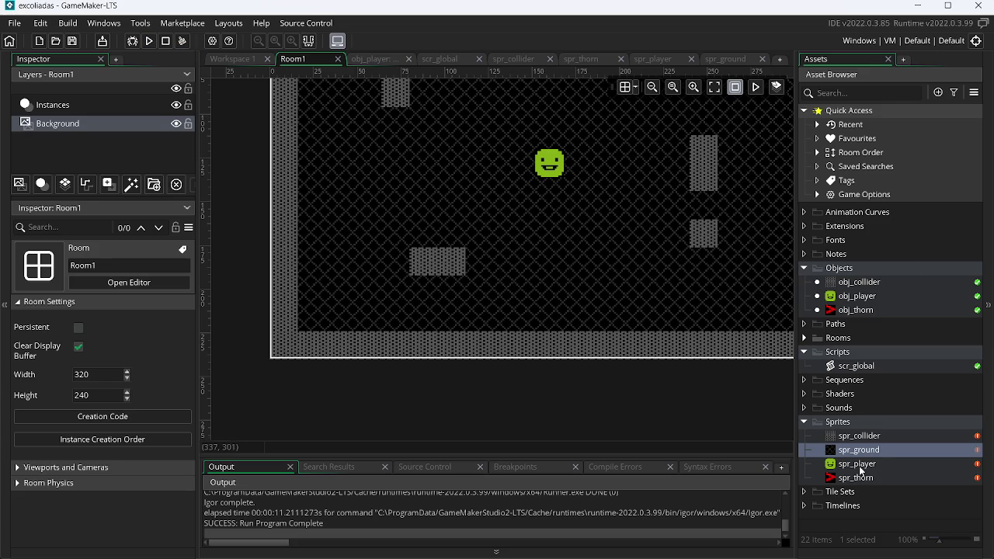
Step: Import assets.png into the spr_player sprite
double_click(858, 464)
left_click(334, 163)
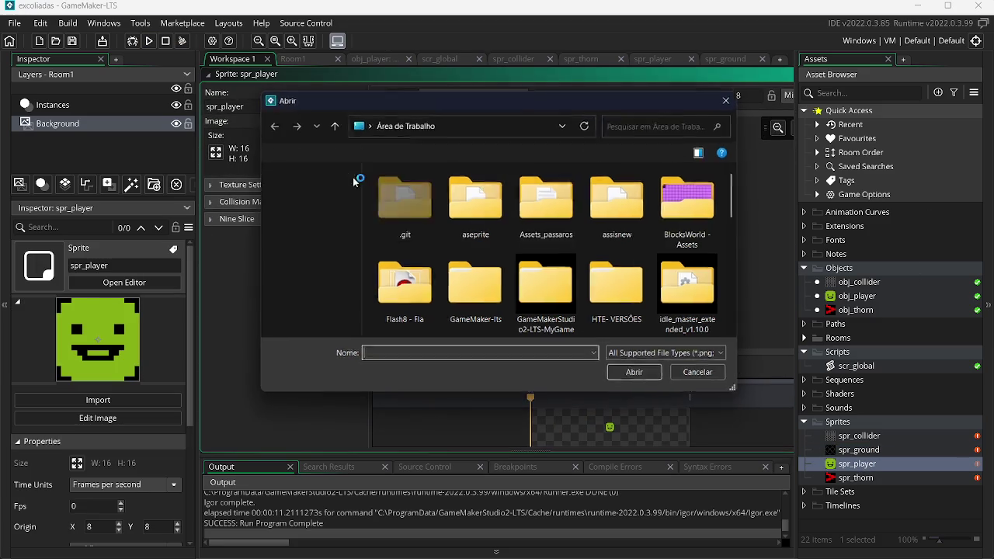
left_click_drag(737, 198, 750, 267)
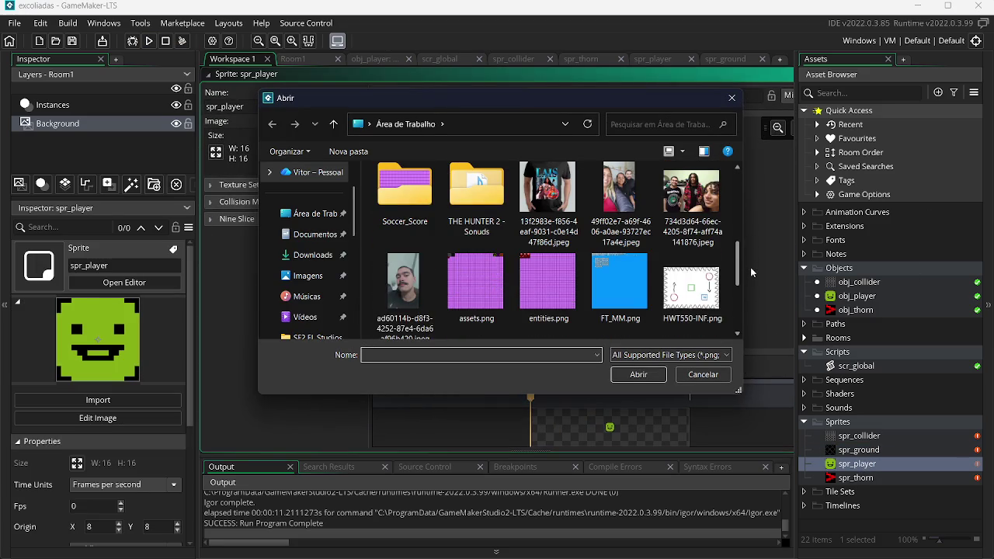
double_click(476, 279)
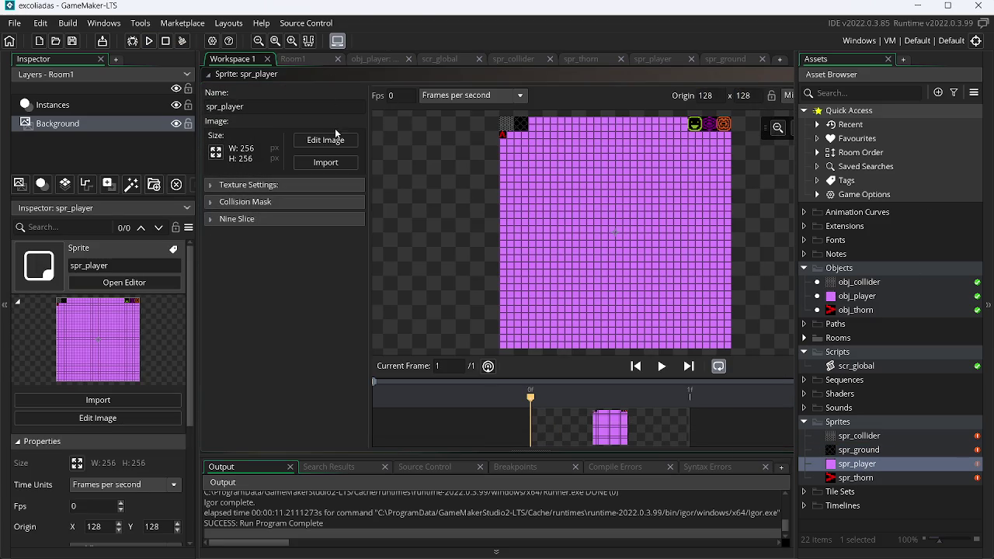
Step: Convert the sheet to frames with horizontal offset 13 to keep the smiley cell
left_click(336, 141)
left_click(354, 22)
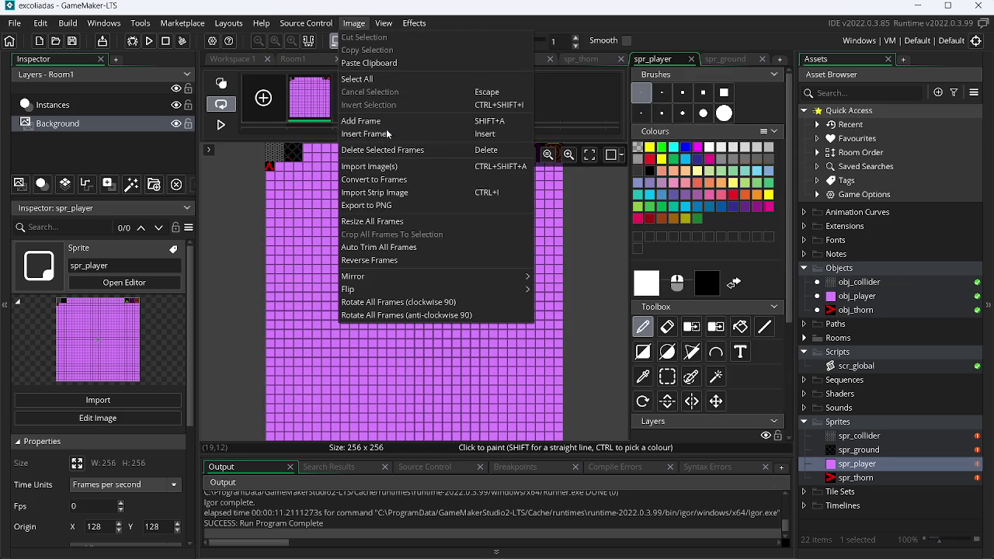
left_click(374, 180)
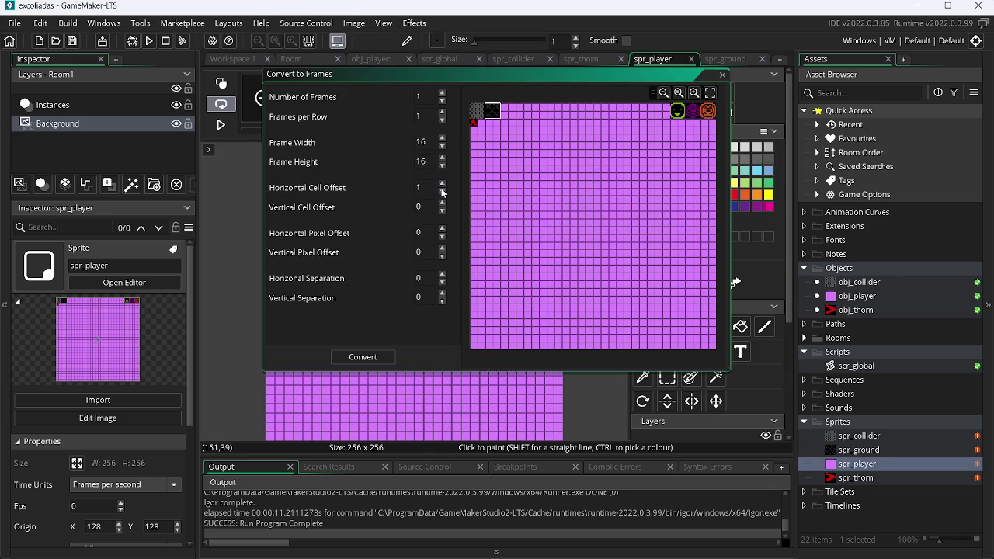
left_click_drag(443, 185, 443, 185)
left_click(443, 185)
left_click(387, 353)
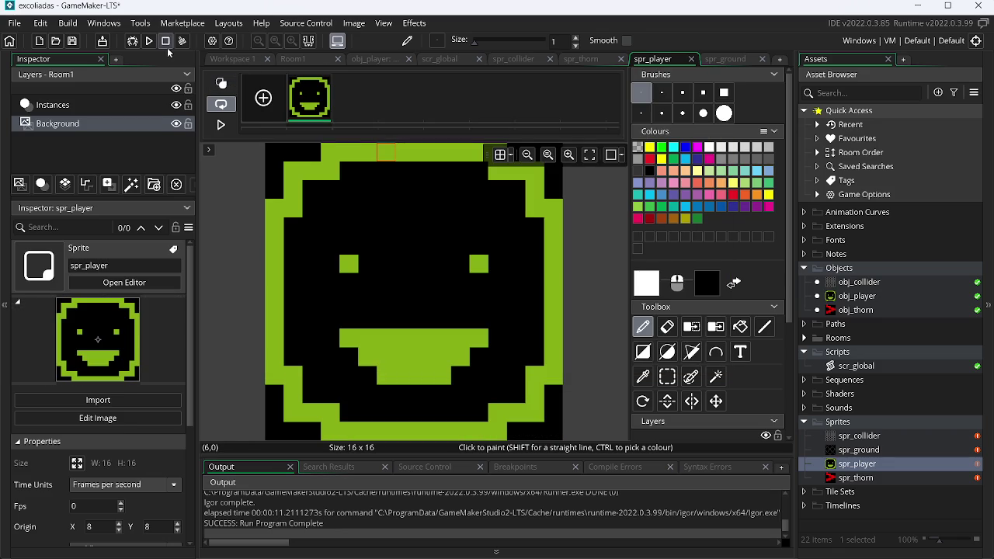
Step: Run the game and move the smiley player with the arrow keys
left_click(149, 41)
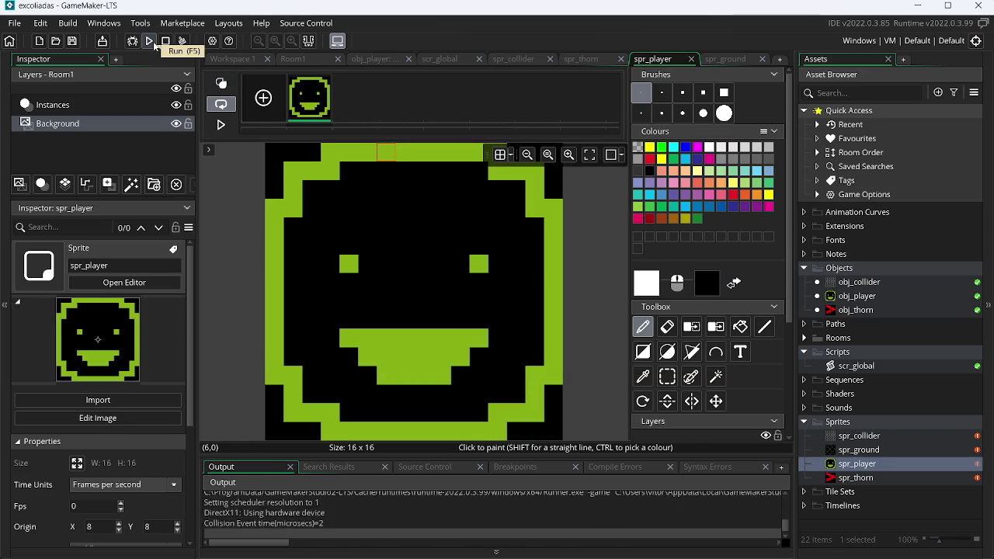
key("Right")
key("Up")
key("Left")
key("Down")
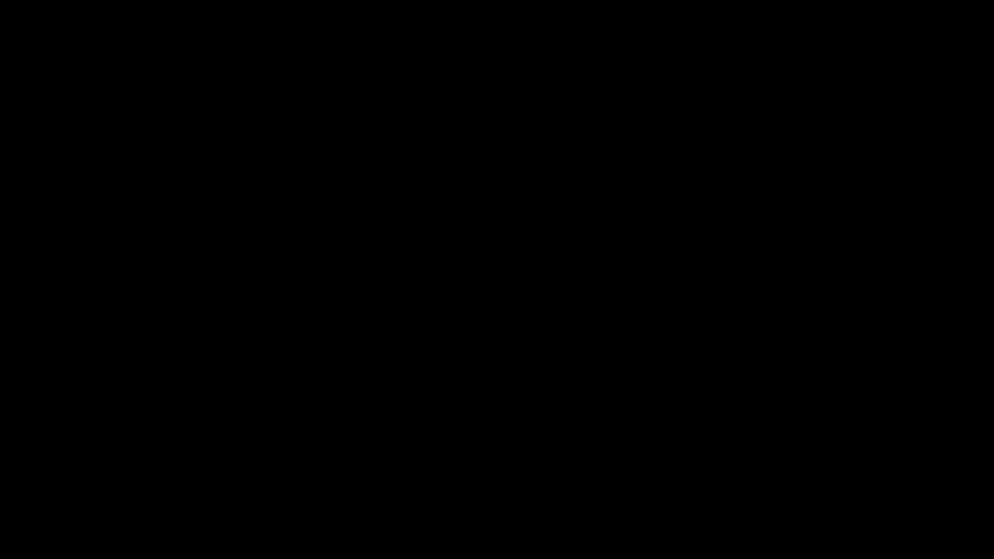
Step: Steer the player between the blocks and up into the red spikes
key("Left")
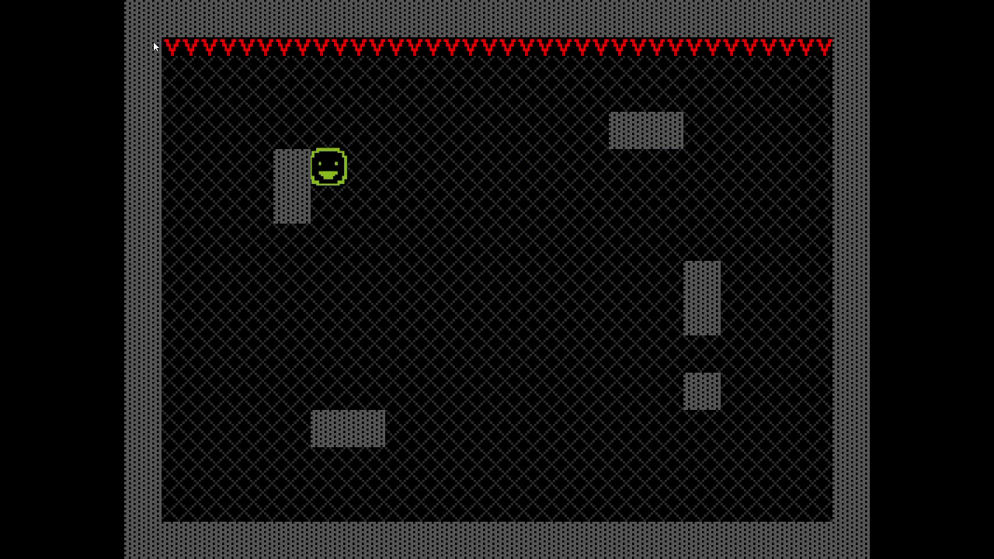
key("Down")
key("Right")
key("Up")
key("Left")
key("Up")
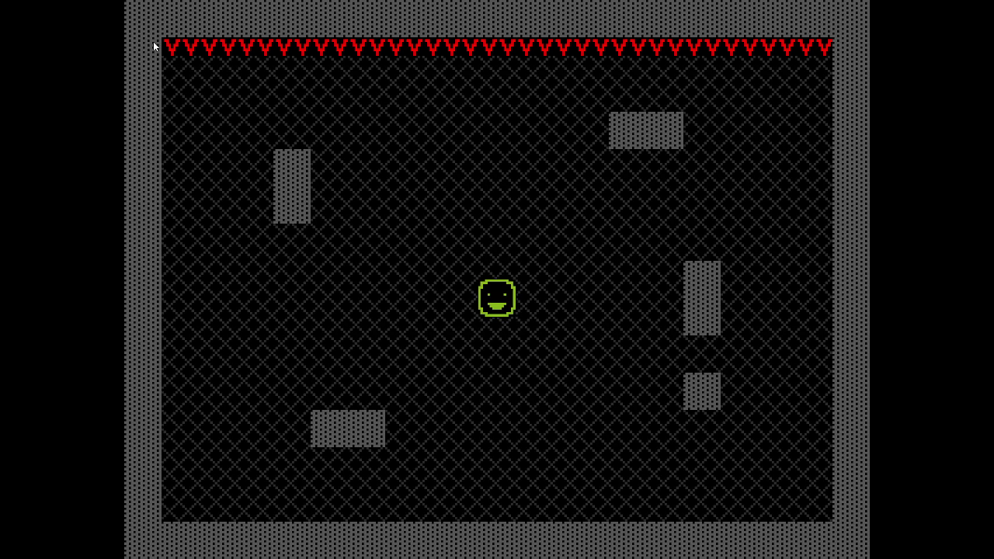
Step: Move the player around again until it lands on the lower block
key("Right")
key("Left")
key("Right")
key("Up")
key("Left")
key("Down")
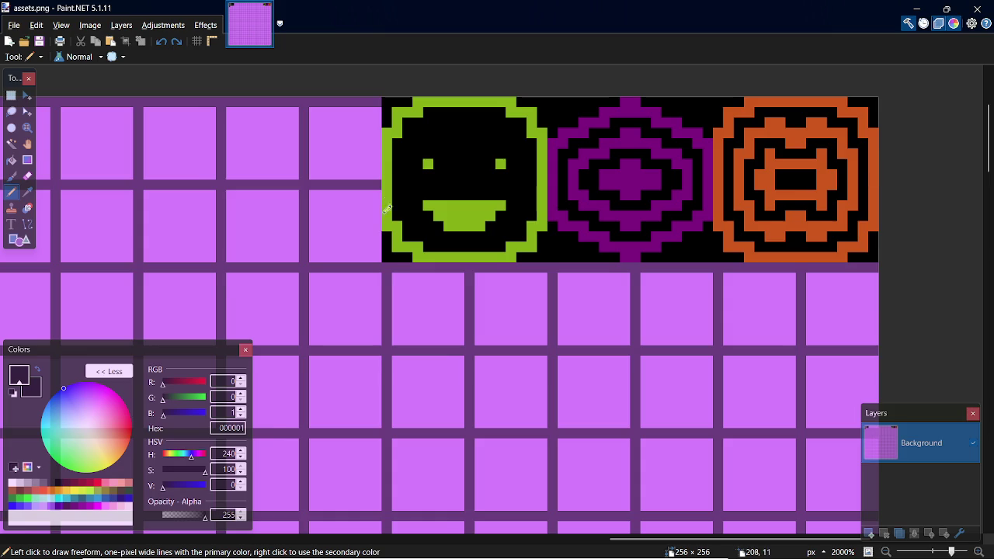
Step: Pick black from the face and paint over the smiley's mouth and both eyes
scroll(442, 129, "up", 3, "ctrl")
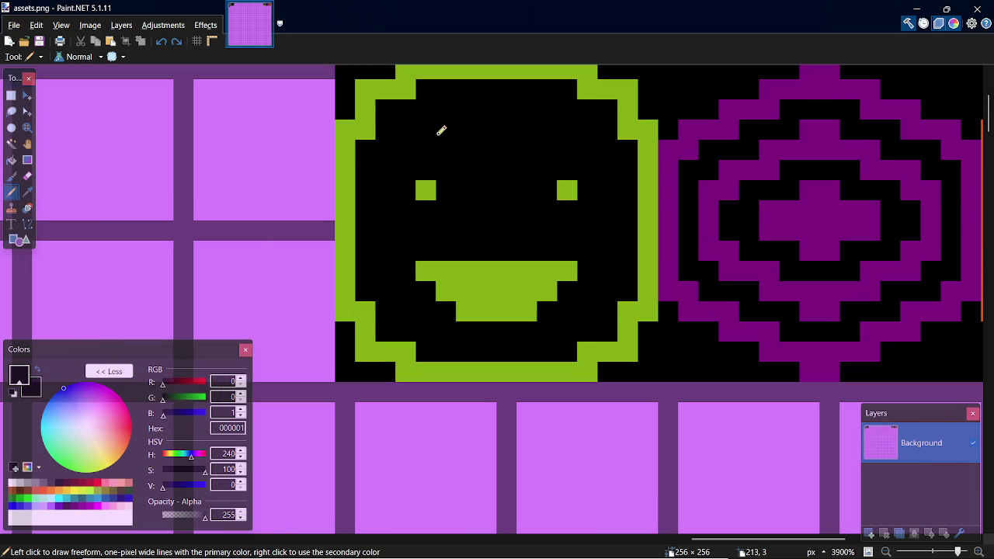
key("s")
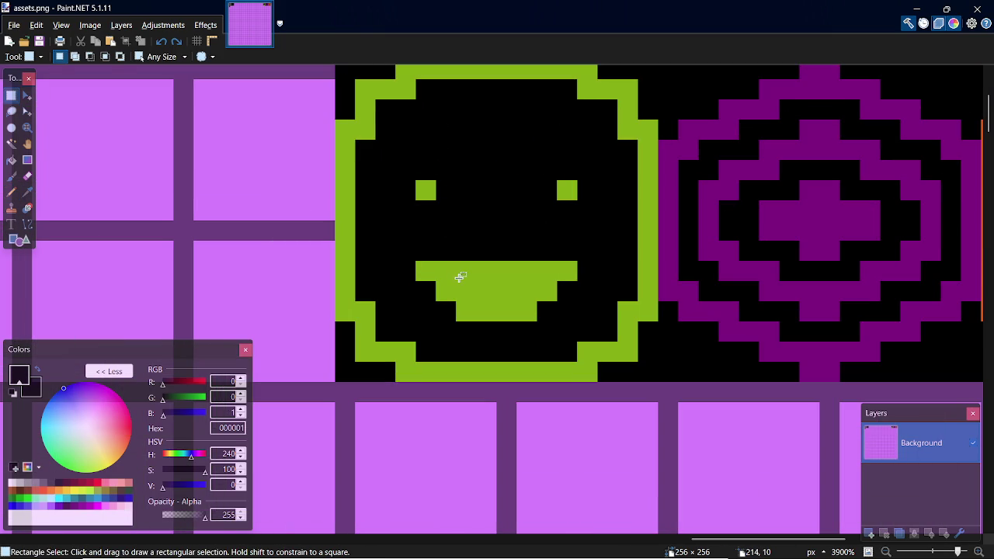
key("k")
left_click(477, 279)
left_click(487, 226)
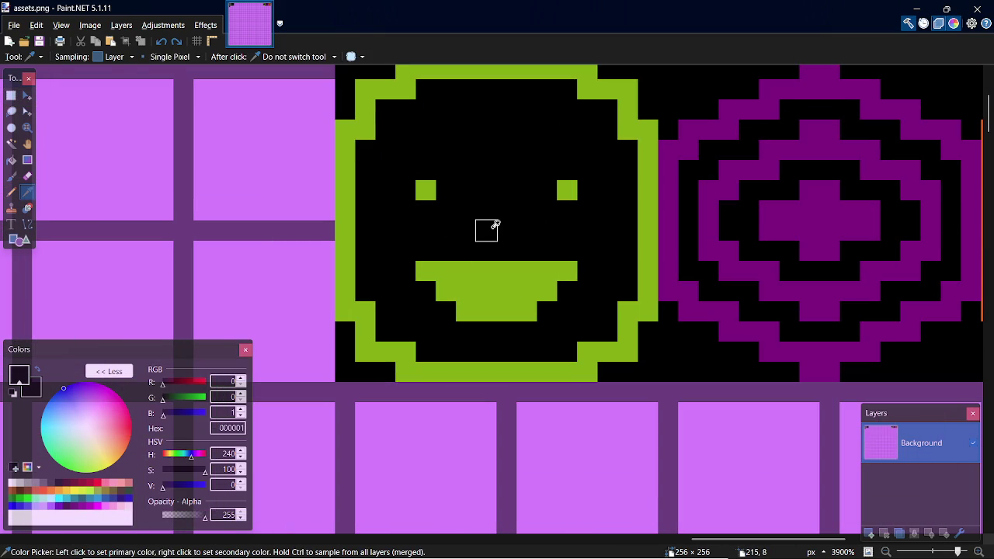
key("p")
mouse_move(571, 270)
left_mouse_down()
mouse_move(392, 267)
mouse_move(497, 284)
mouse_move(535, 304)
mouse_move(466, 300)
mouse_move(562, 202)
left_mouse_up()
left_click(567, 188)
left_click(429, 189)
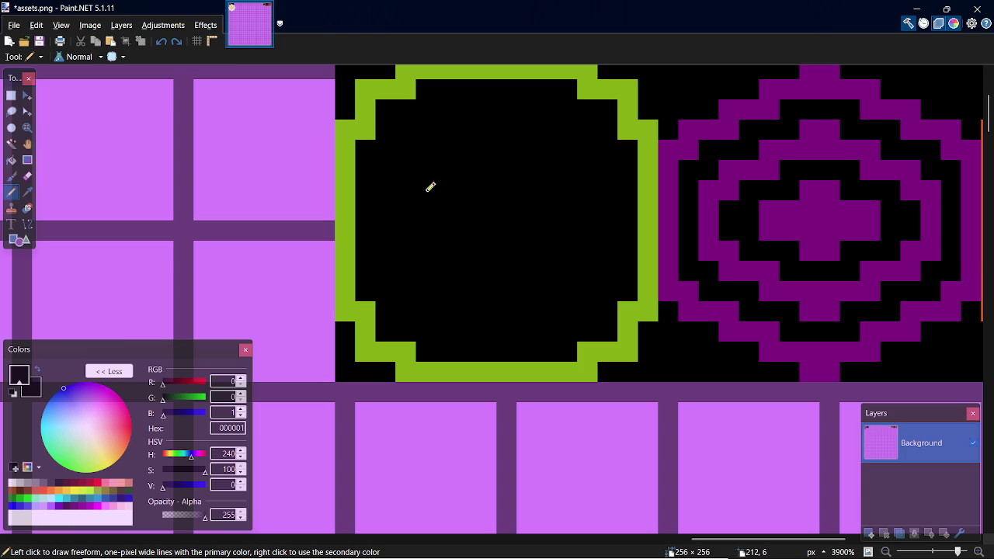
Step: Pick the outline green and pencil an L and a column up the face's right side
key("k")
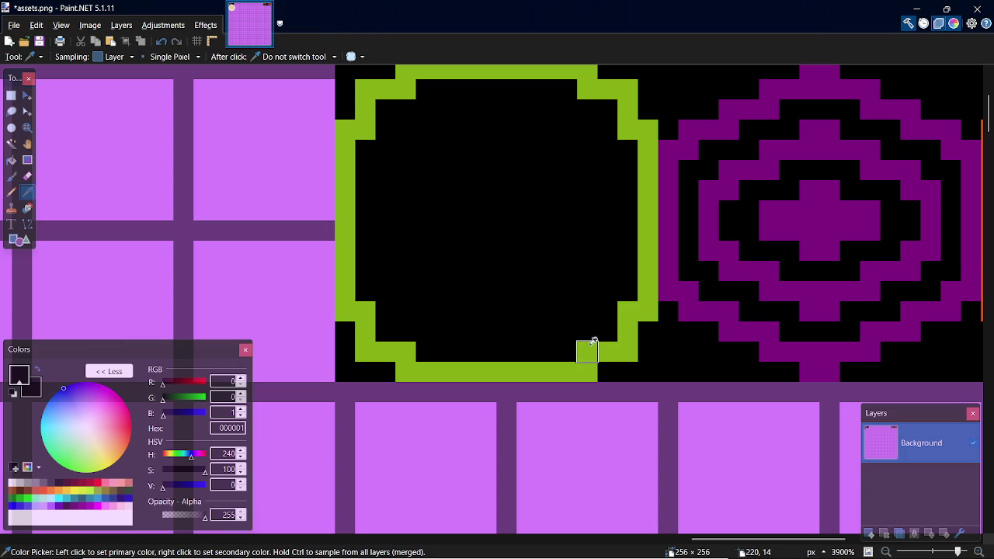
left_click(589, 349)
key("p")
left_click(568, 323)
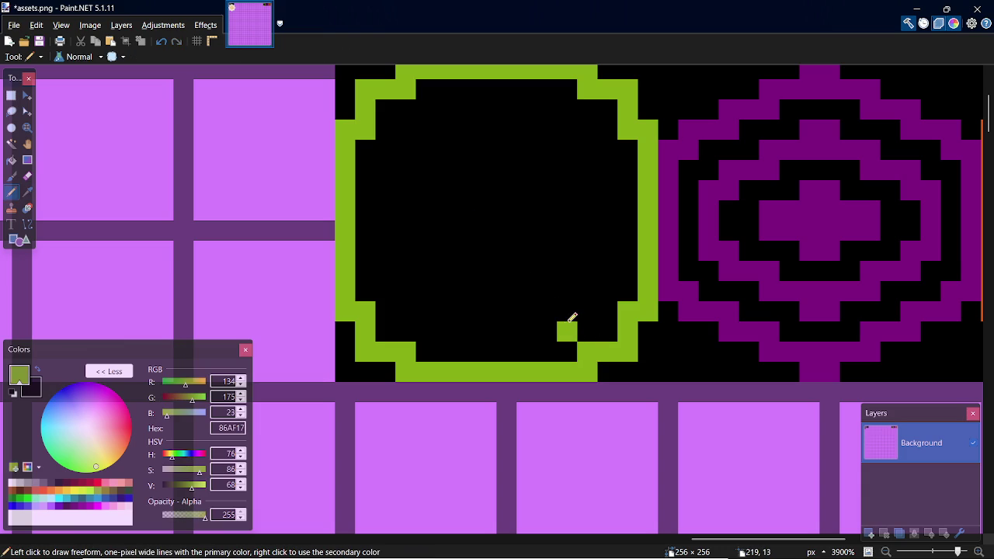
key("ctrl+z")
left_click(564, 313)
left_click(581, 307)
left_click(588, 289)
key("ctrl+z")
mouse_move(595, 275)
left_mouse_down()
mouse_move(608, 169)
mouse_move(592, 166)
mouse_move(590, 133)
mouse_move(544, 100)
mouse_move(473, 112)
mouse_move(410, 129)
mouse_move(386, 170)
mouse_move(390, 260)
mouse_move(412, 284)
mouse_move(410, 309)
left_mouse_up()
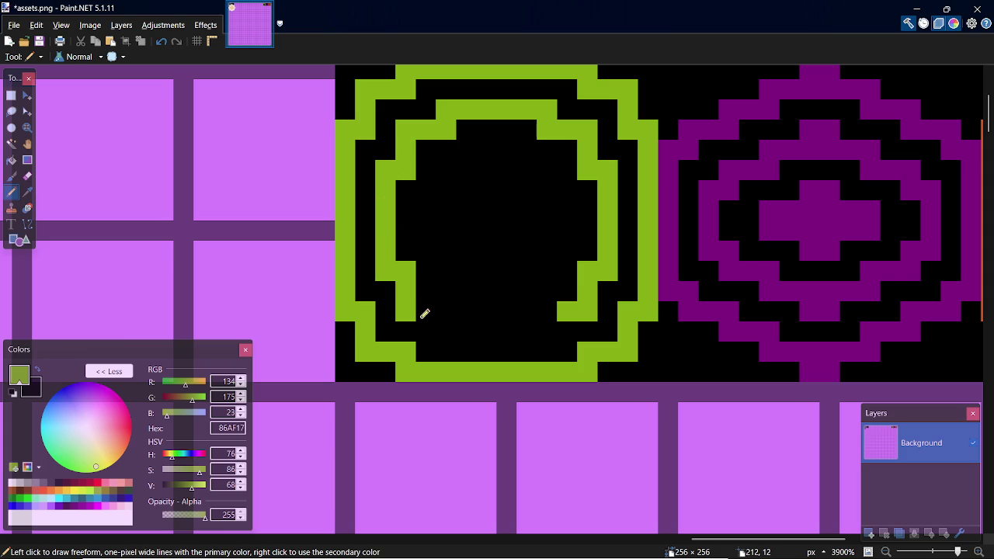
Step: Clean up stray pixels and draw the inner ring's stepped bottom edge, closing its gaps
key("ctrl+z")
right_click(416, 297)
left_click(415, 297)
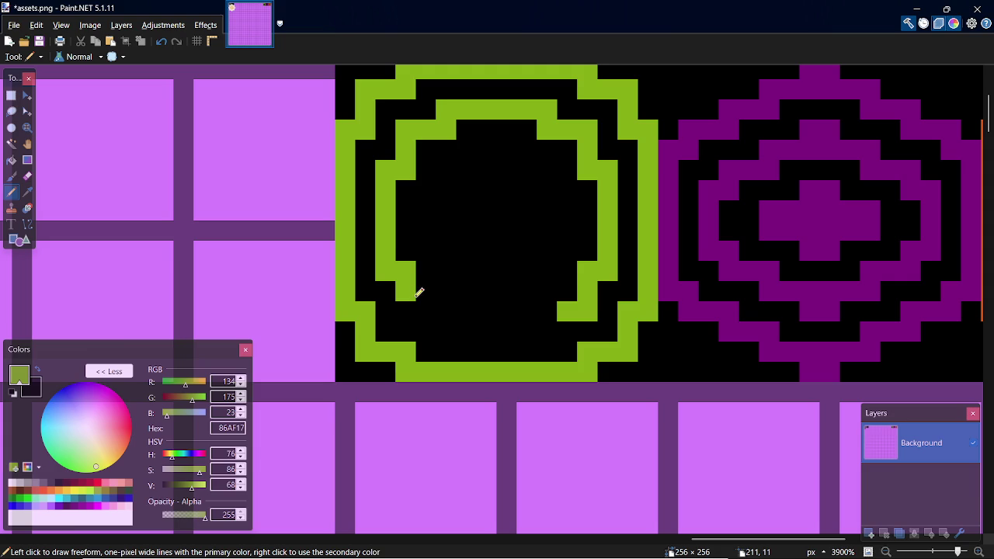
left_click(547, 313)
left_click_drag(546, 327, 456, 328)
left_click(434, 312)
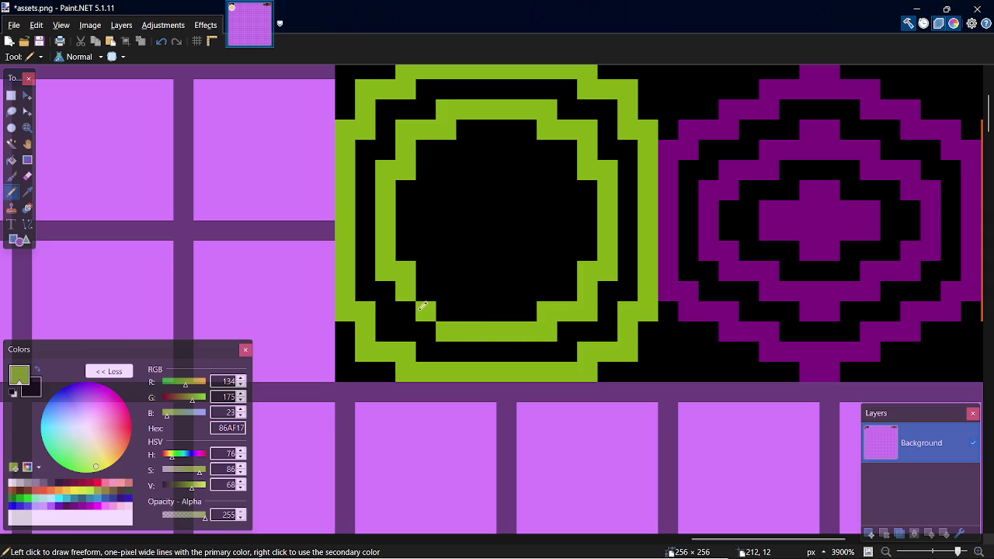
key("ctrl+z")
left_click(416, 308)
left_click(441, 310)
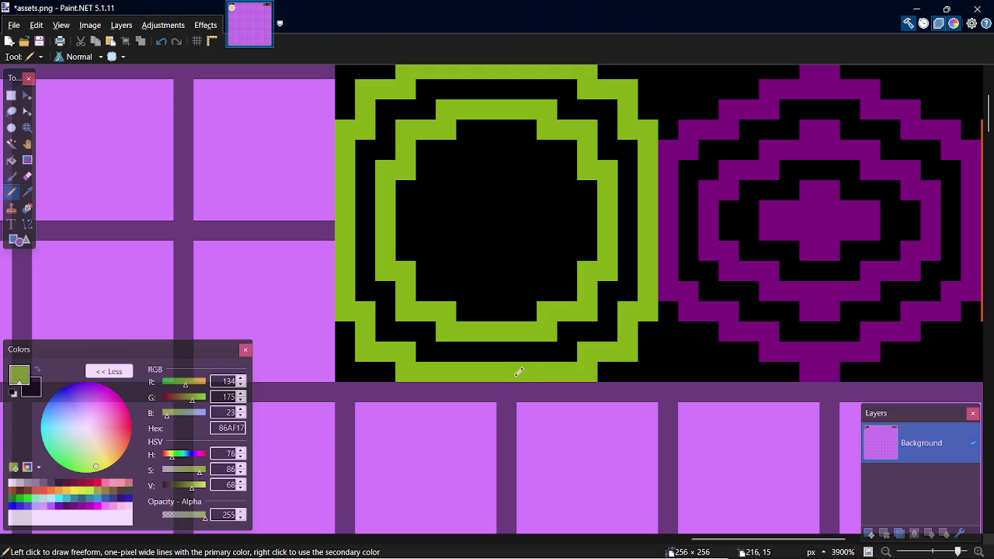
Step: Start the green centre shape with a horizontal line extended left and upward
left_click(466, 289)
key("ctrl+z")
mouse_move(474, 272)
left_mouse_down()
mouse_move(548, 272)
mouse_move(573, 244)
mouse_move(566, 210)
left_mouse_up()
key("ctrl+z")
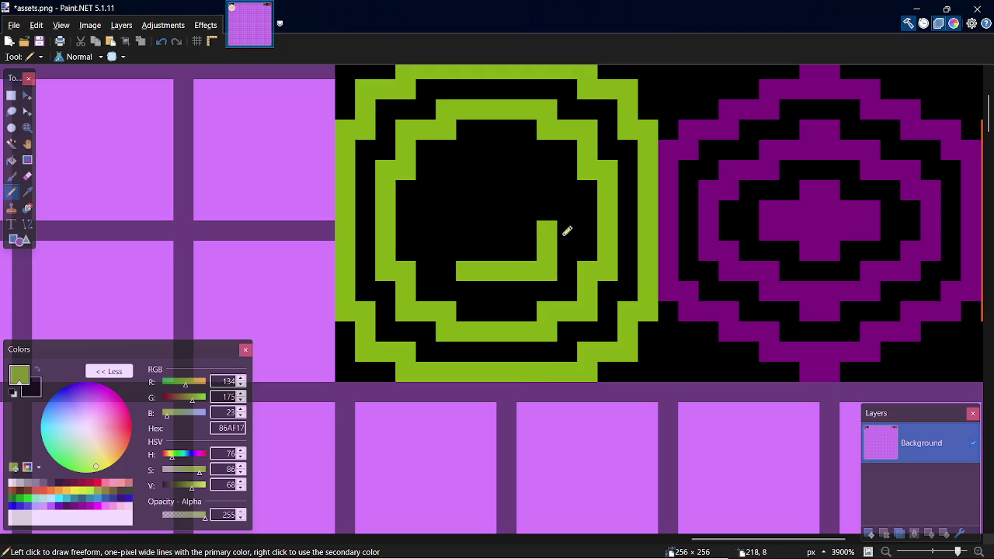
mouse_move(446, 268)
left_mouse_down()
mouse_move(422, 226)
mouse_move(429, 210)
left_mouse_up()
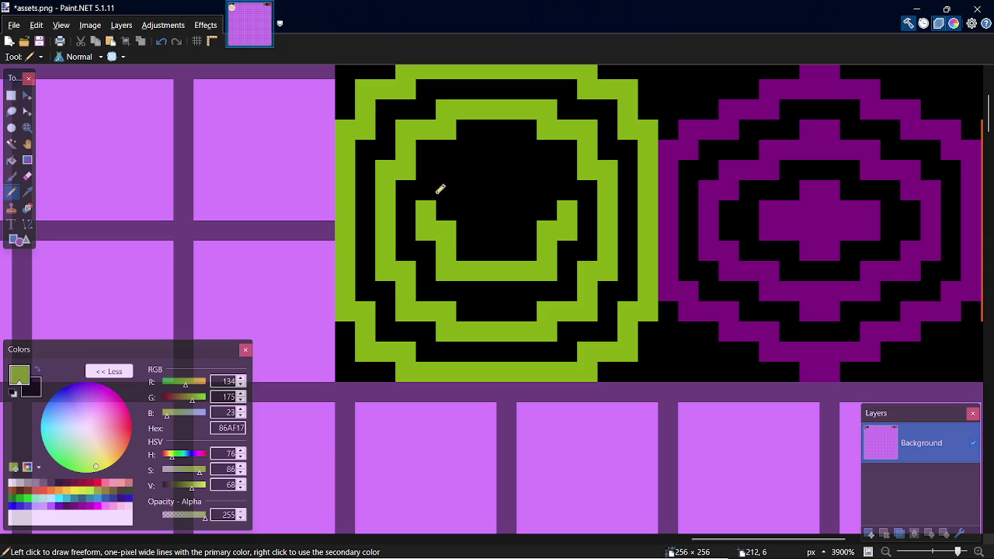
Step: Fill out the green centre shape's top row, right side and pixels below it
left_click(446, 189)
left_click(449, 171)
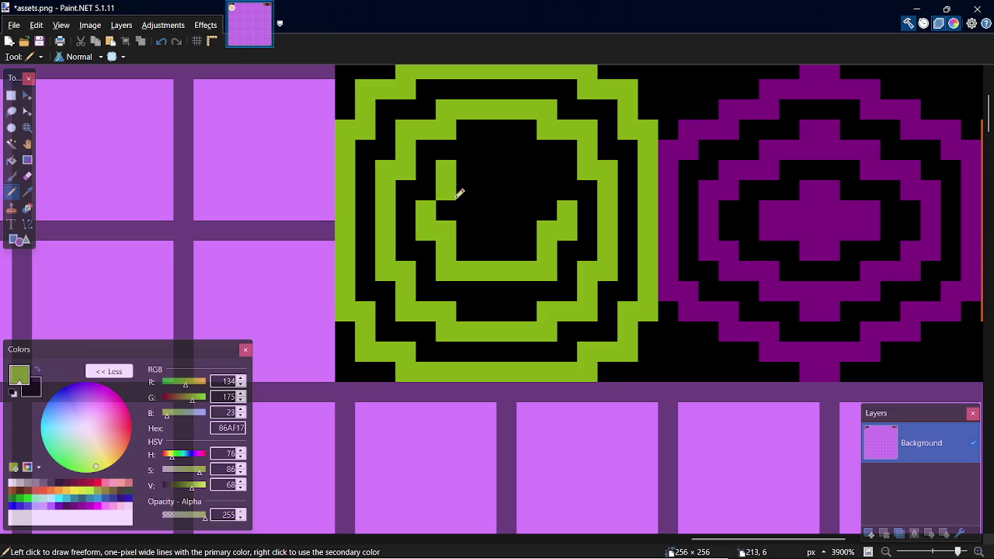
left_click(455, 204)
left_click(466, 170)
left_click(487, 164)
left_click(507, 150)
left_click(507, 170)
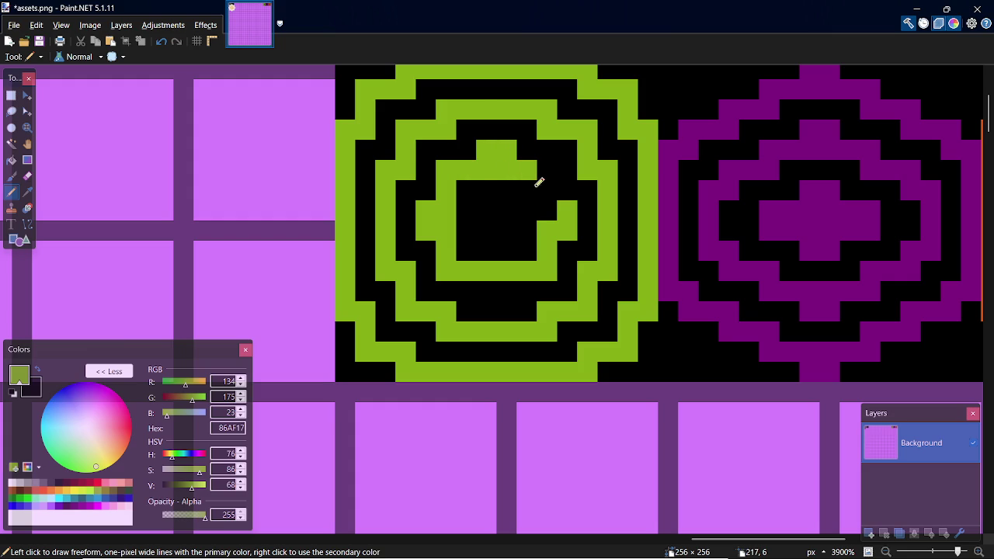
left_click(533, 189)
left_click(548, 209)
left_click(552, 171)
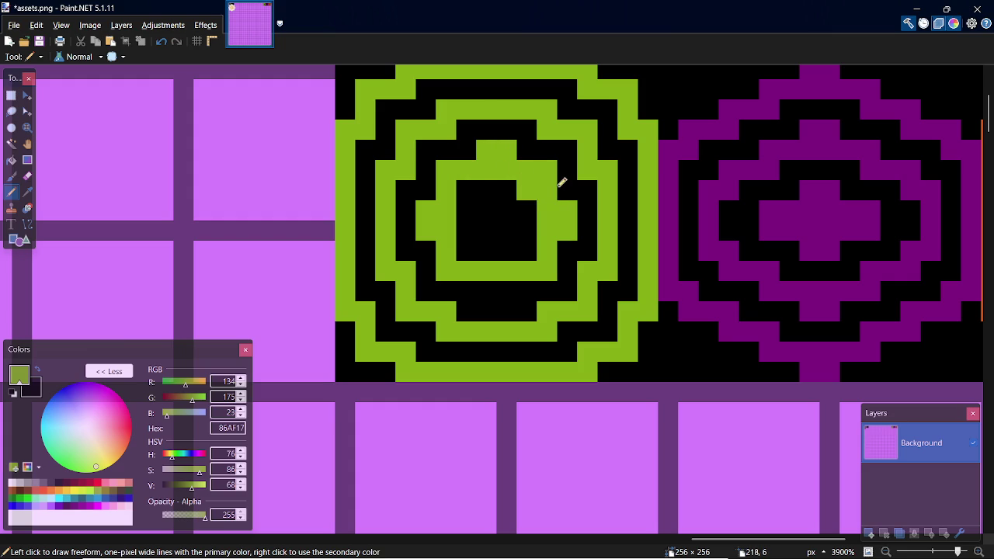
left_click(506, 292)
left_click(486, 291)
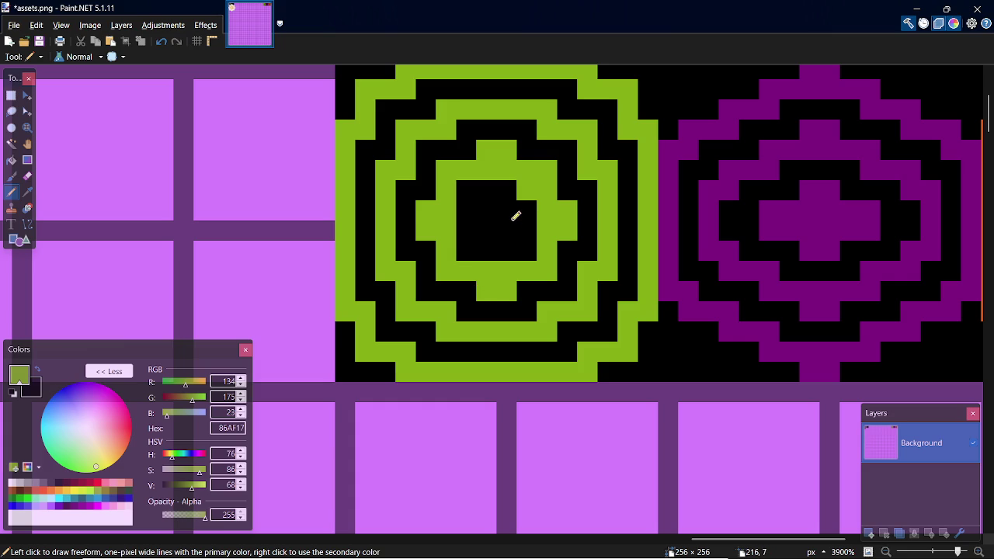
Step: Fill the inner square's upper-left and lower-left corners green
key("k")
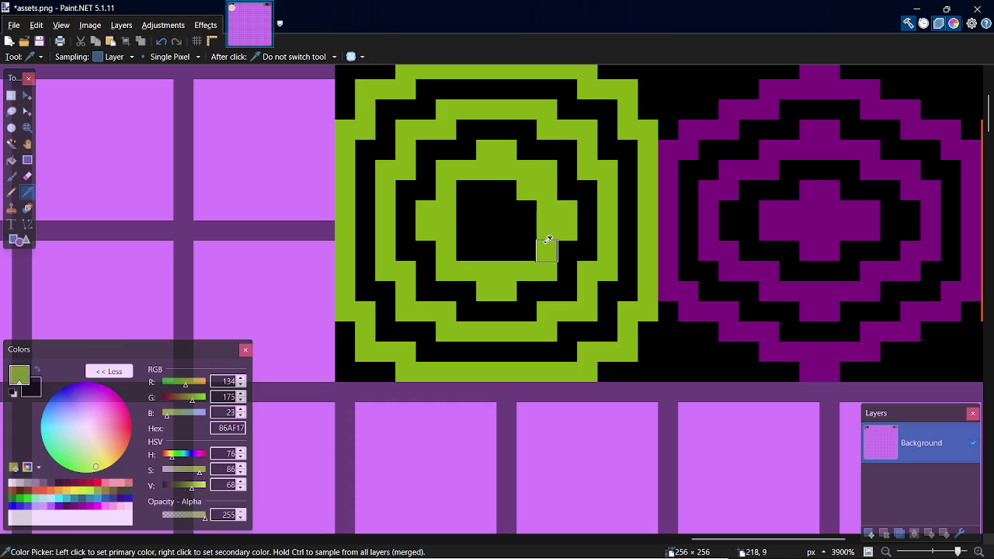
key("p")
left_click(466, 251)
left_click(466, 190)
Step: Pick black and blacken the inner ring's four corner pixels
key("k")
left_click(568, 187)
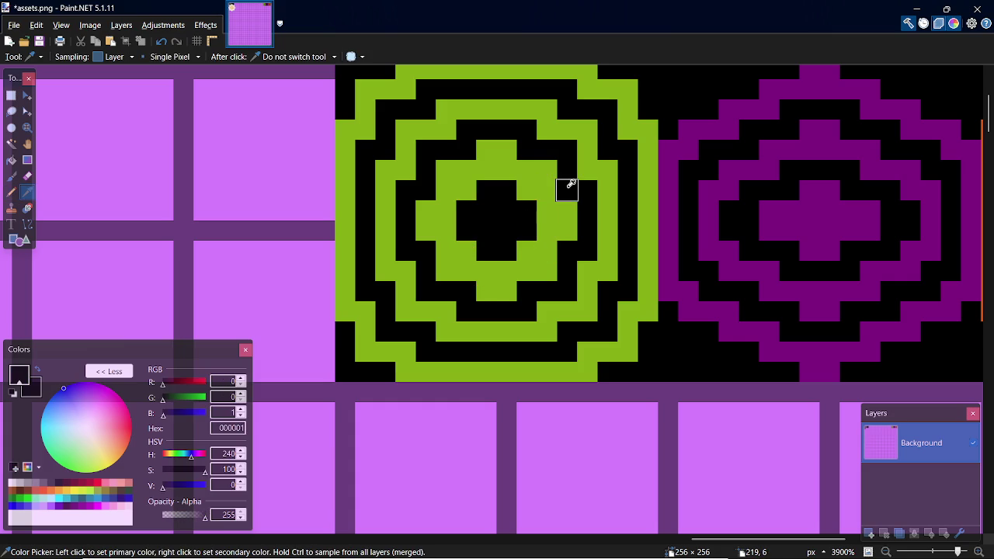
key("p")
left_click(546, 170)
left_click(447, 170)
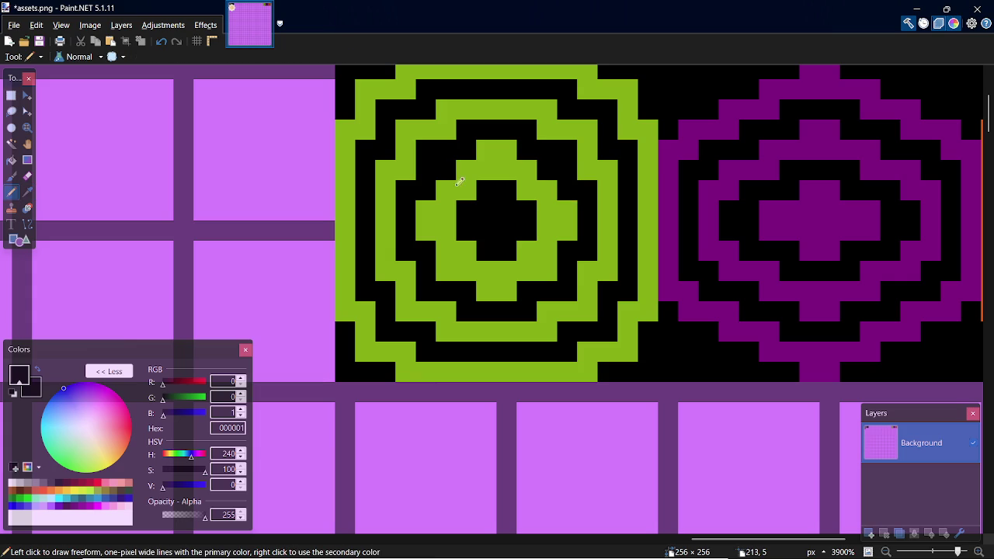
left_click(444, 270)
left_click(545, 271)
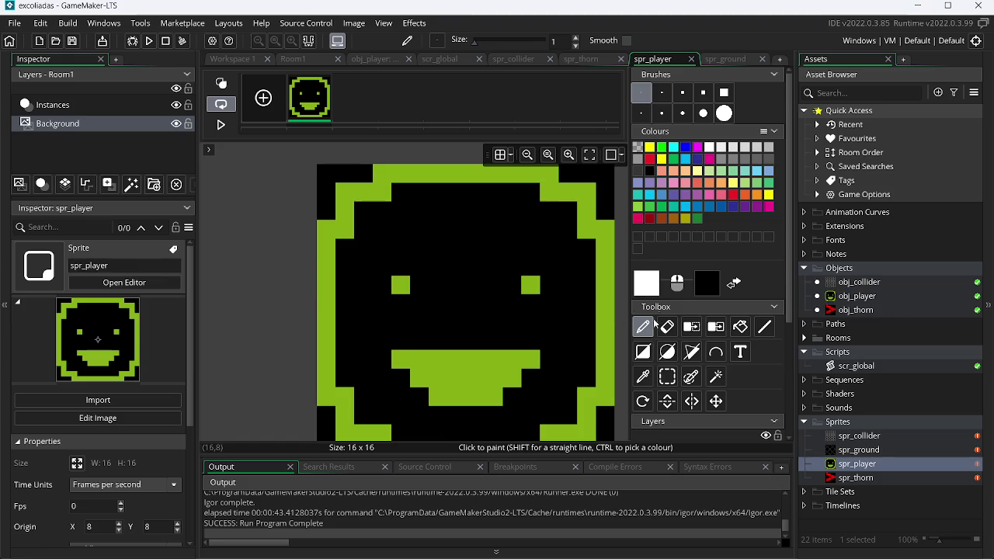
Step: View Chrome's 3000 Caracteres special-characters tab, then return through GameMaker to Paint.NET
key("alt+Tab")
key("alt+Tab")
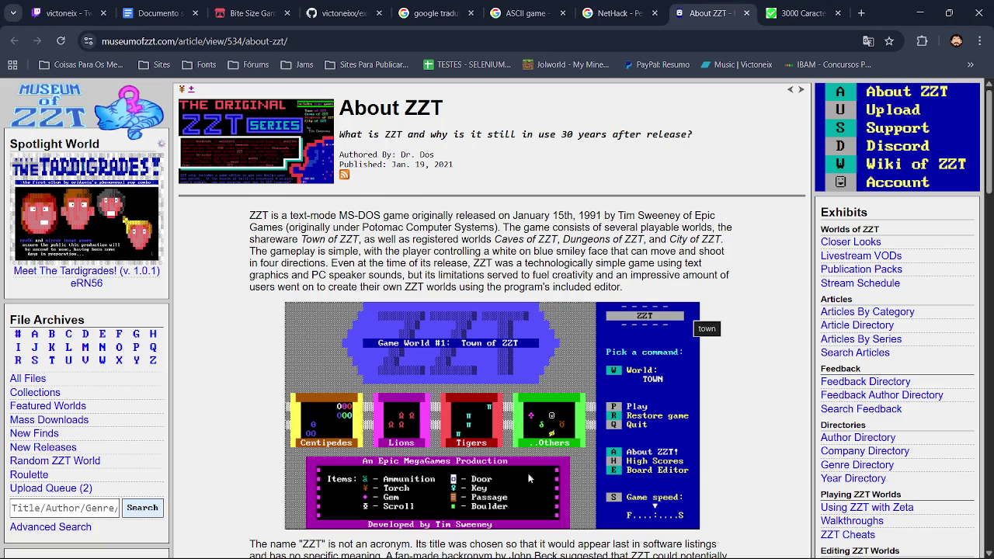
left_click(785, 10)
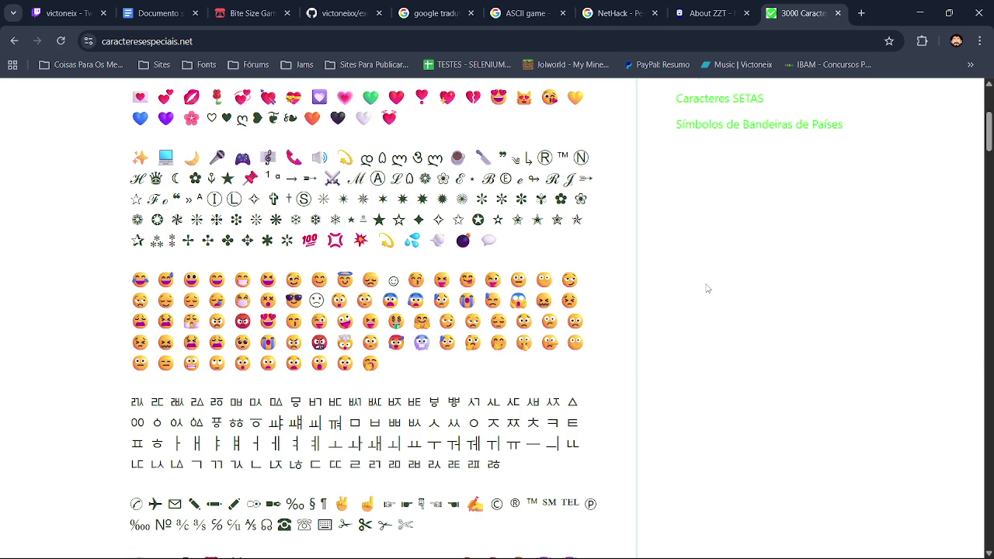
key("alt+Tab")
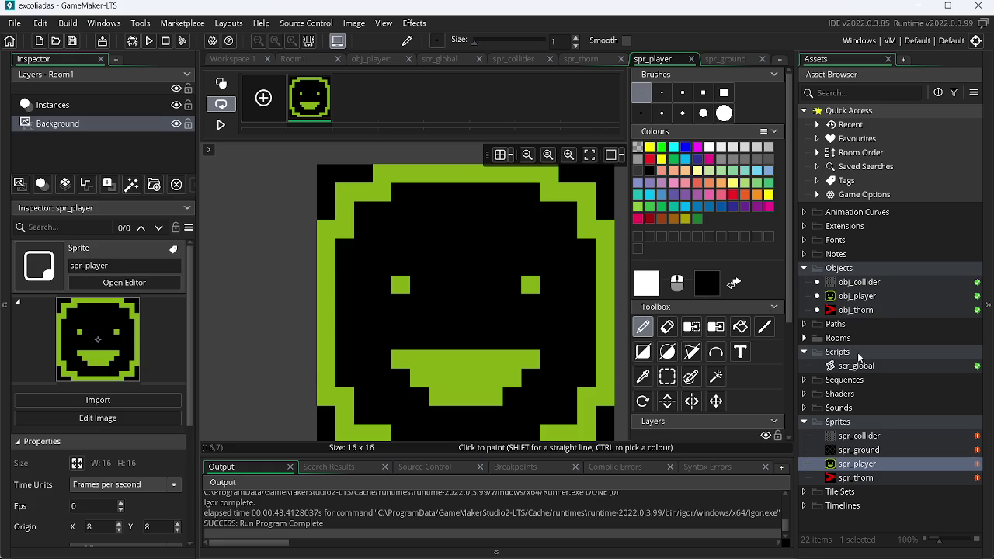
key("alt+Tab")
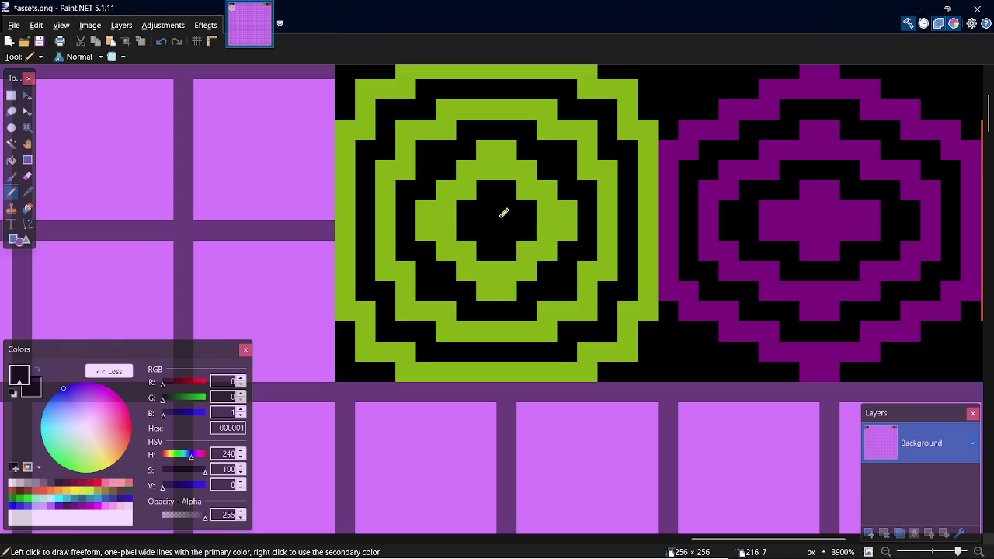
Step: Fill the ring's black centre with its green and save assets.png
key("k")
left_click(526, 249)
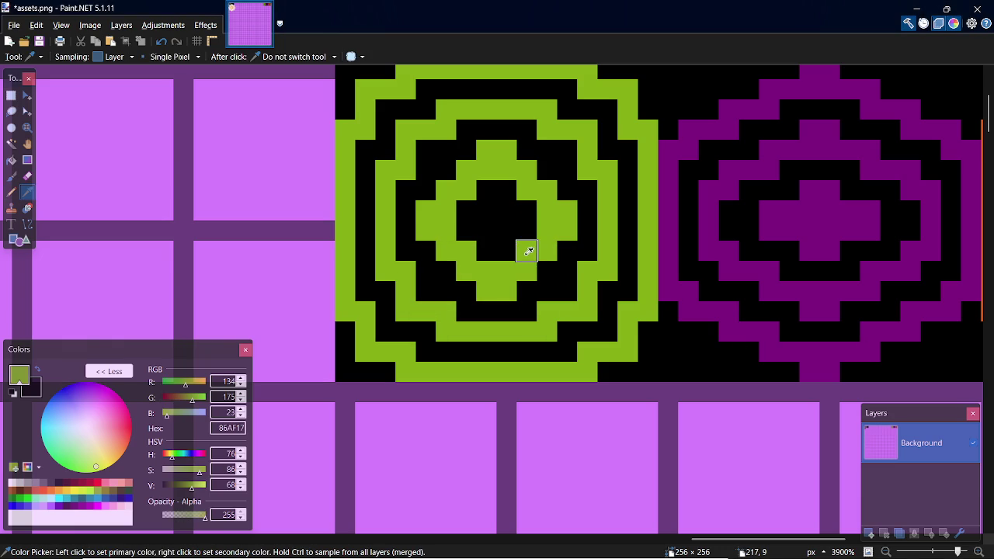
key("p")
mouse_move(489, 233)
left_mouse_down()
mouse_move(505, 209)
mouse_move(506, 230)
left_mouse_up()
key("ctrl+s")
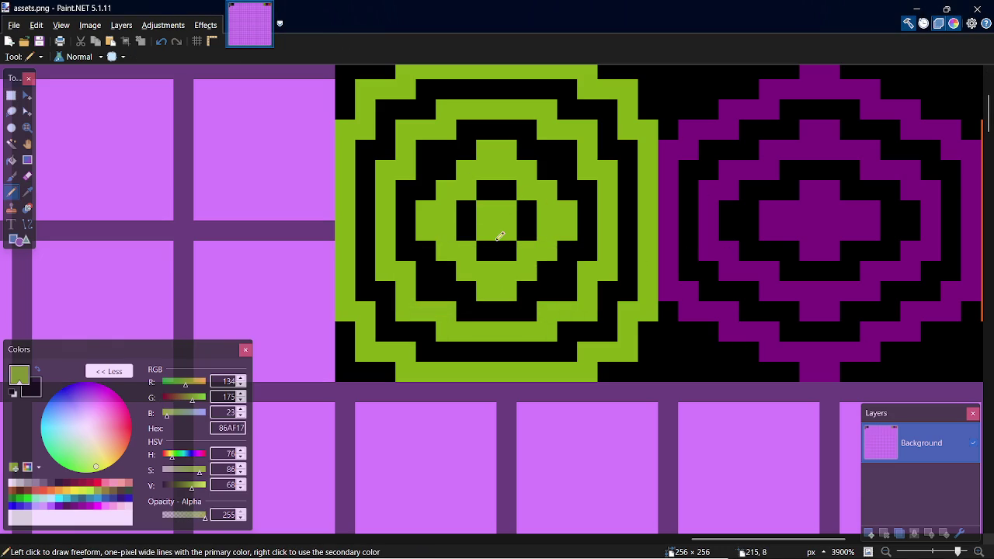
Step: Zoom out and paint-bucket the green ring tile with the light lavender swatch
scroll(746, 306, "down", 1)
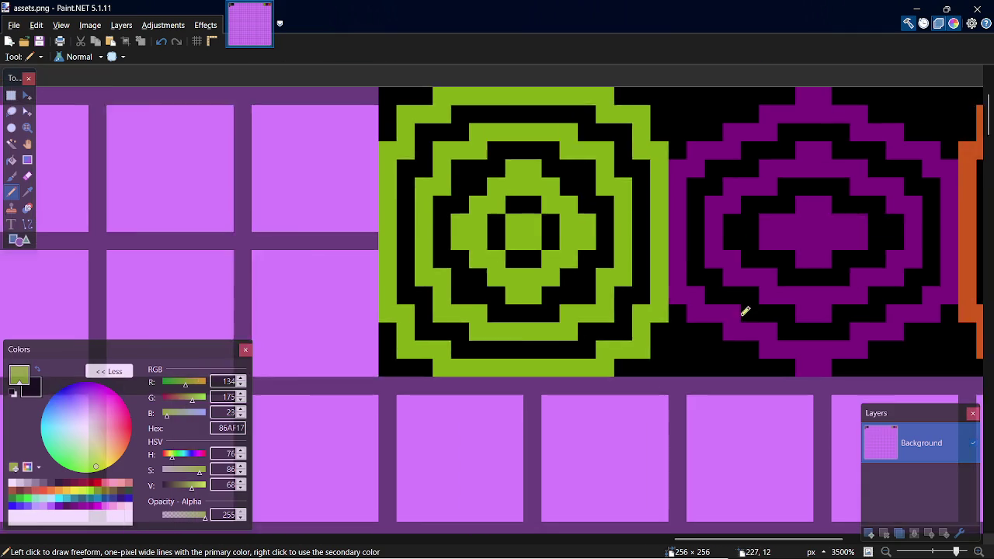
scroll(792, 330, "down", 3)
scroll(833, 336, "down", 2)
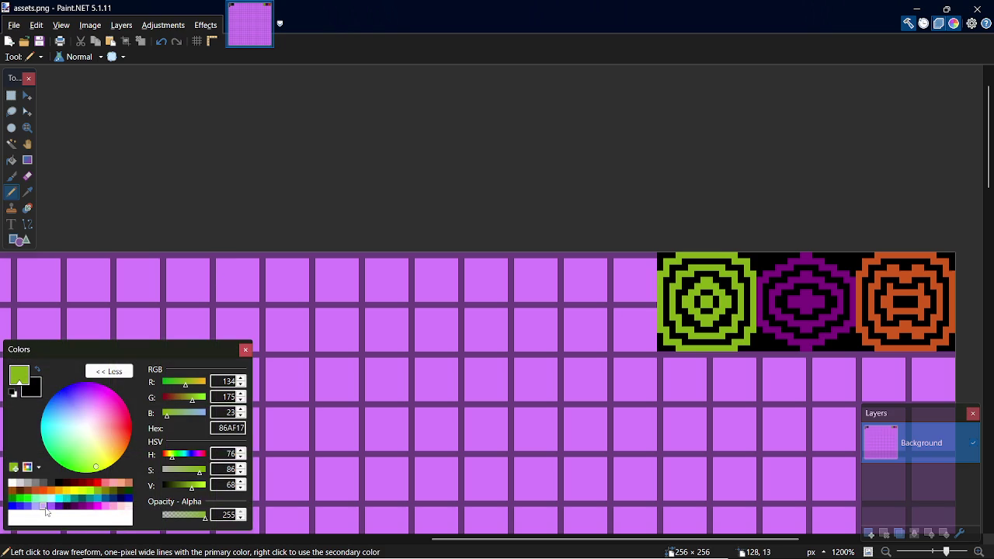
left_click(44, 506)
key("f")
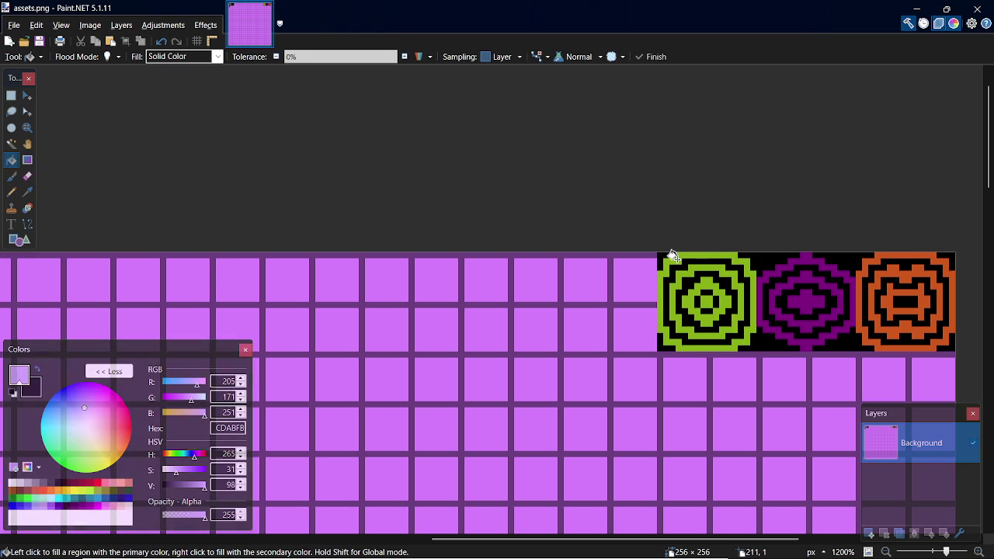
left_click(674, 254)
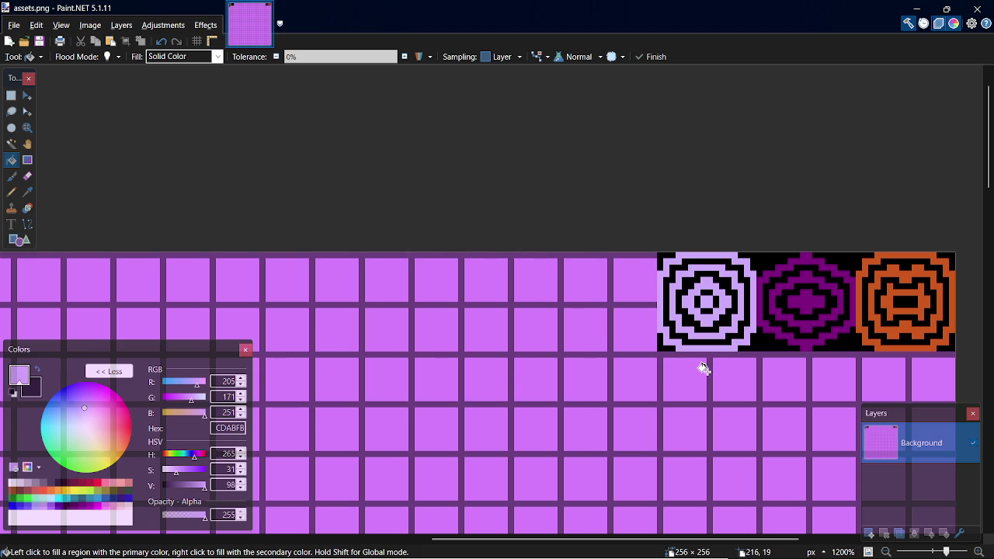
mouse_move(558, 539)
left_mouse_down()
mouse_move(153, 522)
mouse_move(604, 499)
left_mouse_up()
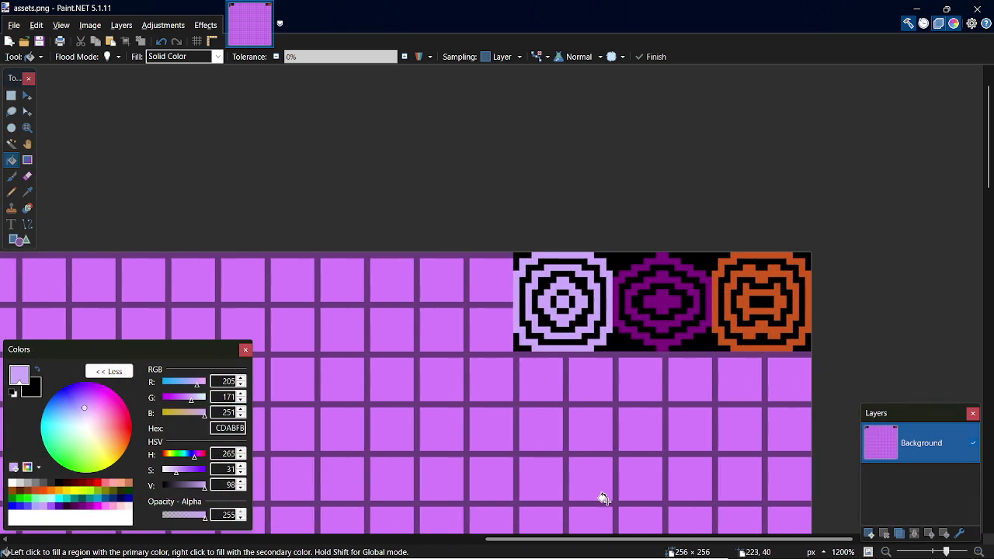
key("alt+Tab")
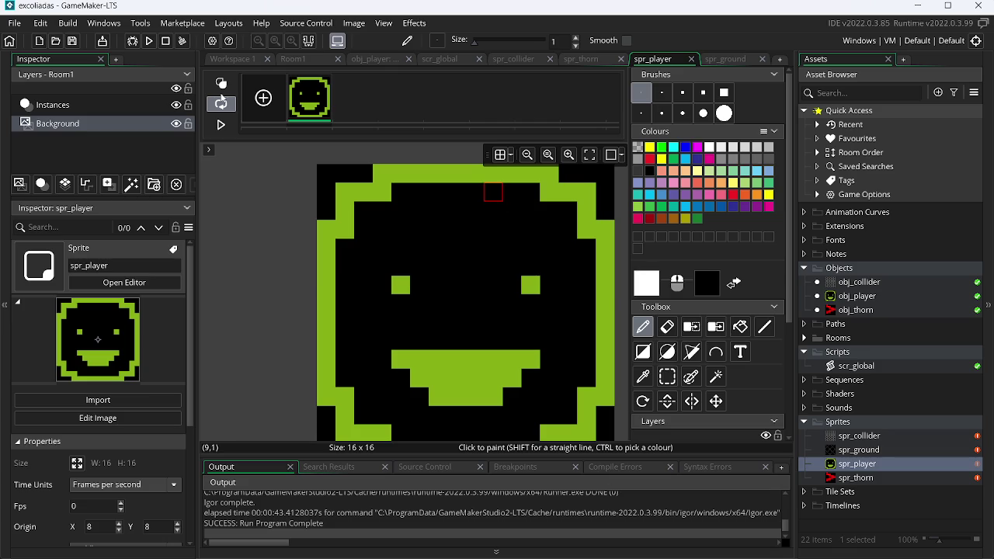
Step: Run the game and steer the green player in loops around the room with the arrow keys
left_click(150, 41)
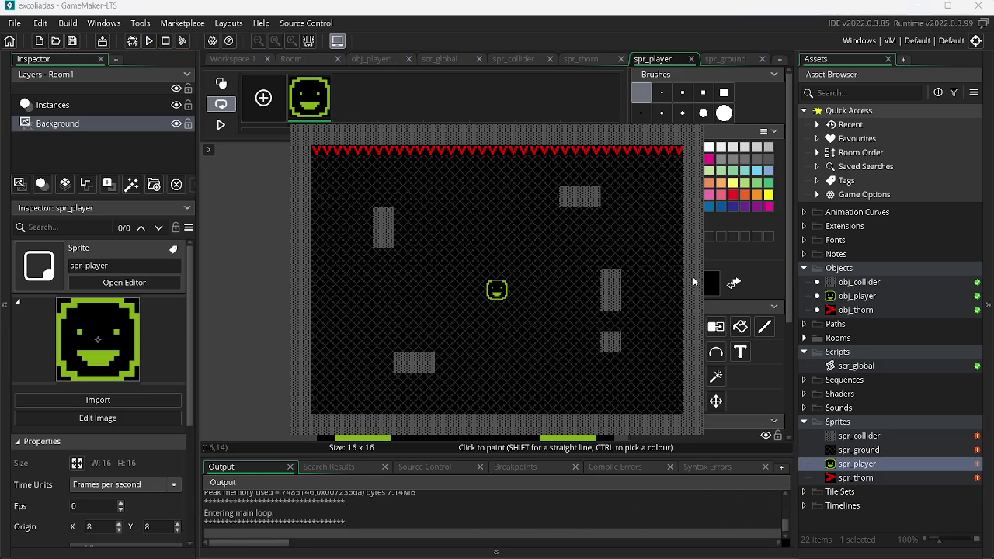
key("Right")
key("Up")
key("Left")
key("Down")
key("Right")
key("Up")
key("Left")
key("Down")
key("Right")
Step: Move the player between the side walls and up near the spikes, then close the game
key("Right")
key("Up")
key("Left")
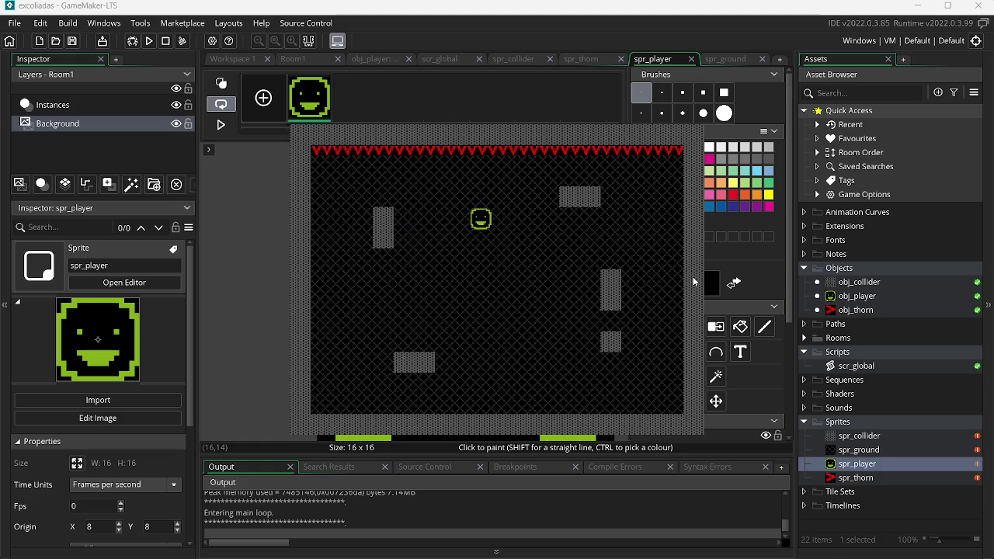
key("Down")
key("Left")
key("Down")
key("Right")
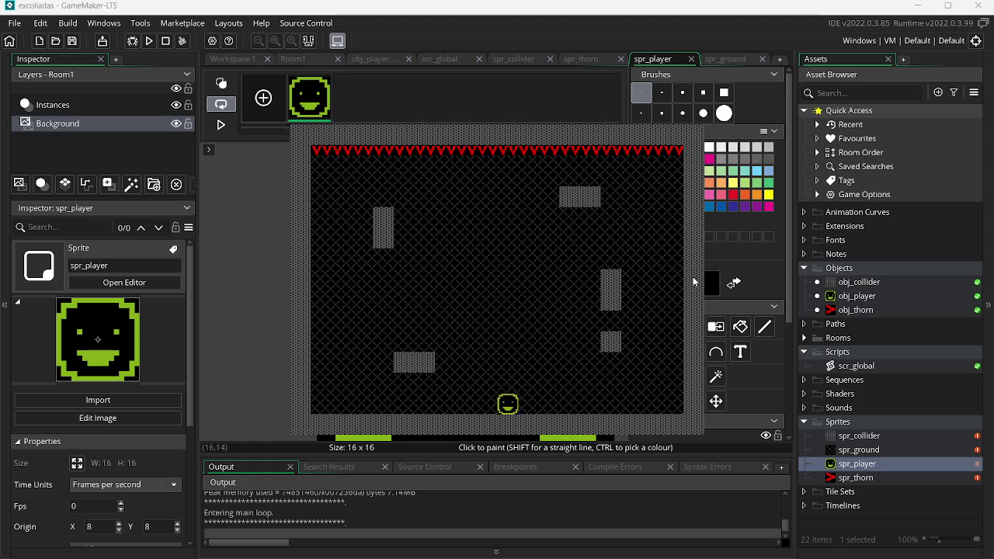
key("Left")
key("Right")
key("Left")
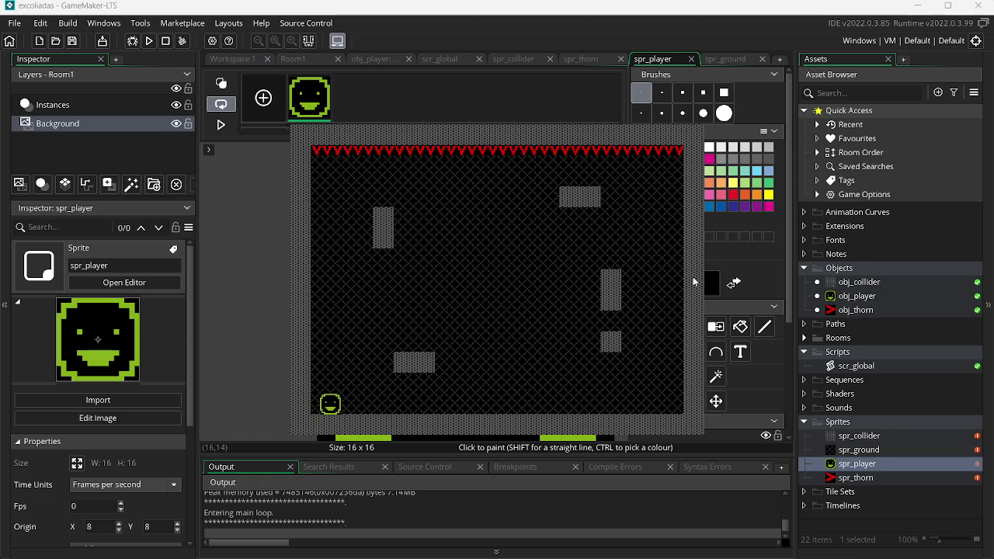
key("Right")
key("Right")
key("Up")
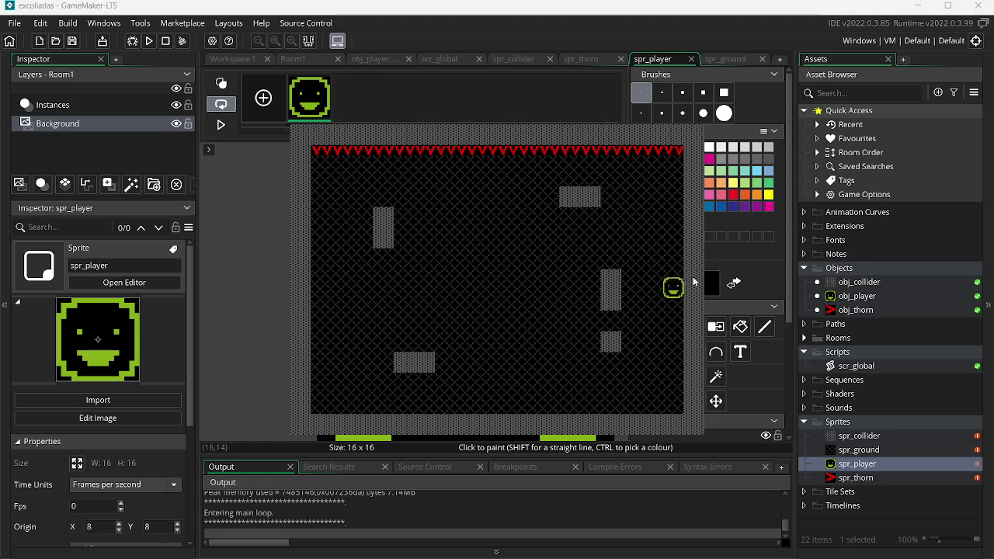
key("Left")
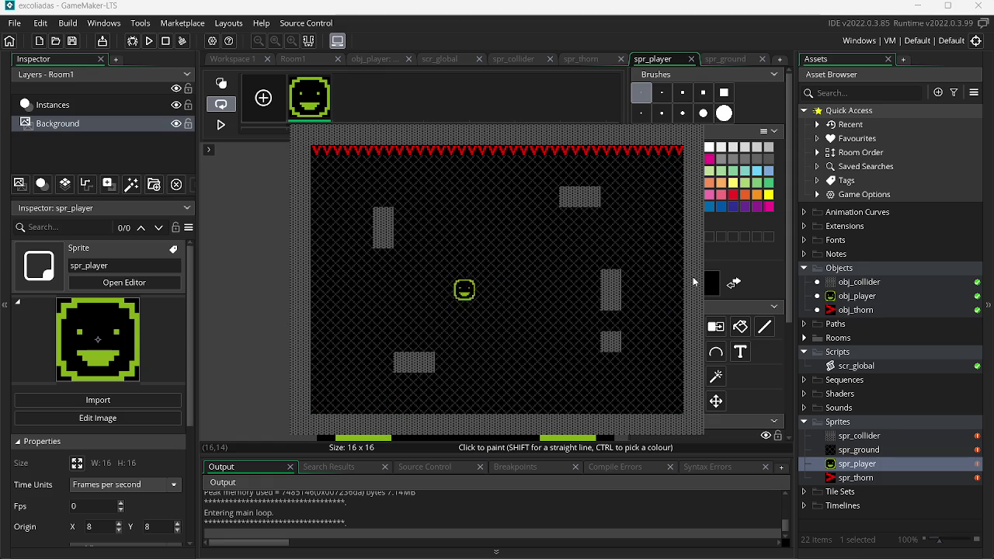
key("Right")
key("Right")
key("Up")
key("Left")
key("Up")
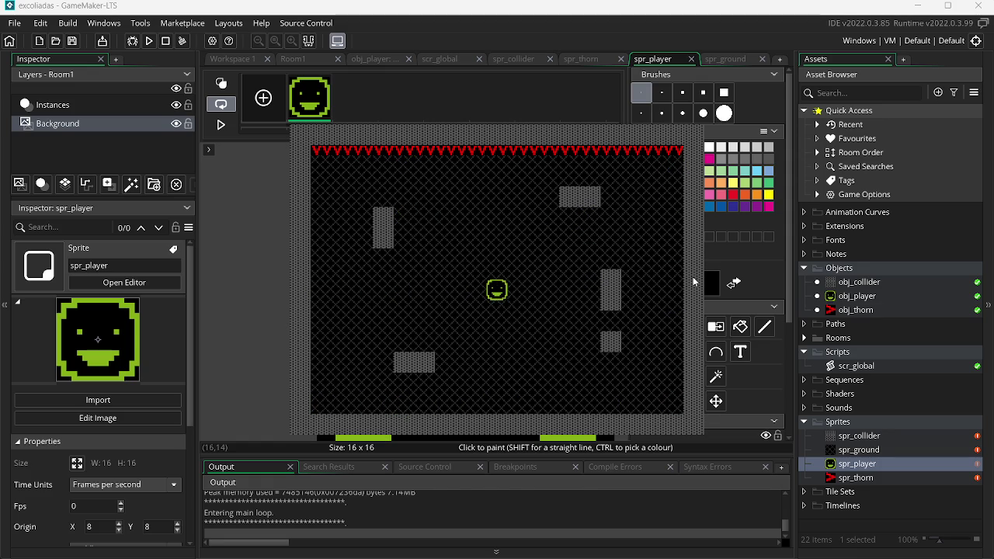
key("Escape")
key("alt+Tab")
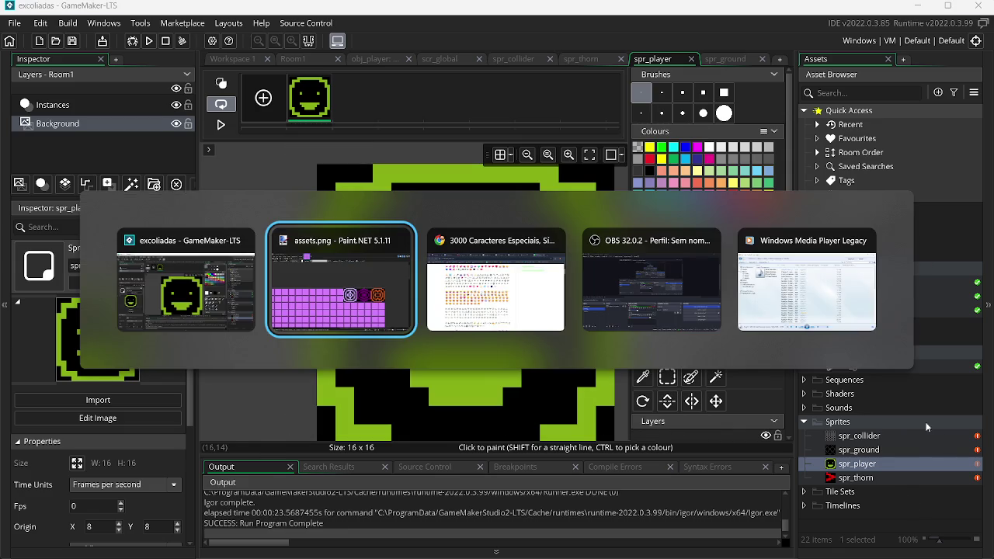
Step: Scroll further down the caracteresespeciais.net symbol lists in Chrome, then return to Paint.NET
key("alt+Tab")
key("alt+Tab")
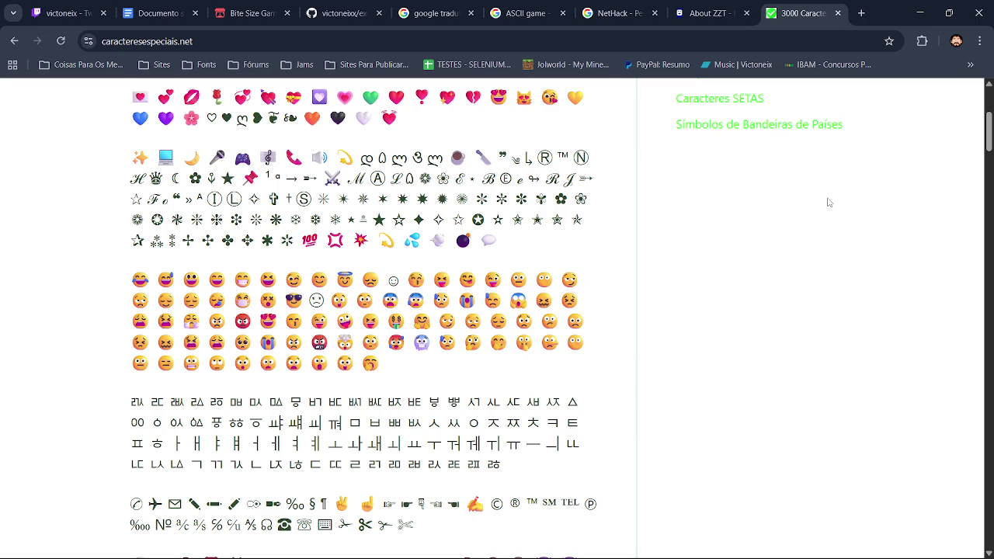
scroll(988, 142, "down", 4)
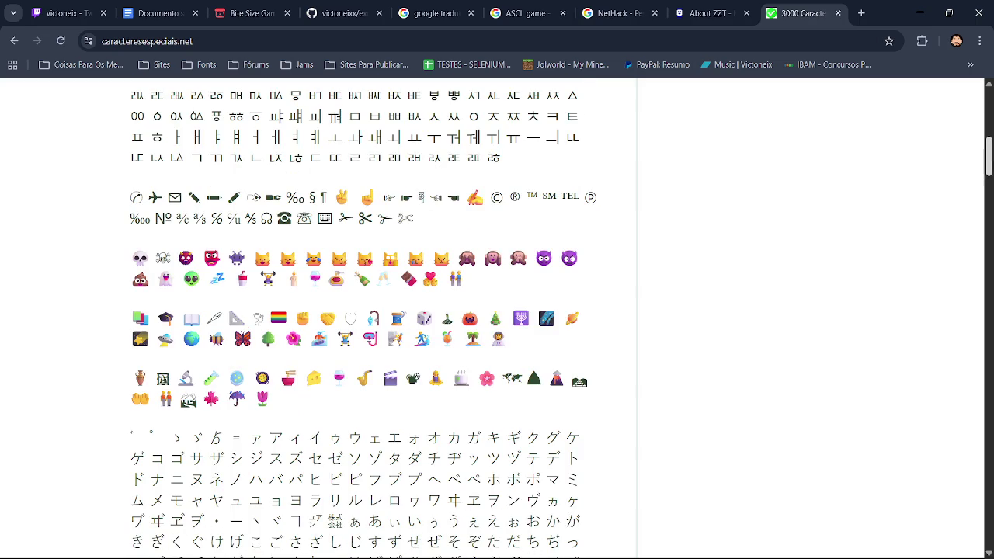
left_click_drag(989, 166, 990, 278)
key("alt+Tab")
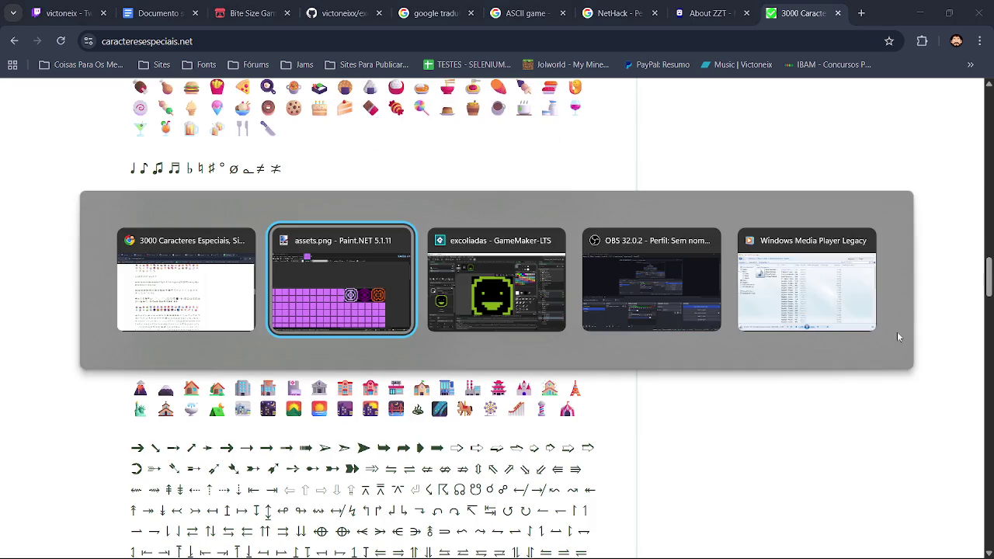
mouse_move(565, 544)
left_mouse_down()
mouse_move(178, 548)
mouse_move(597, 543)
left_mouse_up()
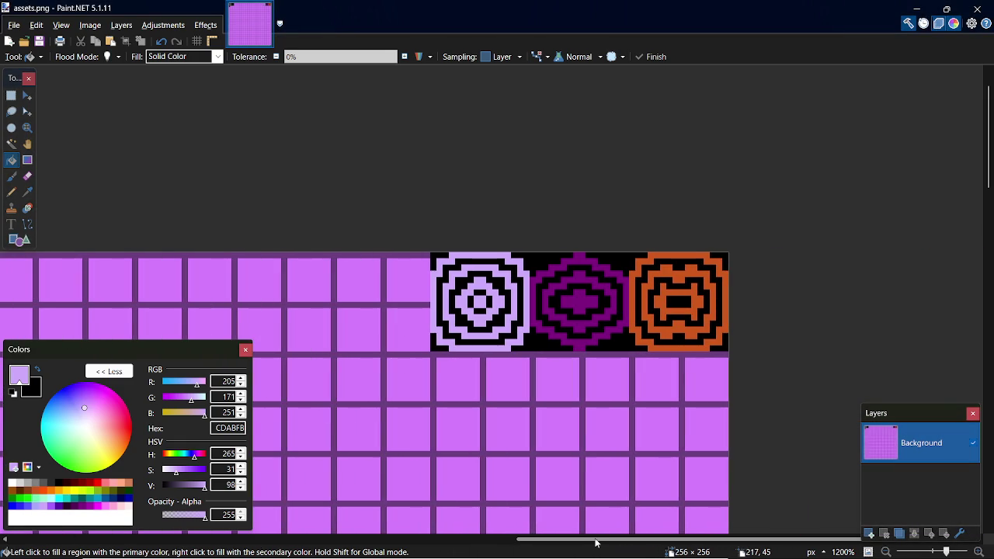
Step: Draw a black 16×16 tile left of the ring tile and select it
key("k")
left_click(620, 334)
key("o")
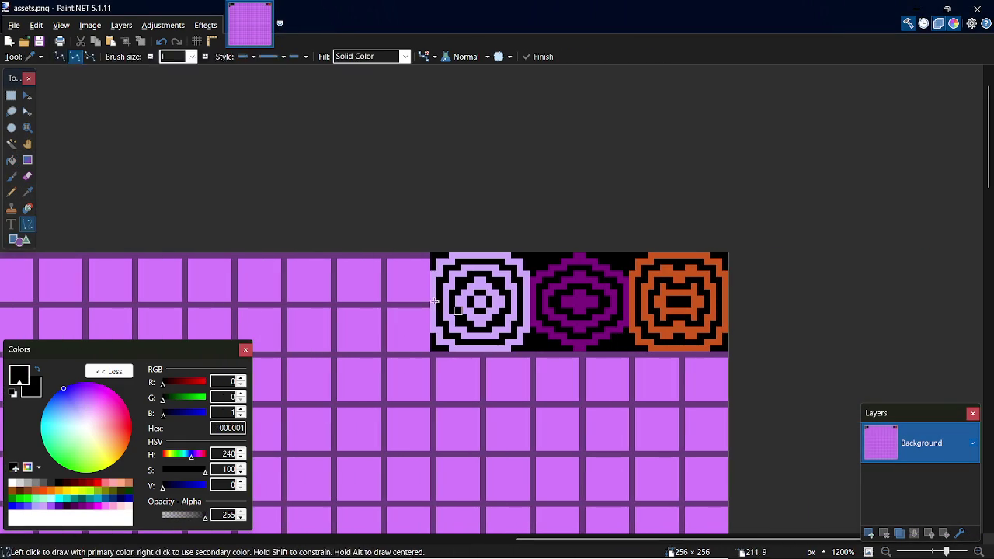
key("o")
left_click_drag(336, 258, 429, 350)
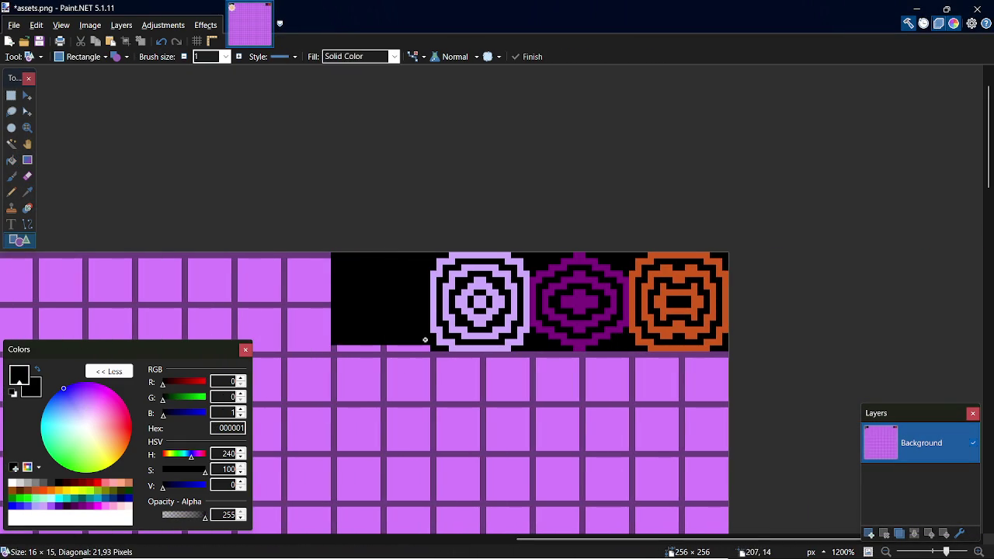
key("s")
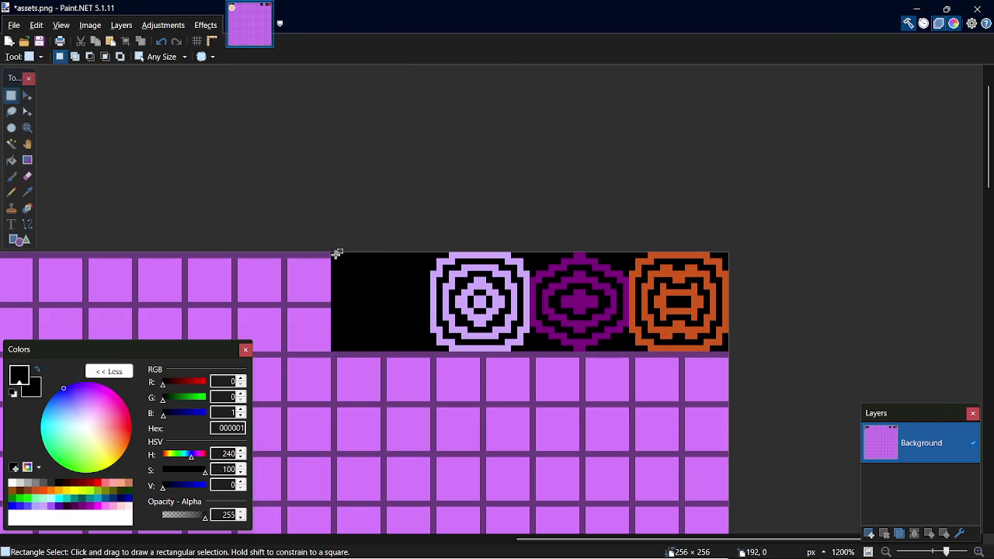
left_click_drag(333, 254, 428, 347)
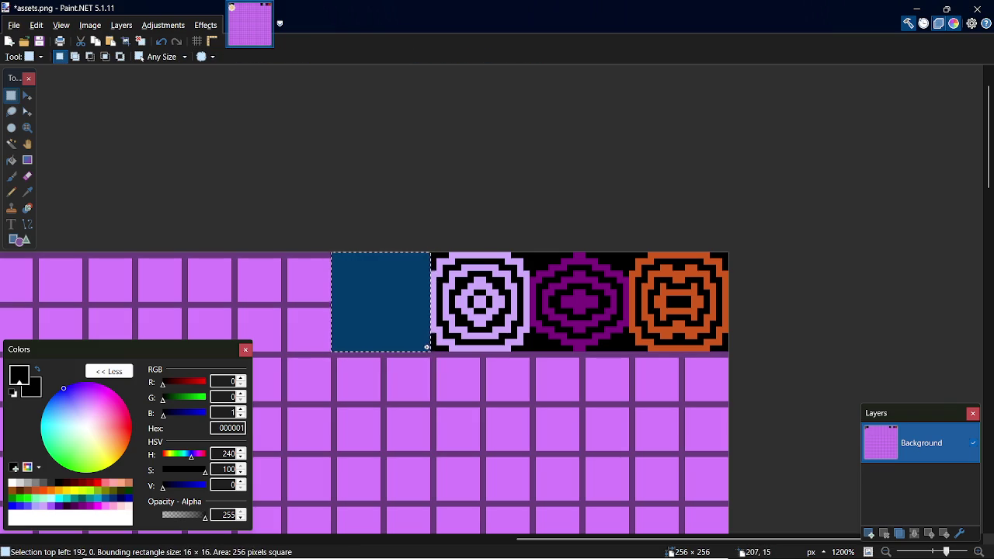
Step: With the Pencil active, zoom in to 3100% on the empty black tile
key("p")
scroll(505, 310, "left", 3)
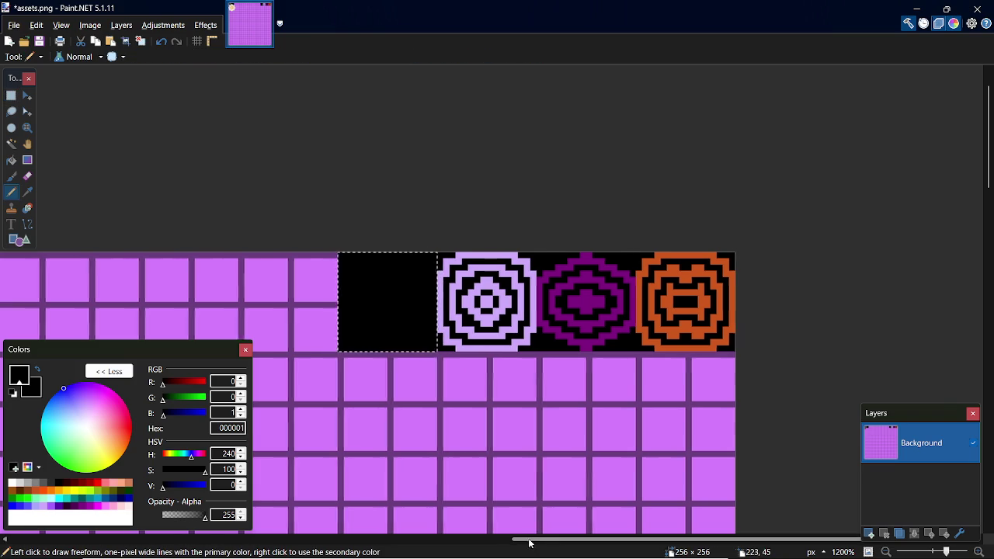
scroll(544, 281, "up", 2)
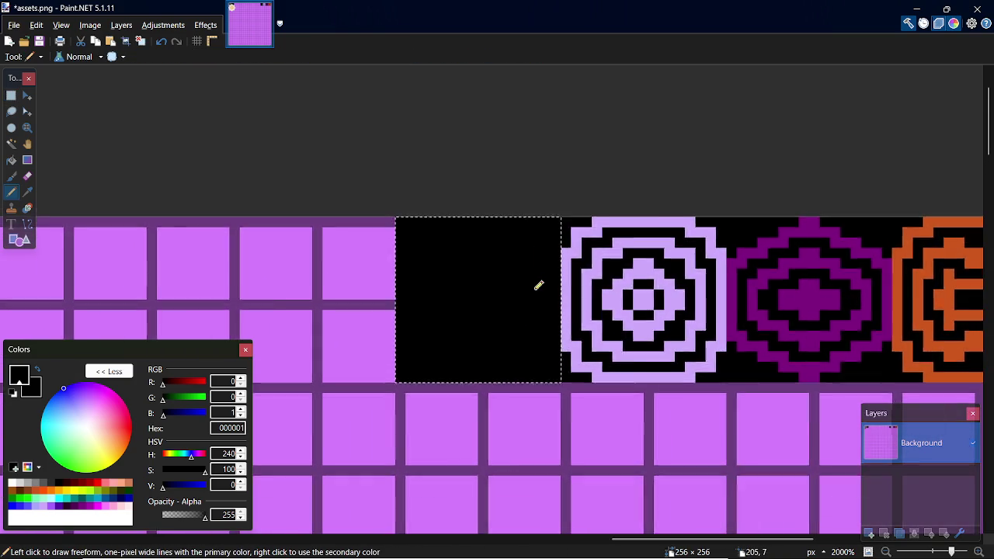
scroll(537, 287, "down", 1)
scroll(512, 316, "down", 1)
scroll(504, 303, "up", 2)
scroll(502, 300, "up", 1)
scroll(503, 299, "down", 2)
scroll(502, 300, "down", 2)
scroll(502, 295, "up", 1)
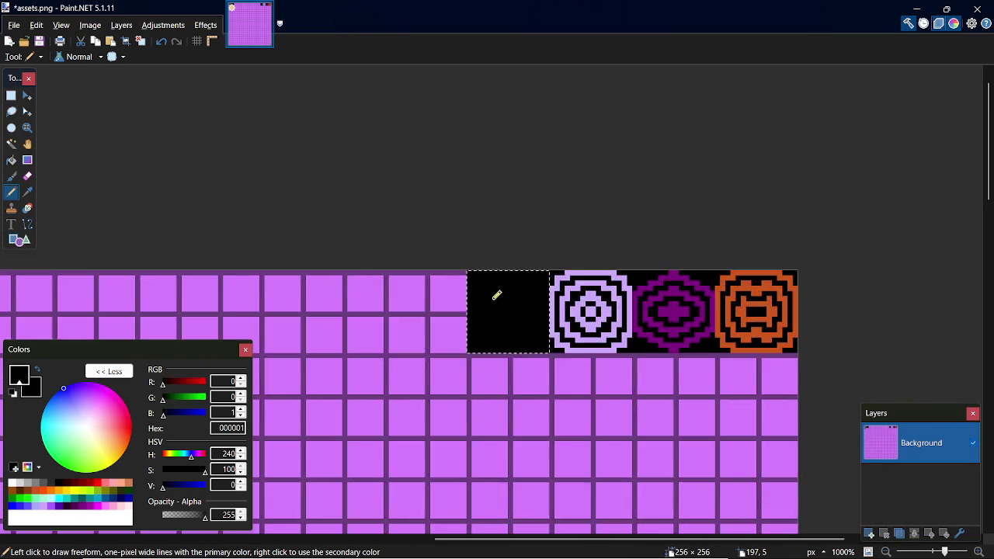
scroll(497, 291, "up", 1)
scroll(508, 295, "up", 2)
scroll(602, 326, "down", 3)
scroll(601, 327, "up", 2)
scroll(599, 327, "up", 1)
scroll(599, 327, "up", 1)
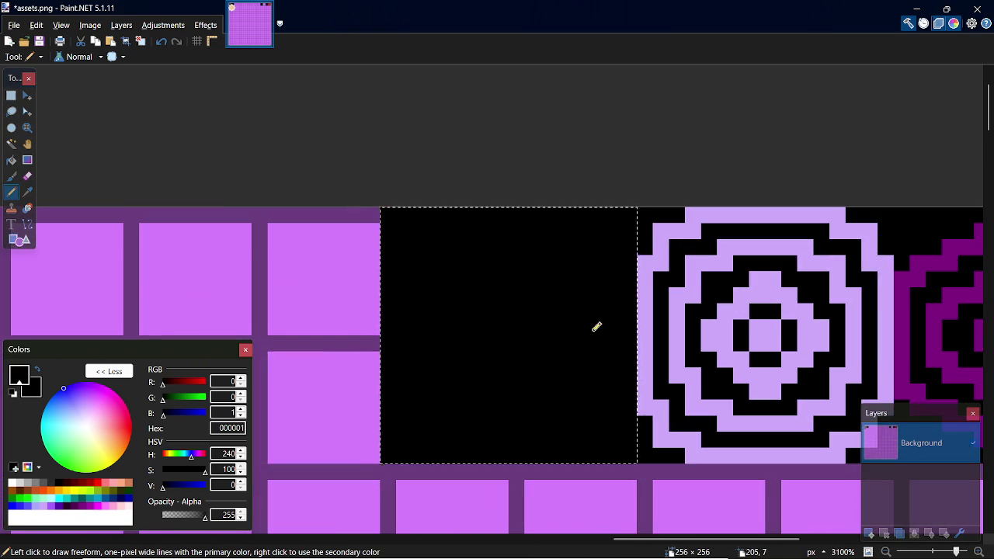
Step: Pick 86AF17 olive green and draw the left and right leg columns at the tile's bottom
left_click(104, 490)
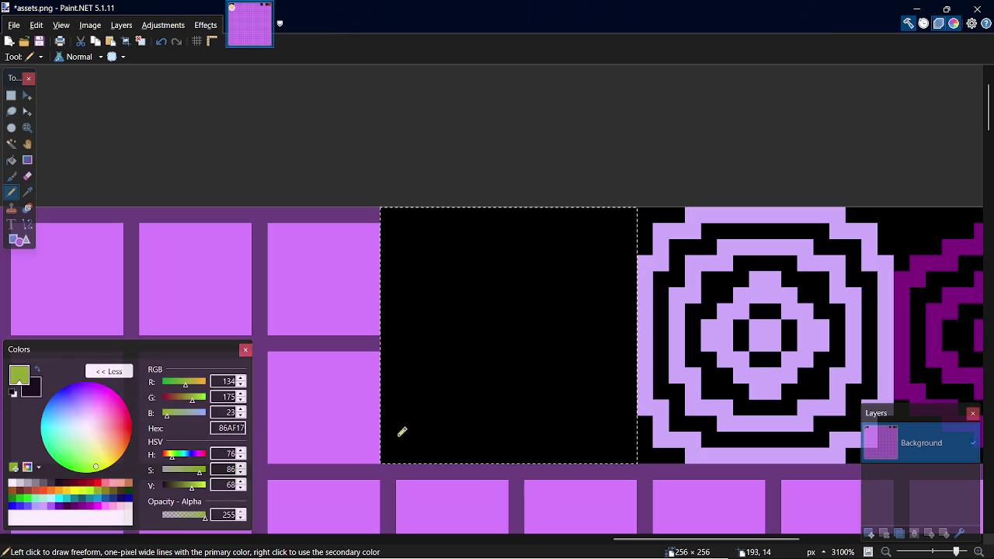
left_click(418, 433)
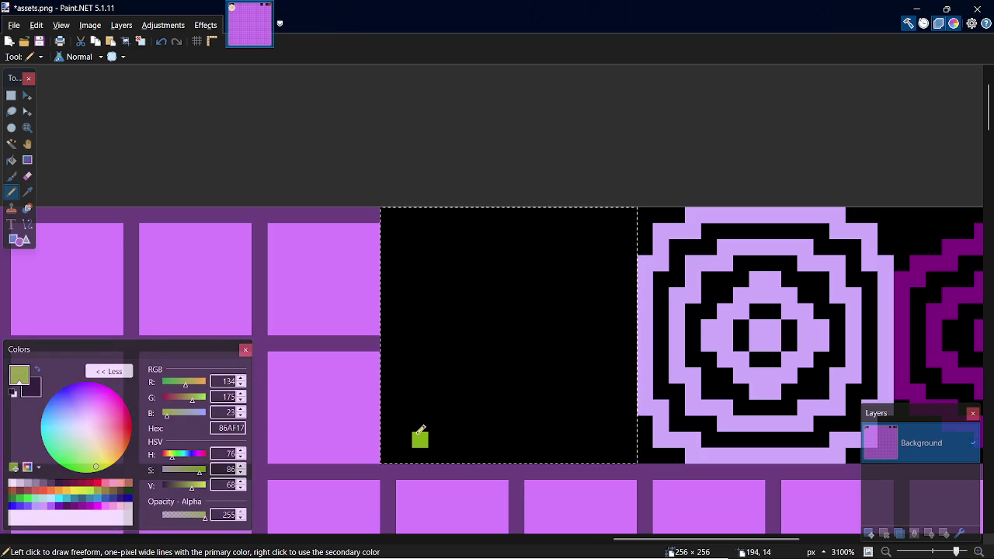
key("ctrl+z")
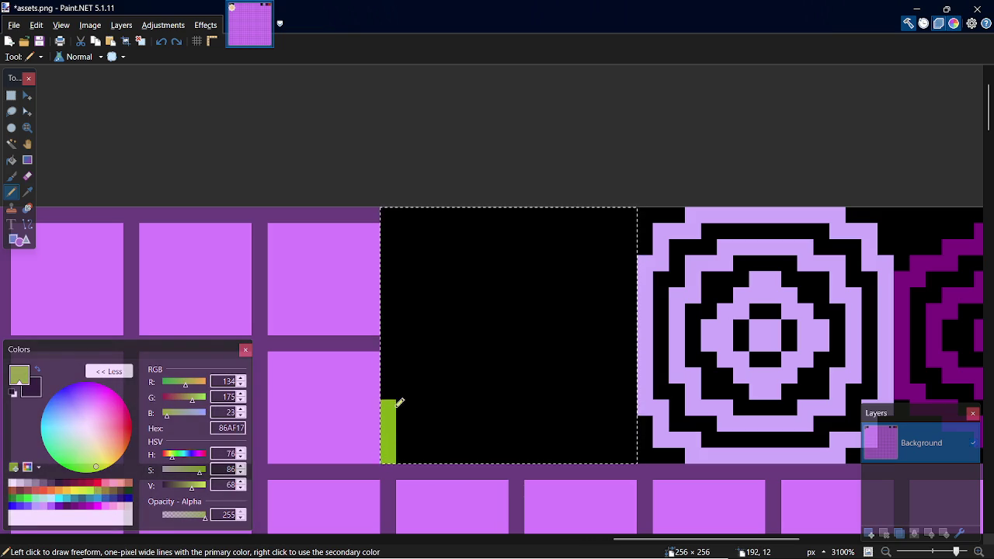
left_click_drag(398, 403, 404, 455)
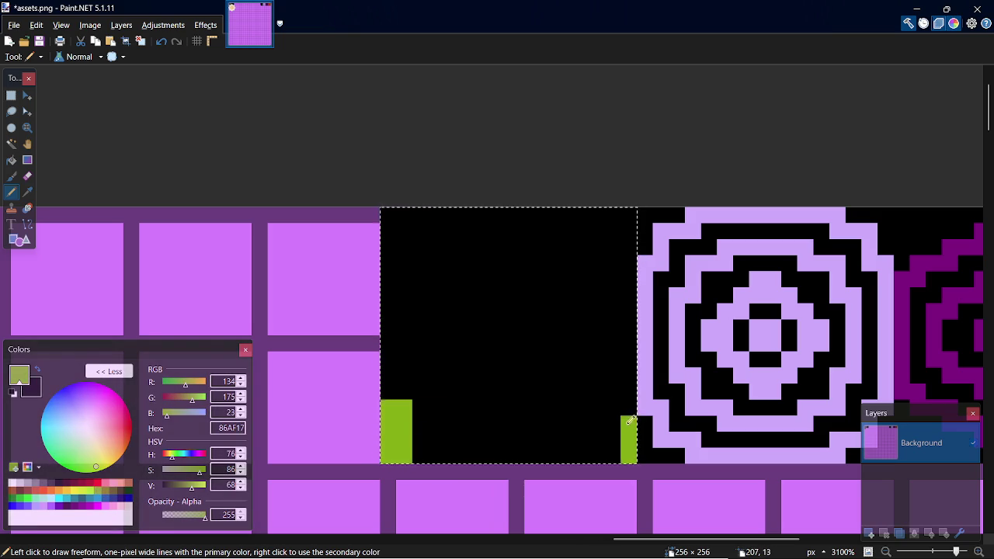
left_click_drag(624, 403, 611, 445)
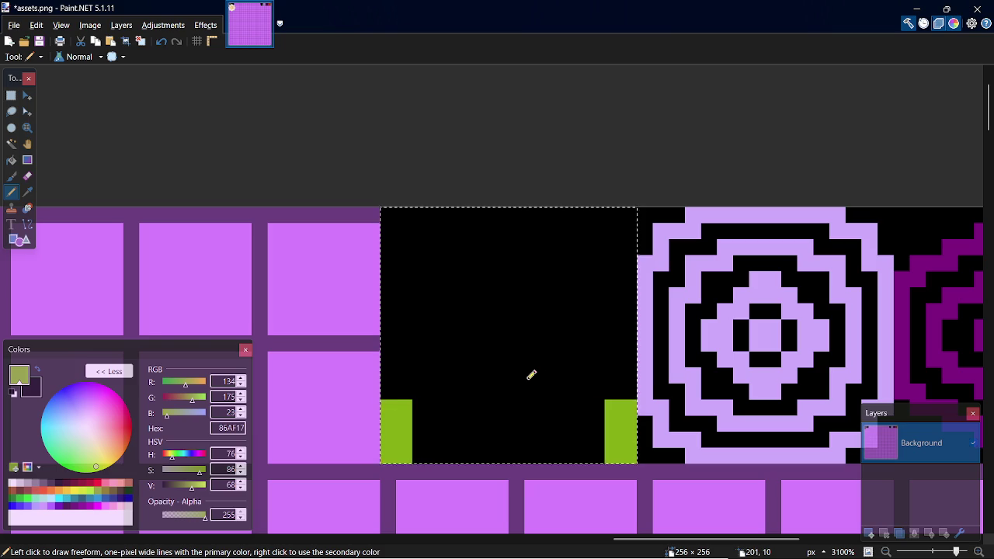
Step: Extend both legs upward in steps and square off their tops
left_click_drag(431, 409, 435, 389)
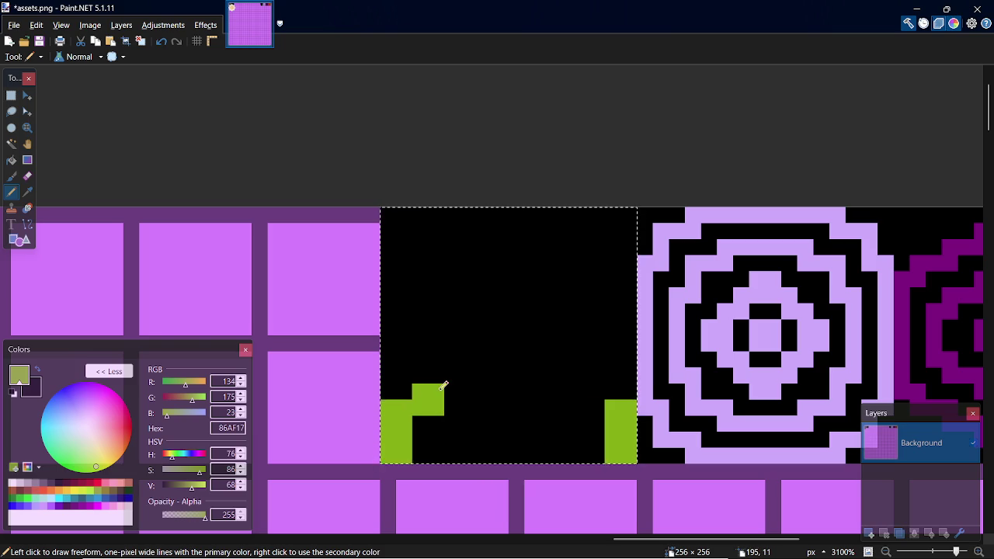
left_click(431, 375)
mouse_move(593, 407)
left_mouse_down()
mouse_move(580, 407)
mouse_move(597, 376)
left_mouse_up()
left_click(592, 390)
left_click(581, 375)
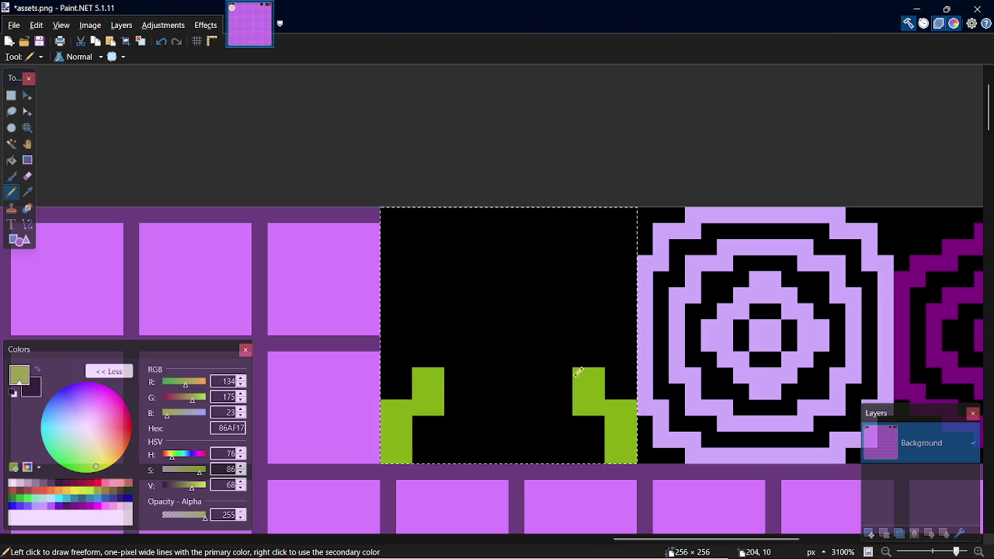
left_click(427, 359)
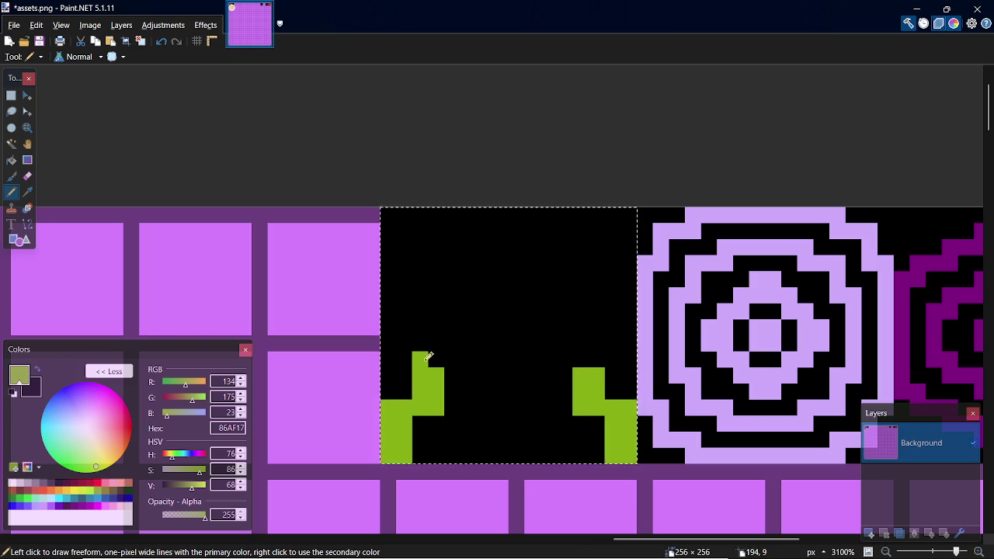
left_click(581, 359)
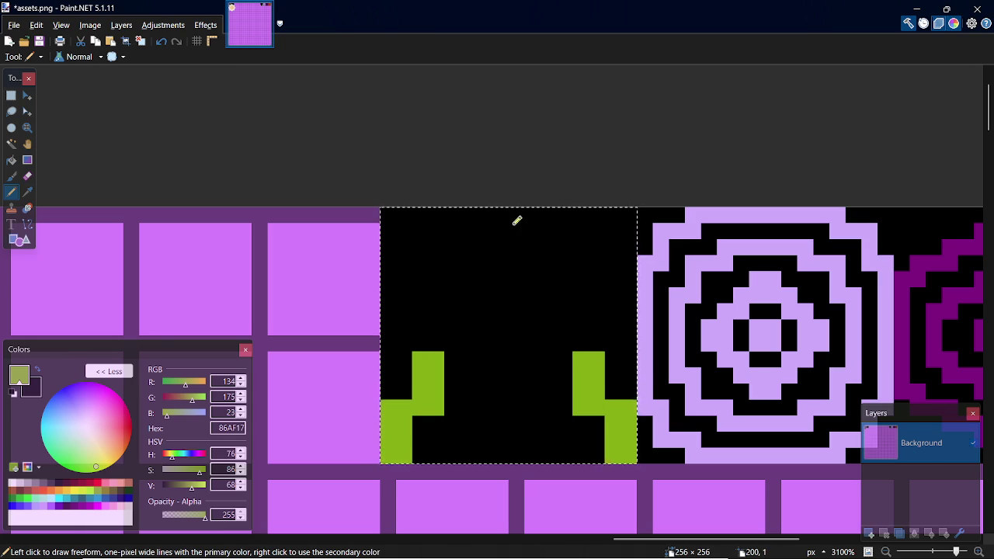
Step: Sketch a head block at the tile's top, then undo it
mouse_move(519, 231)
left_mouse_down()
mouse_move(470, 247)
mouse_move(526, 238)
mouse_move(537, 213)
left_mouse_up()
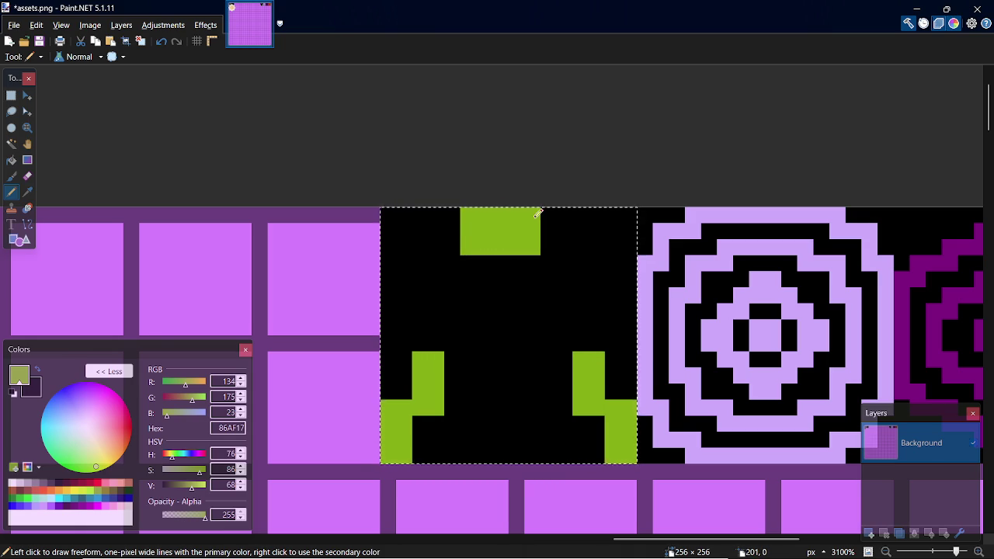
left_click_drag(531, 258, 474, 260)
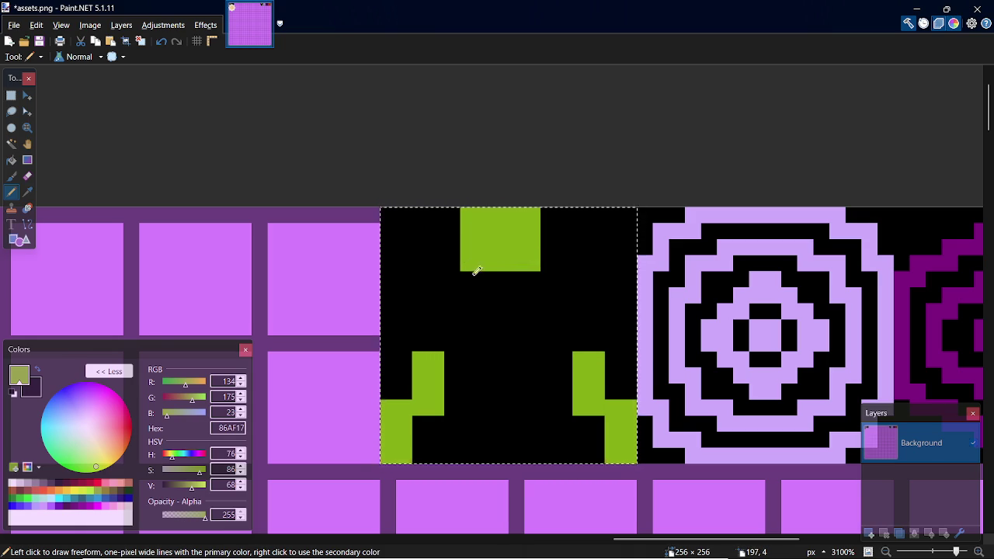
left_click_drag(473, 278, 472, 298)
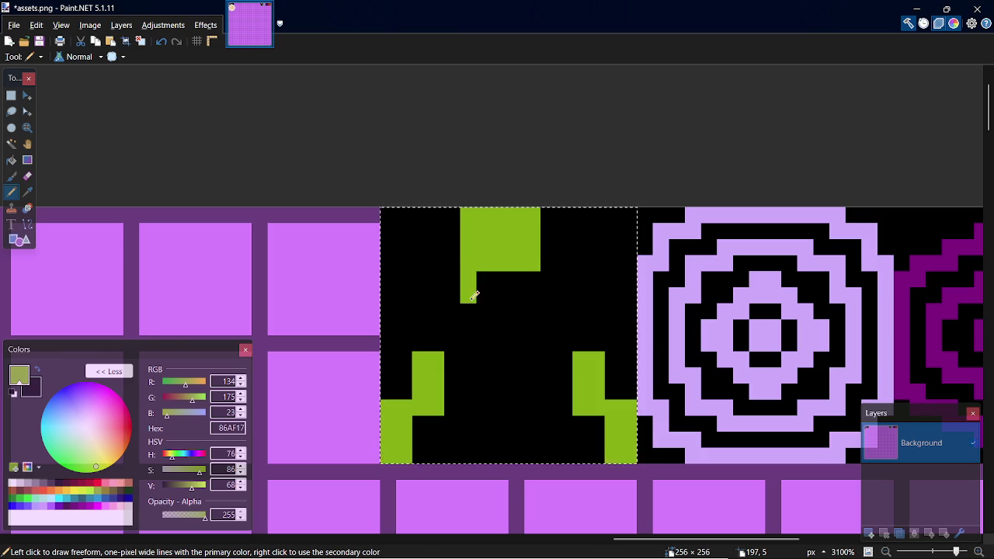
key("ctrl+z")
key("ctrl+z")
key("ctrl+z")
key("ctrl+z")
key("ctrl+z")
key("ctrl+z")
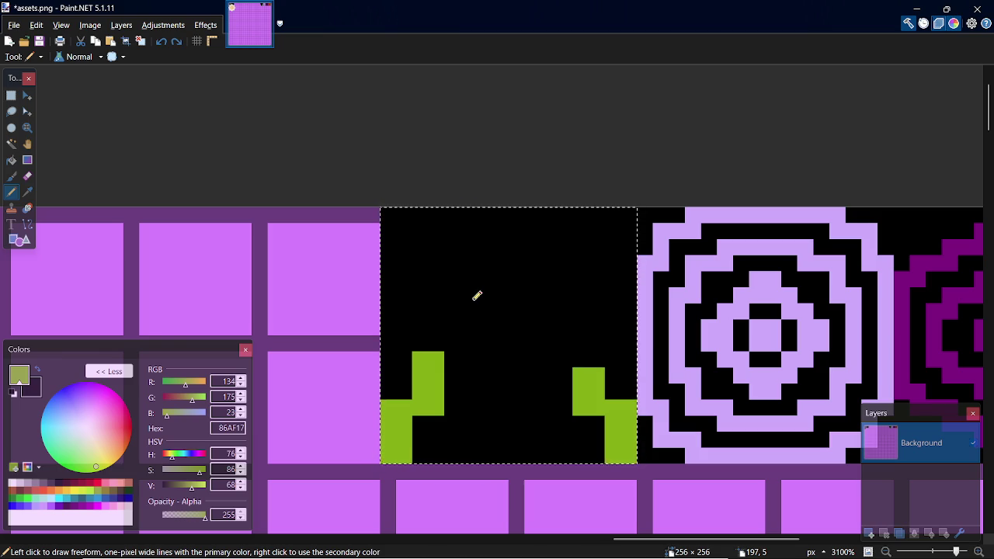
key("ctrl+z")
key("ctrl+z")
key("ctrl+z")
key("ctrl+z")
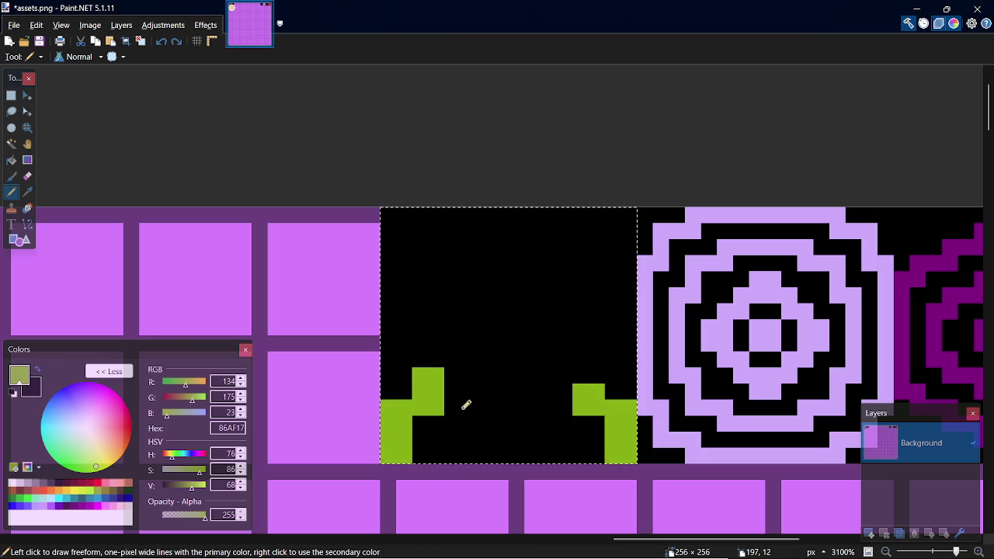
key("ctrl+z")
key("ctrl+z")
key("ctrl+z")
key("ctrl+z")
Step: Widen both legs, paint a rounded head at the top, and complete the arch's top row
key("ctrl+z")
key("ctrl+z")
key("ctrl+z")
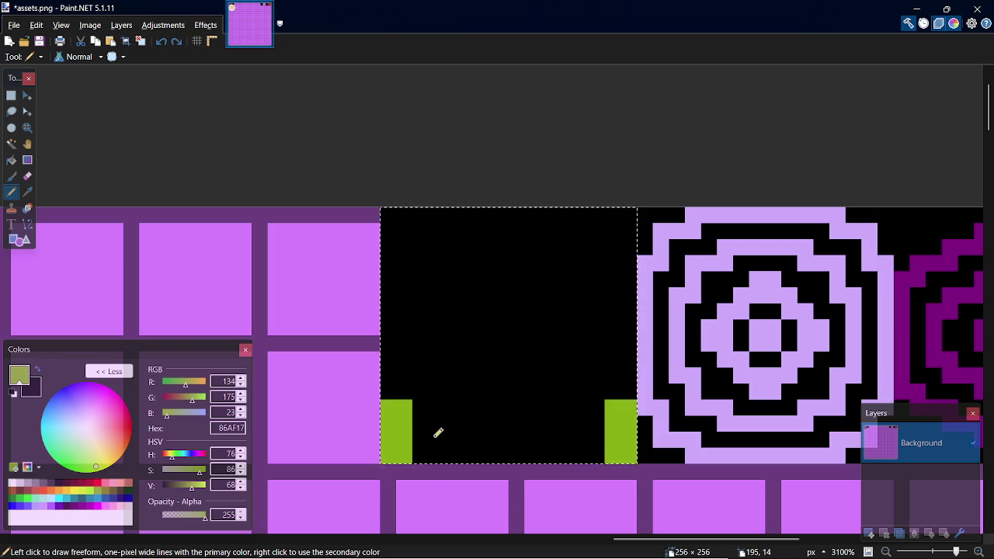
mouse_move(425, 451)
left_mouse_down()
mouse_move(426, 405)
mouse_move(425, 441)
left_mouse_up()
key("ctrl+z")
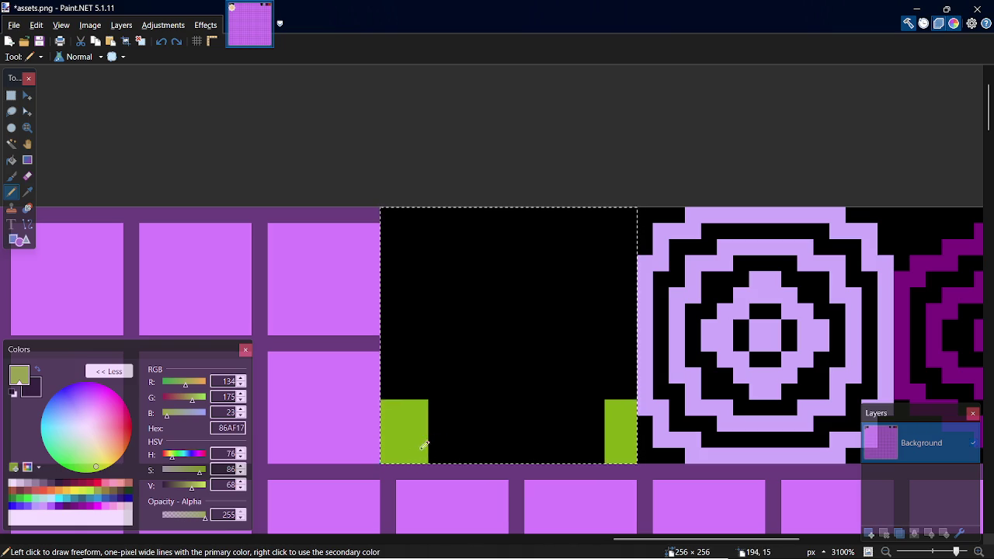
left_click_drag(596, 456, 599, 404)
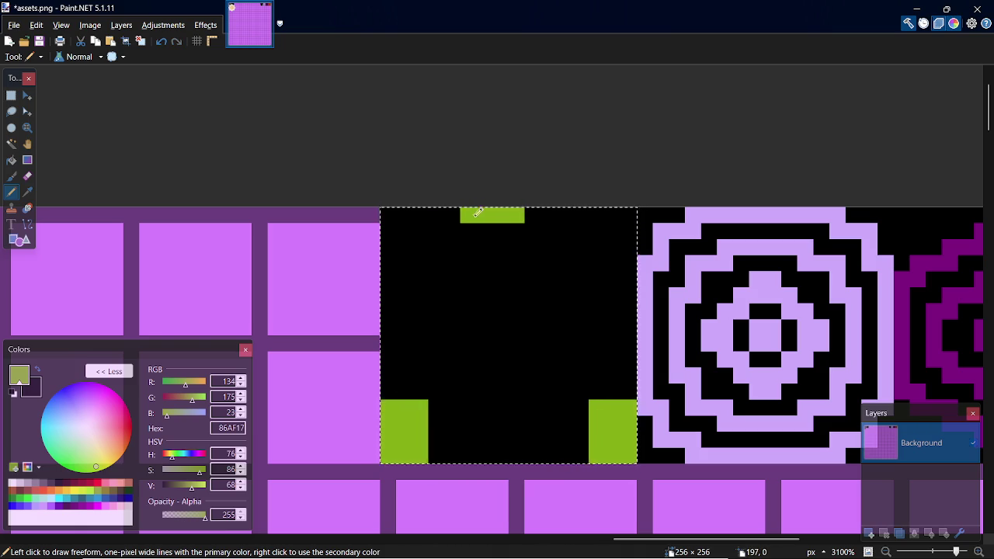
mouse_move(533, 212)
left_mouse_down()
mouse_move(533, 233)
mouse_move(470, 241)
mouse_move(530, 241)
mouse_move(488, 258)
mouse_move(473, 257)
mouse_move(454, 230)
mouse_move(510, 228)
mouse_move(551, 244)
mouse_move(503, 280)
mouse_move(536, 295)
left_mouse_up()
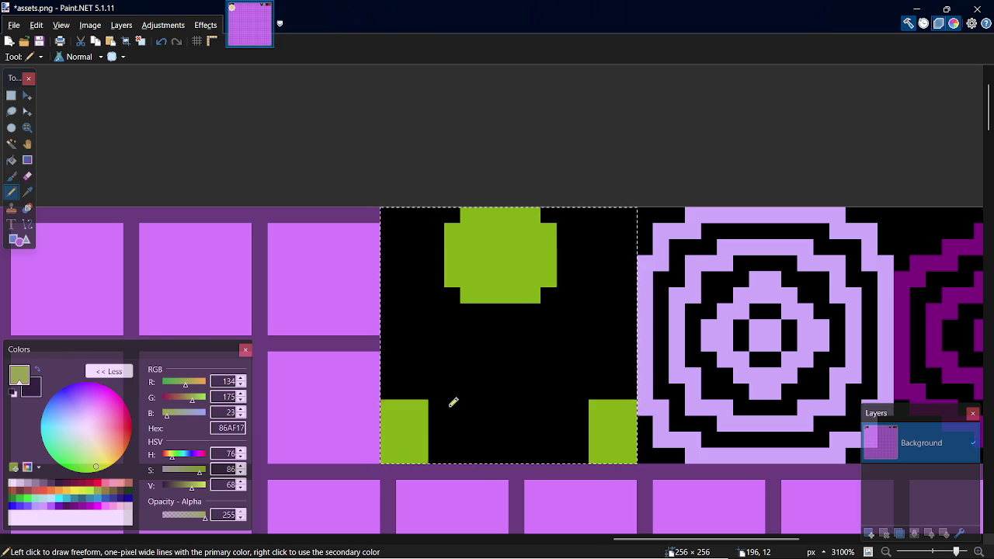
mouse_move(437, 409)
left_mouse_down()
mouse_move(438, 390)
mouse_move(424, 382)
mouse_move(549, 379)
mouse_move(583, 400)
mouse_move(594, 387)
mouse_move(572, 374)
left_mouse_up()
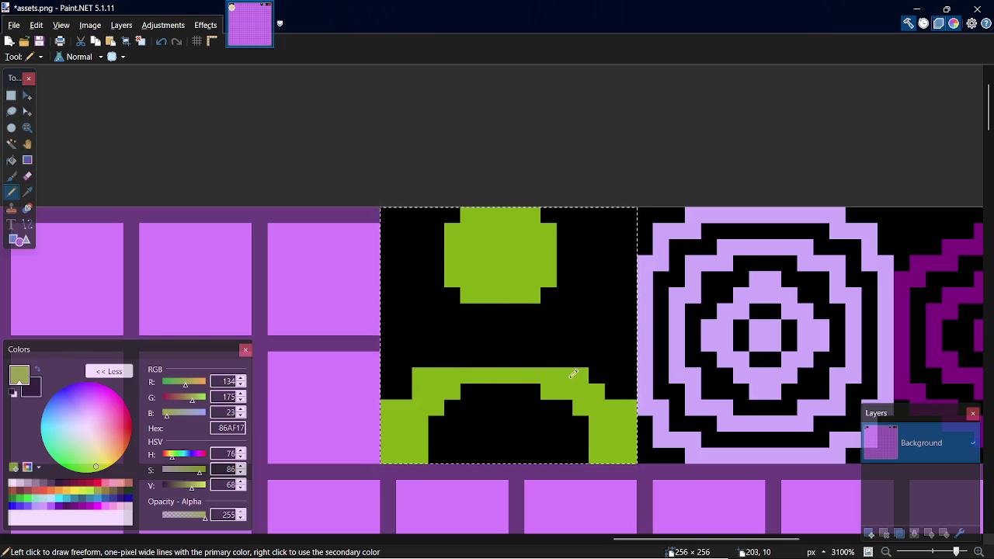
left_click(596, 376)
Step: Draw the body down from the head, thicken the legs, and add a short left arm
mouse_move(468, 307)
left_mouse_down()
mouse_move(469, 344)
mouse_move(535, 355)
mouse_move(532, 310)
mouse_move(493, 342)
left_mouse_up()
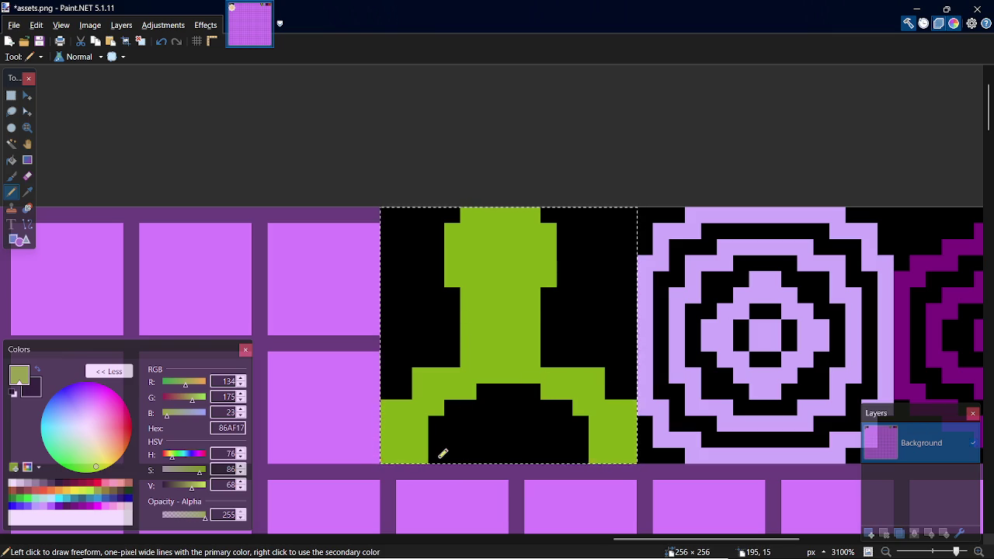
left_click_drag(442, 454, 445, 411)
mouse_move(582, 448)
left_mouse_down()
mouse_move(589, 416)
mouse_move(565, 444)
left_mouse_up()
left_click_drag(453, 404, 458, 455)
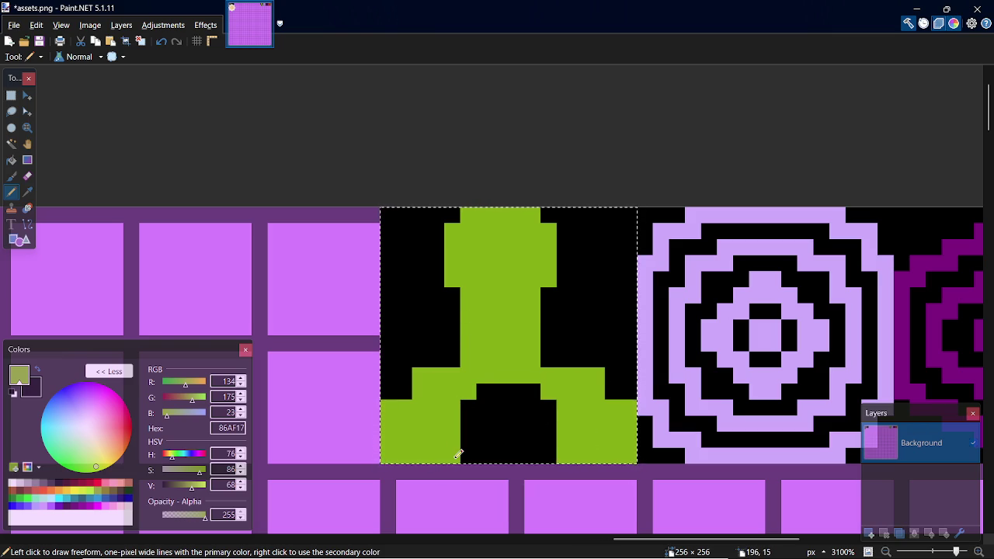
left_click(471, 393)
left_click_drag(436, 294, 409, 296)
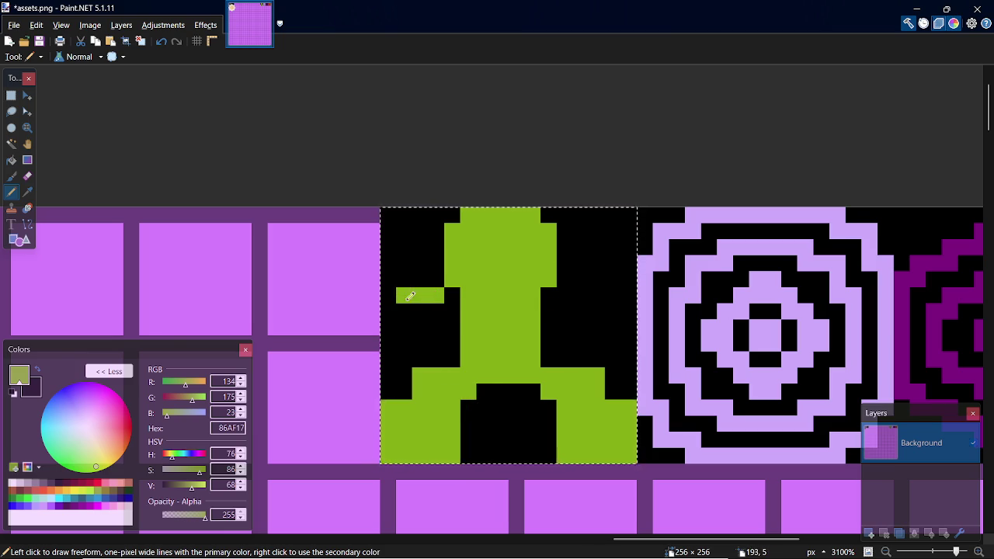
Step: Carve black steps into the outer edges of both legs
key("k")
left_click(469, 439)
key("p")
mouse_move(394, 410)
left_mouse_down()
mouse_move(404, 402)
mouse_move(404, 431)
left_mouse_up()
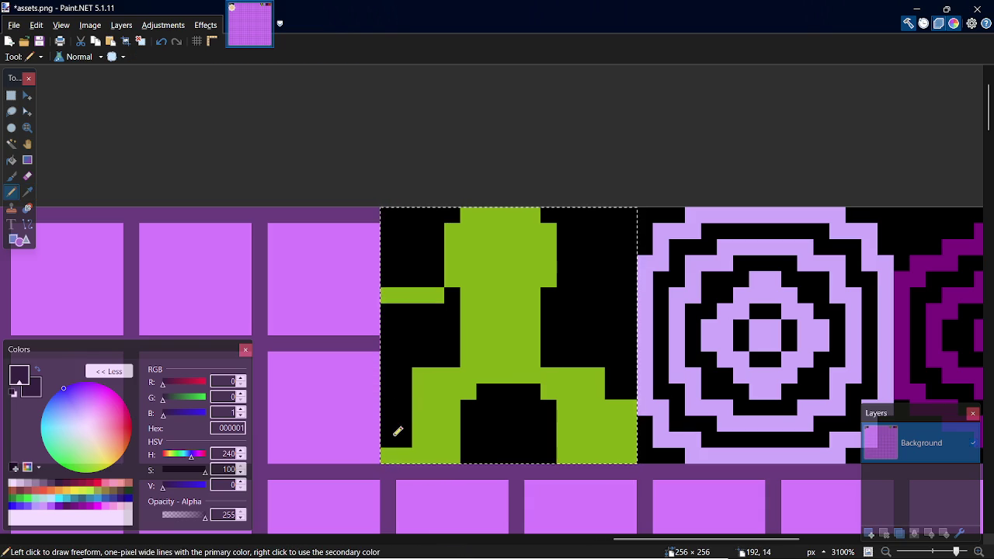
left_click(420, 375)
mouse_move(421, 392)
left_mouse_down()
mouse_move(436, 373)
mouse_move(420, 411)
left_mouse_up()
key("ctrl+z")
left_click_drag(600, 371, 626, 443)
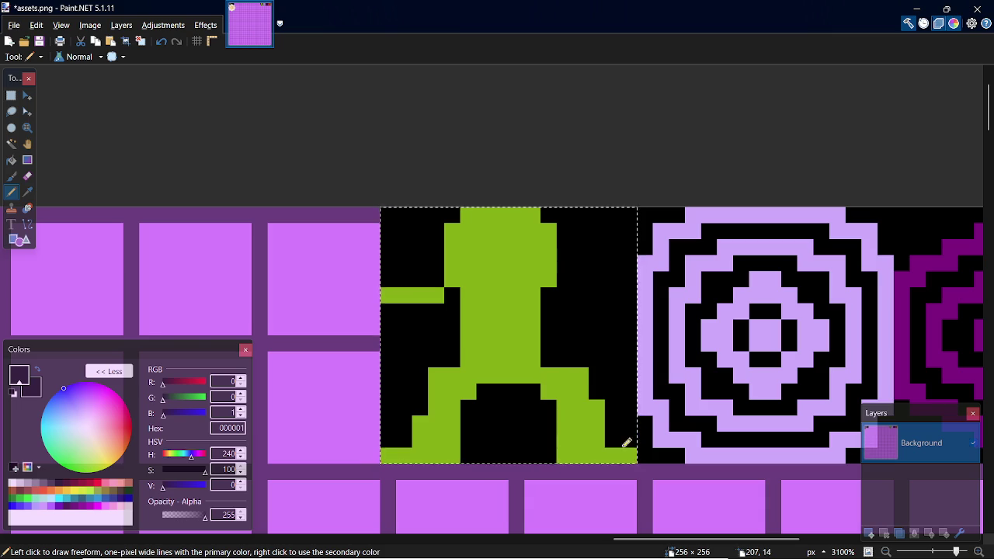
key("ctrl+z")
left_click_drag(614, 401, 617, 445)
Step: Fill the body's side columns and notches green and thicken the left arm to the tile edge
key("k")
left_click(501, 328)
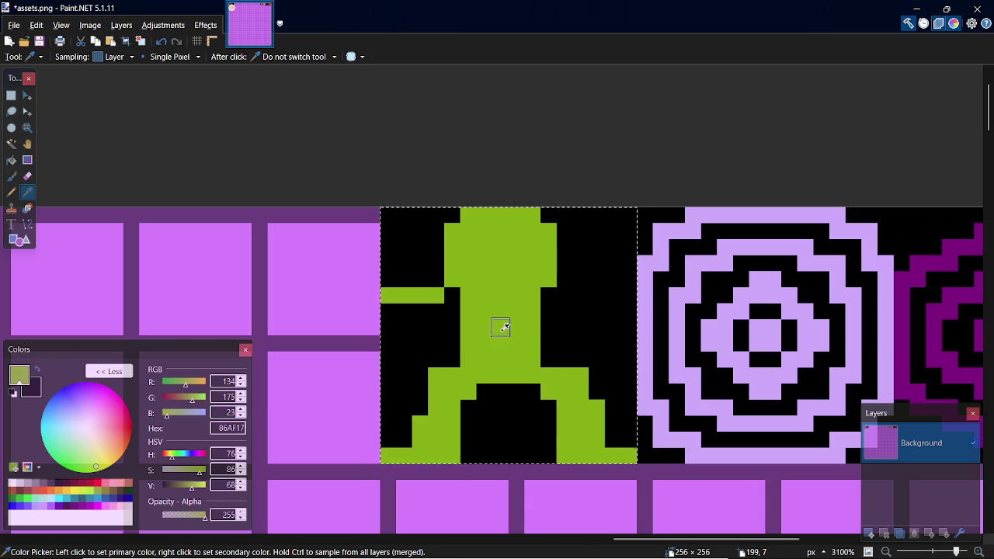
key("p")
left_click_drag(455, 355, 455, 309)
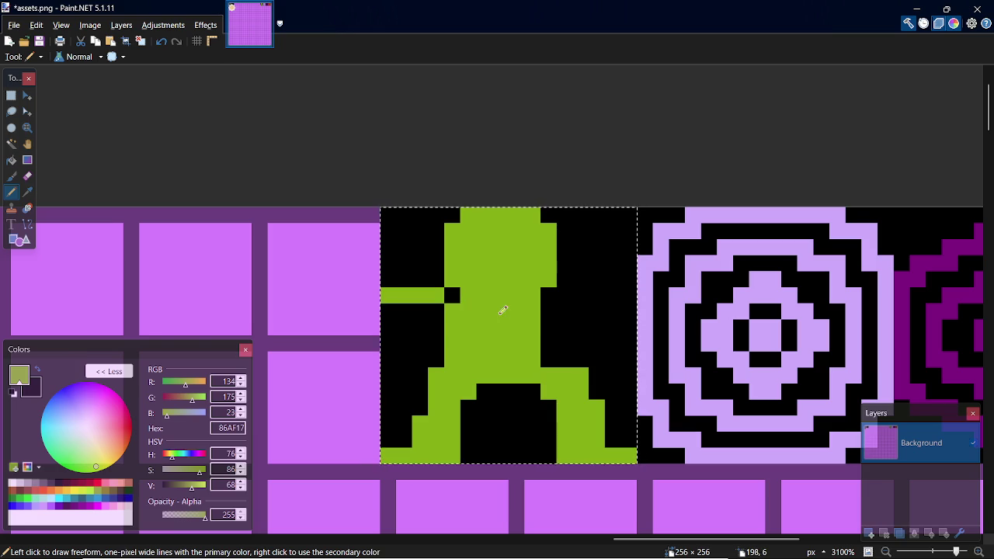
left_click_drag(554, 354, 551, 309)
left_click(452, 295)
left_click(551, 294)
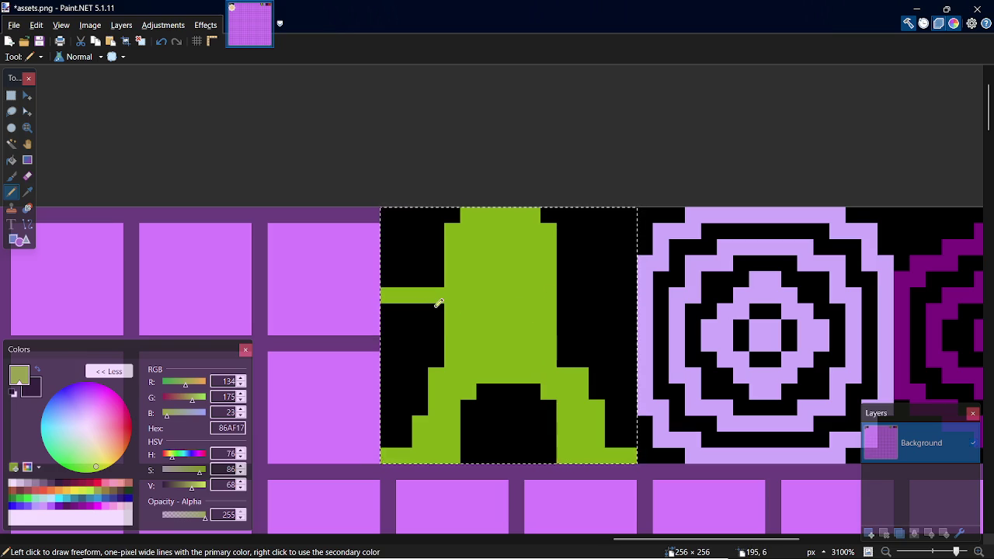
mouse_move(422, 349)
left_mouse_down()
mouse_move(412, 311)
mouse_move(407, 352)
left_mouse_up()
left_click(397, 324)
left_click_drag(397, 351, 396, 310)
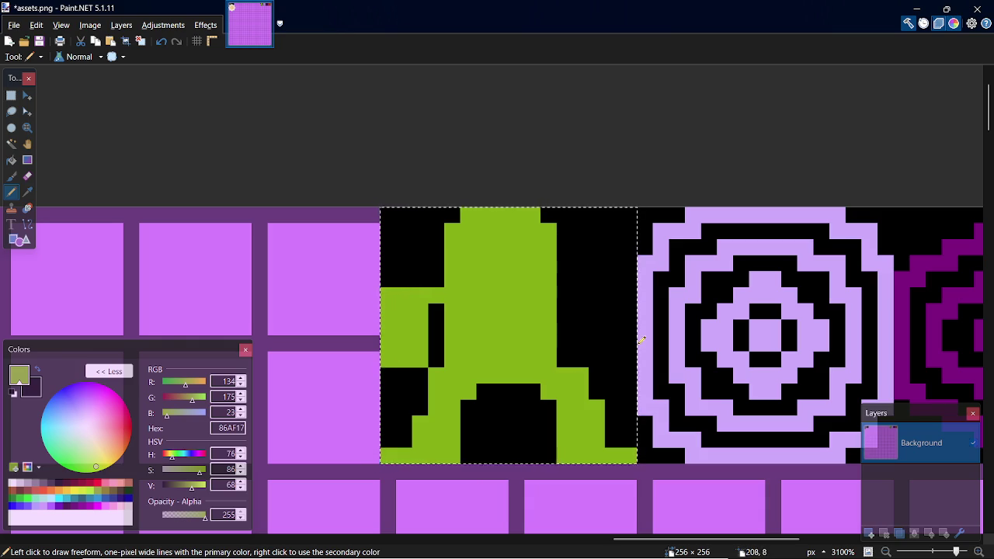
Step: Draw the green right arm out to the tile edge and fill the area beneath it
left_click(566, 281)
key("ctrl+z")
mouse_move(583, 306)
left_mouse_down()
mouse_move(579, 295)
mouse_move(648, 292)
left_mouse_up()
left_click(613, 325)
mouse_move(613, 320)
left_mouse_down()
mouse_move(598, 364)
mouse_move(589, 312)
mouse_move(626, 325)
mouse_move(614, 348)
mouse_move(632, 354)
left_mouse_up()
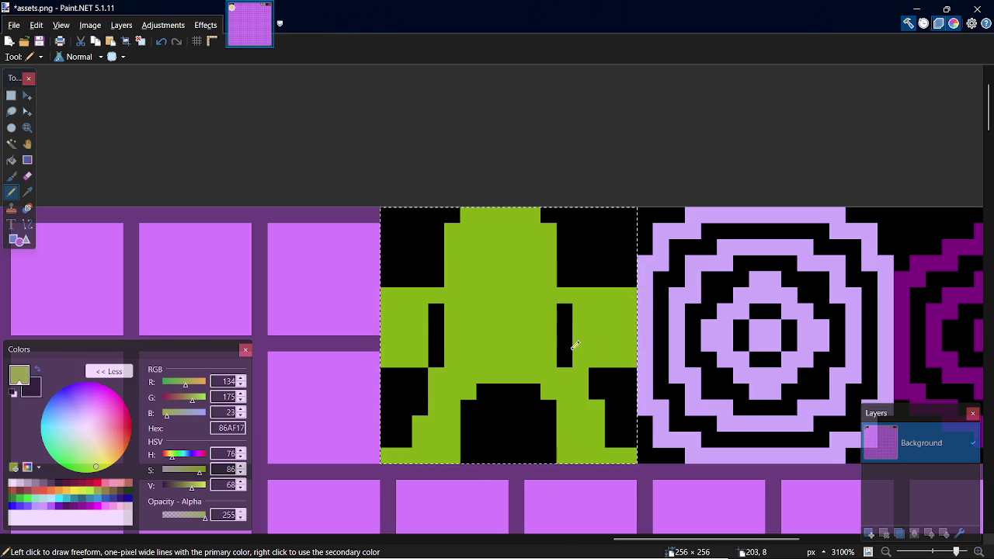
left_click_drag(561, 362, 573, 310)
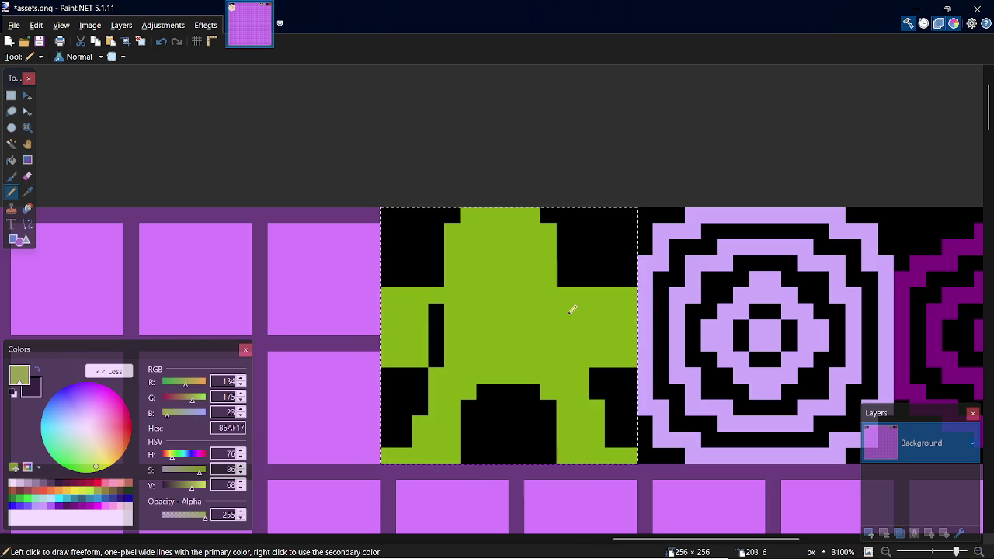
Step: Blacken the column one pixel outward of the right arm's old black bar
key("k")
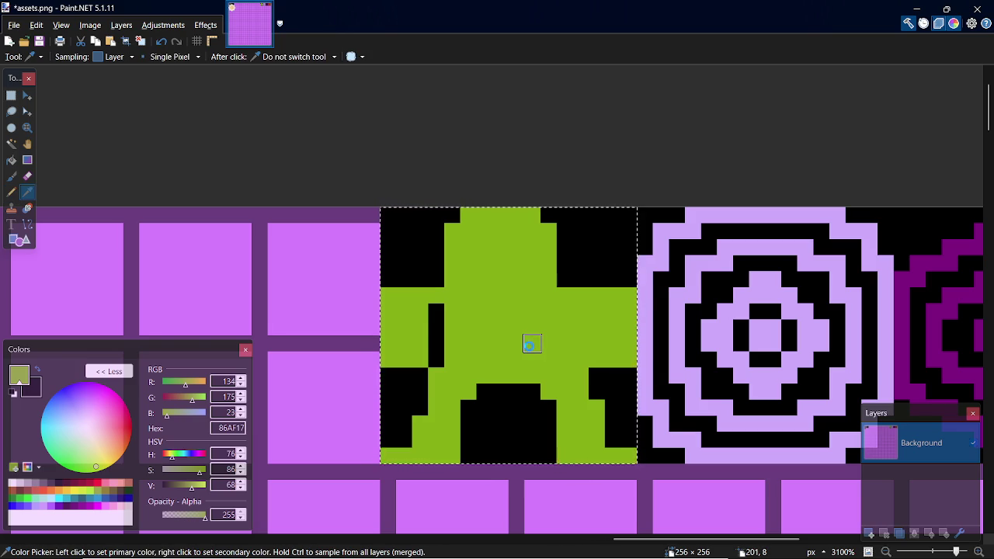
key("ctrl+z")
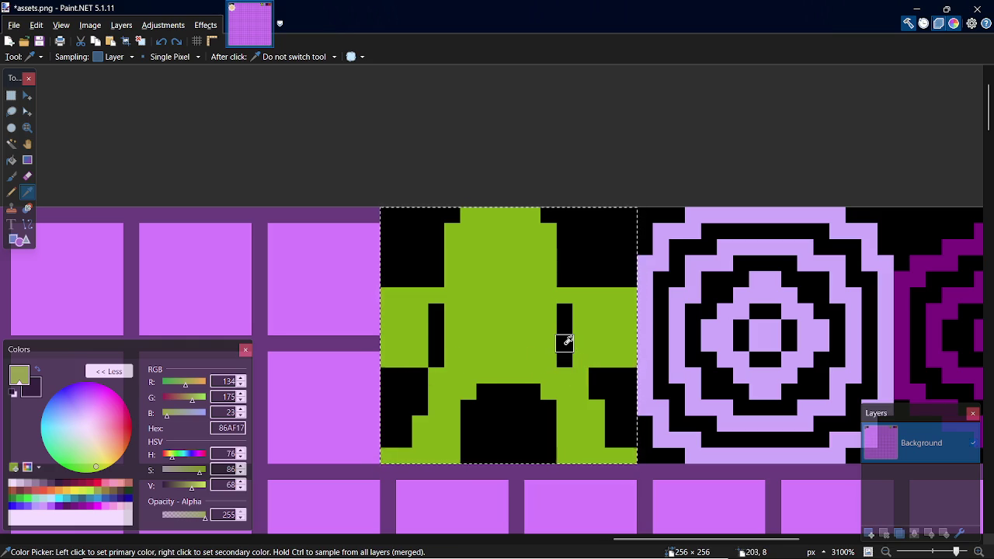
left_click(567, 354)
key("p")
left_click_drag(581, 359, 577, 316)
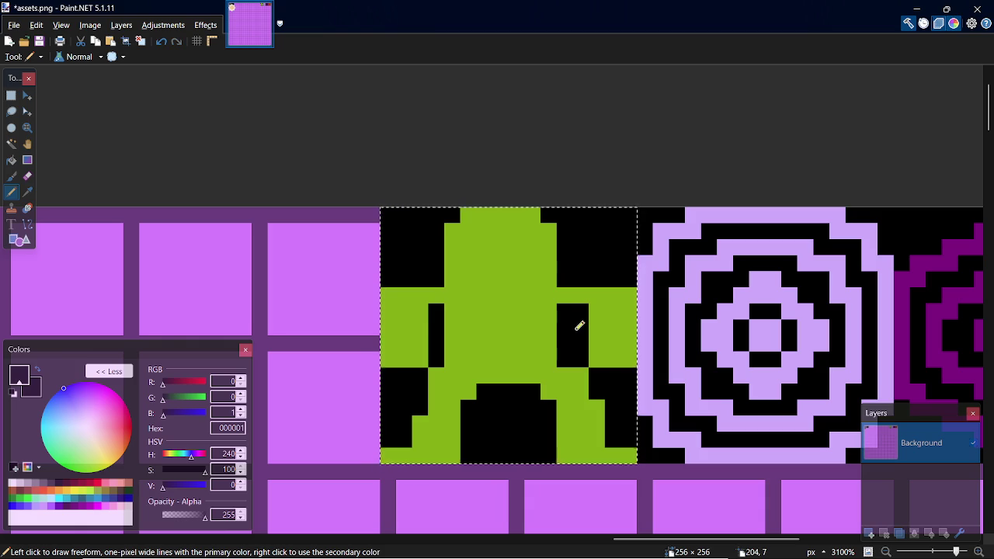
Step: Repaint the old black bar under the right arm green, top to bottom
key("k")
left_click(536, 346)
key("p")
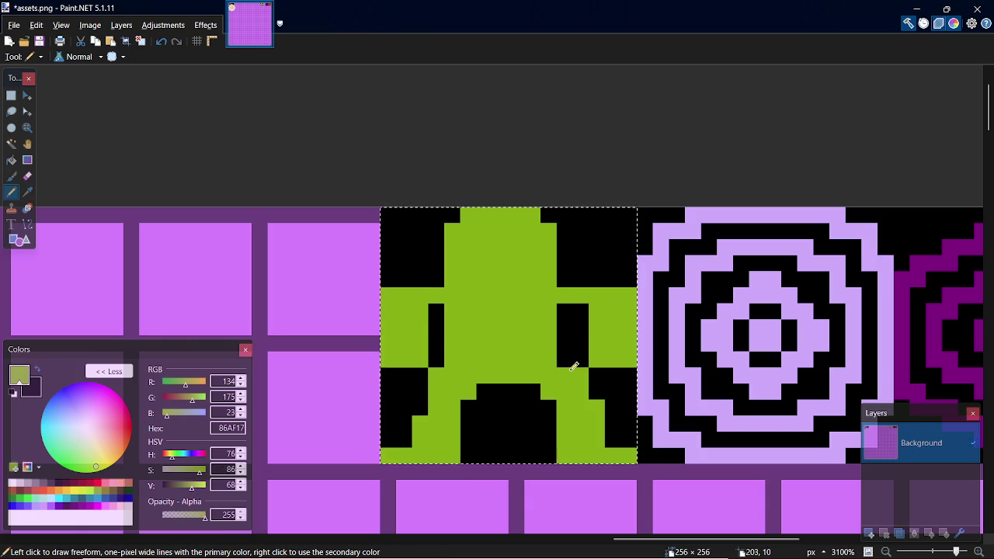
left_click_drag(562, 358, 567, 309)
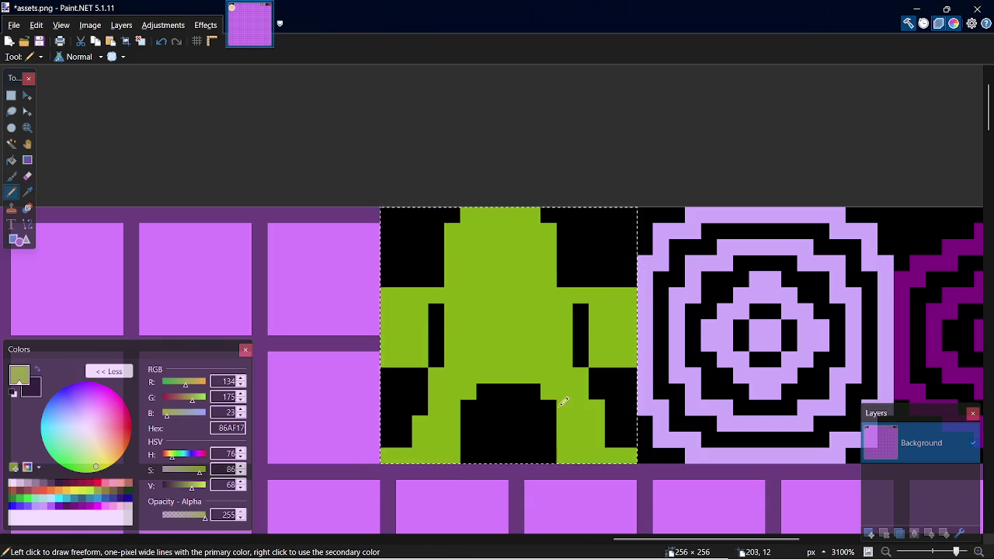
left_click_drag(571, 278, 564, 227)
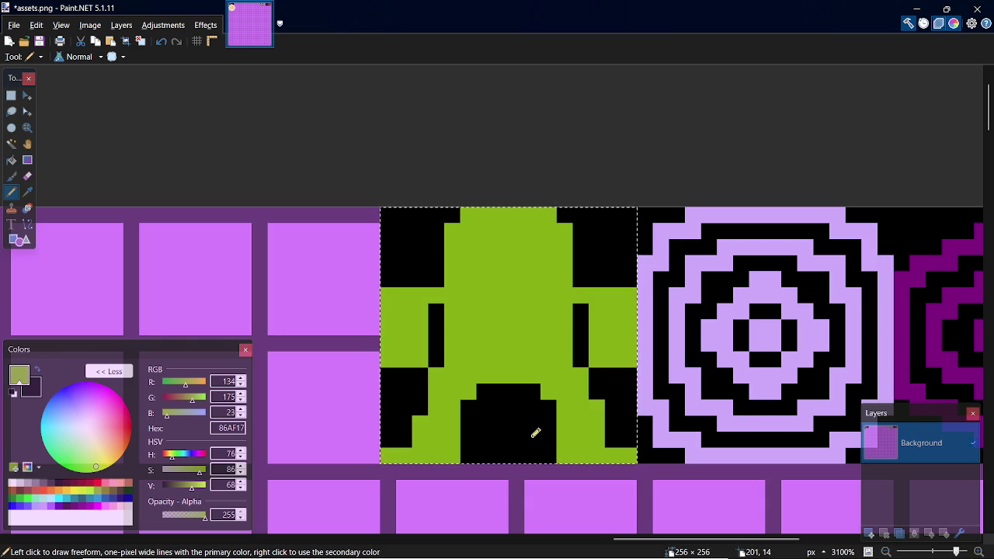
key("k")
left_click(610, 389)
key("p")
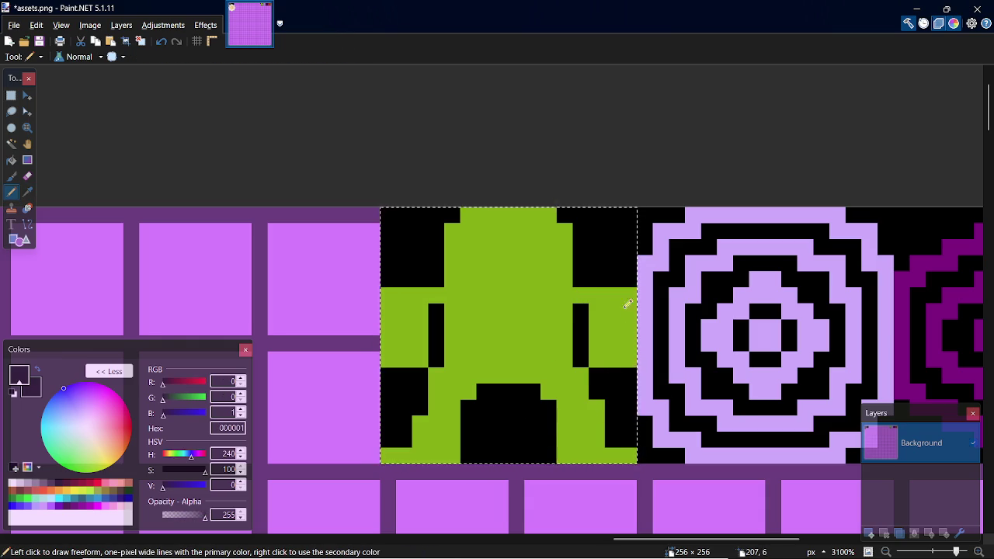
Step: Undo a stray shoulder pixel and fill the black pixels along the leg gap green
left_click(402, 298)
key("ctrl+z")
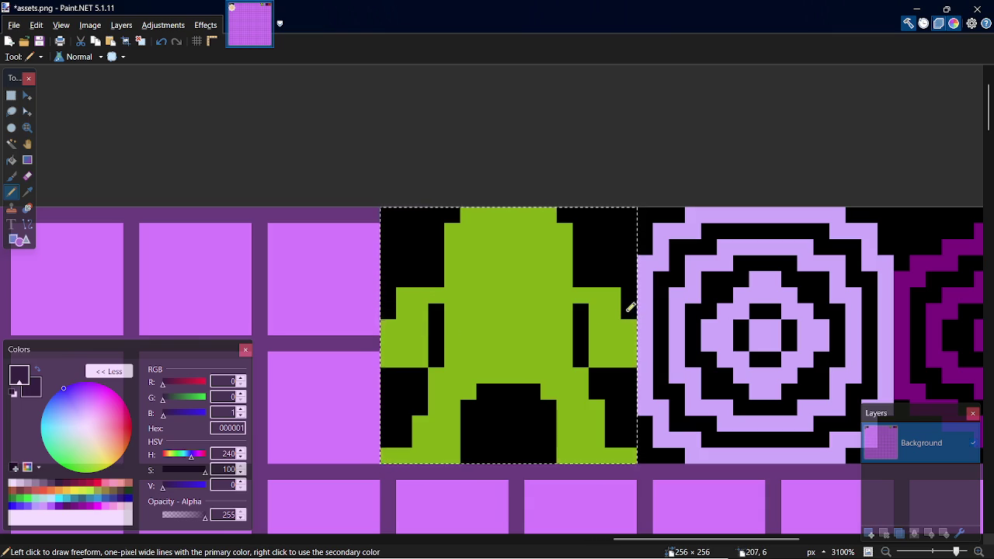
key("k")
left_click(596, 338)
key("p")
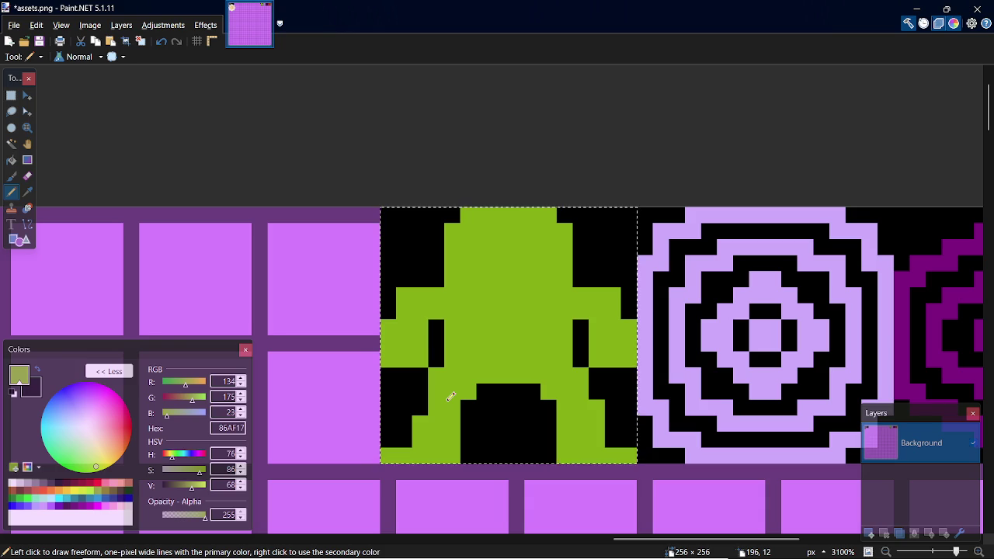
key("k")
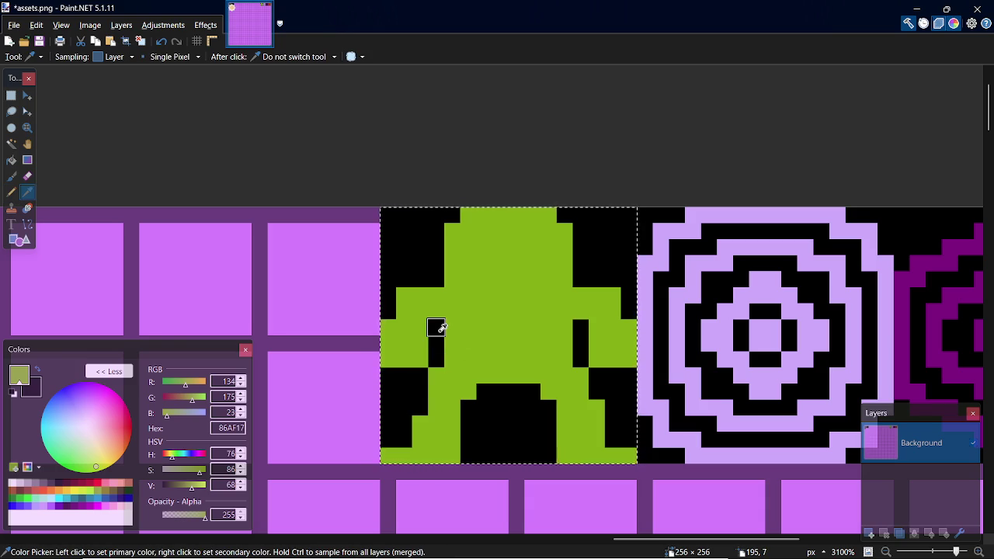
left_click(435, 328)
key("p")
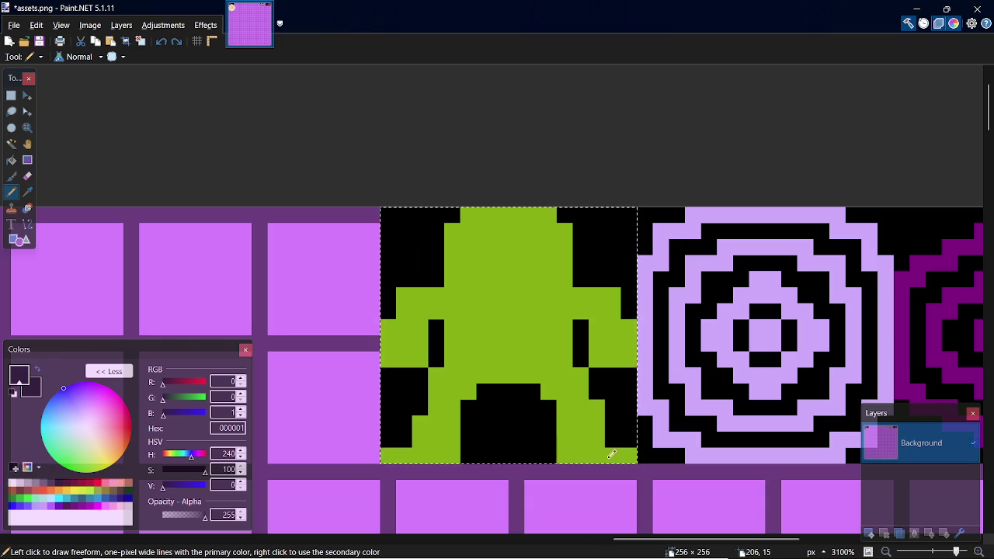
key("k")
key("p")
key("k")
left_click(469, 392)
key("p")
left_click(469, 424)
left_click_drag(549, 407, 550, 435)
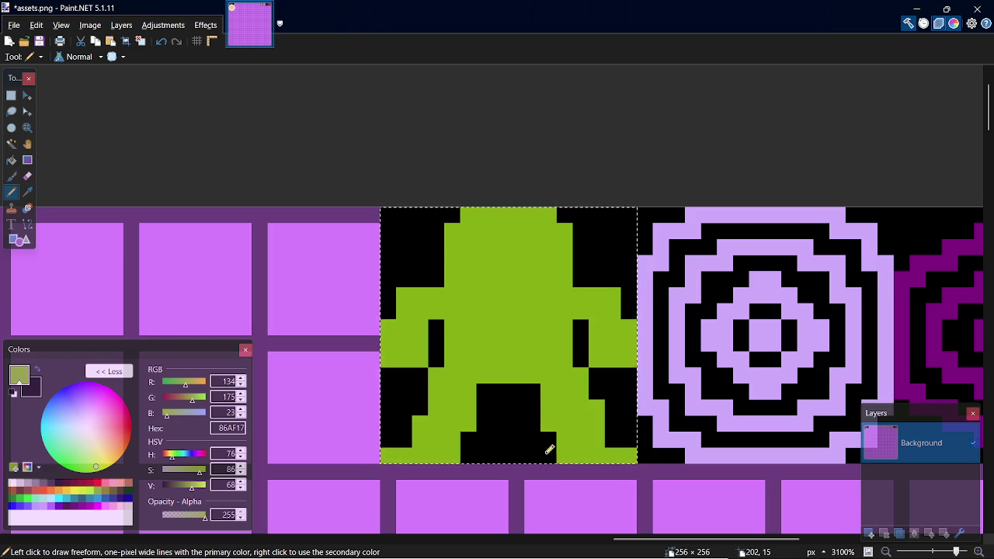
Step: Blacken the shoulder corners and outer arm-edge pixels on both sides of the figure
key("k")
left_click(437, 280)
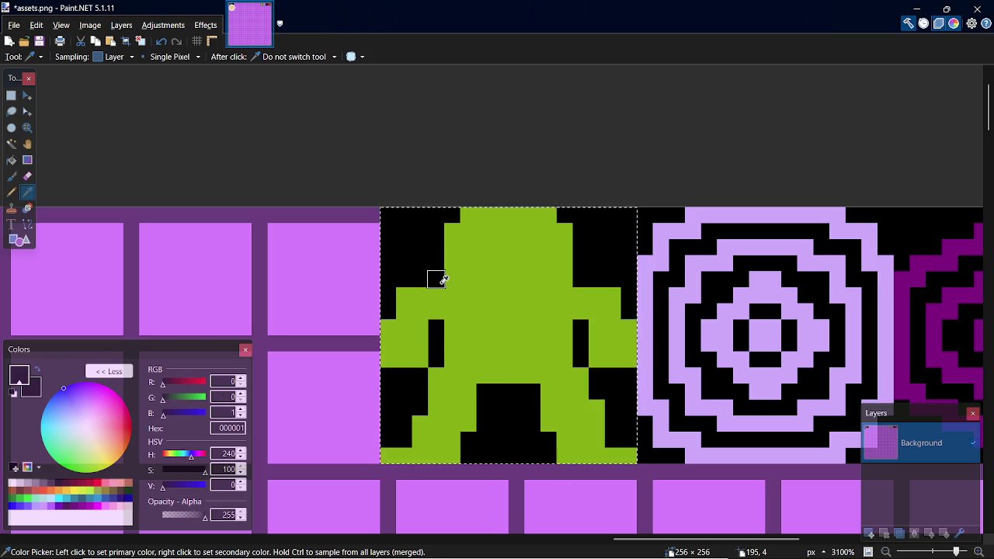
key("p")
left_click(452, 280)
left_click(565, 280)
key("ctrl+z")
key("ctrl+z")
left_click(404, 295)
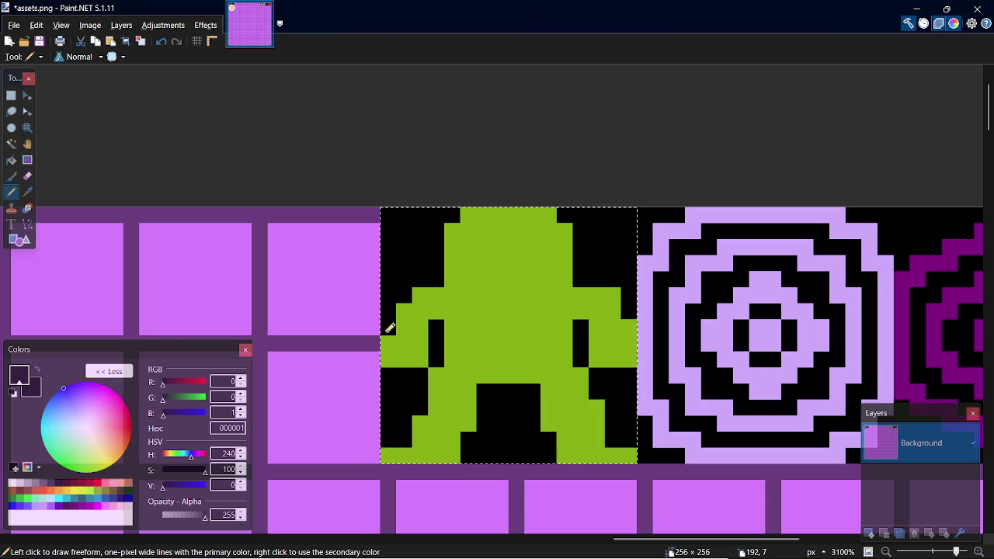
left_click(613, 296)
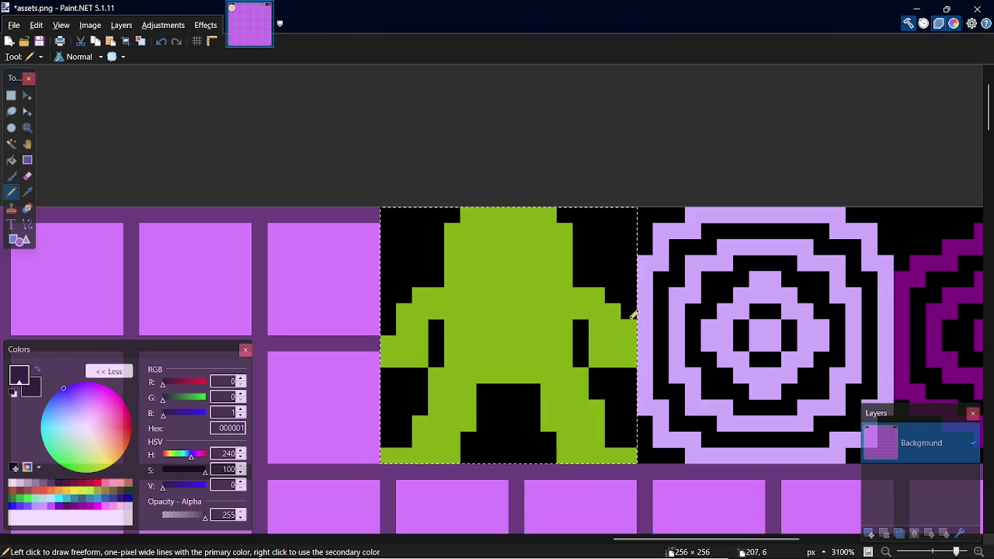
left_click(404, 310)
left_click(616, 311)
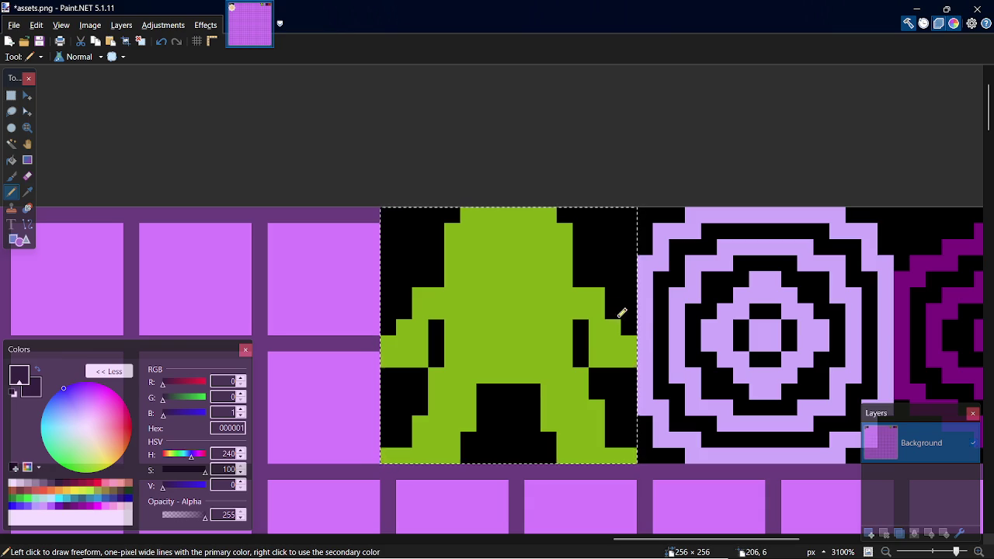
left_click(403, 328)
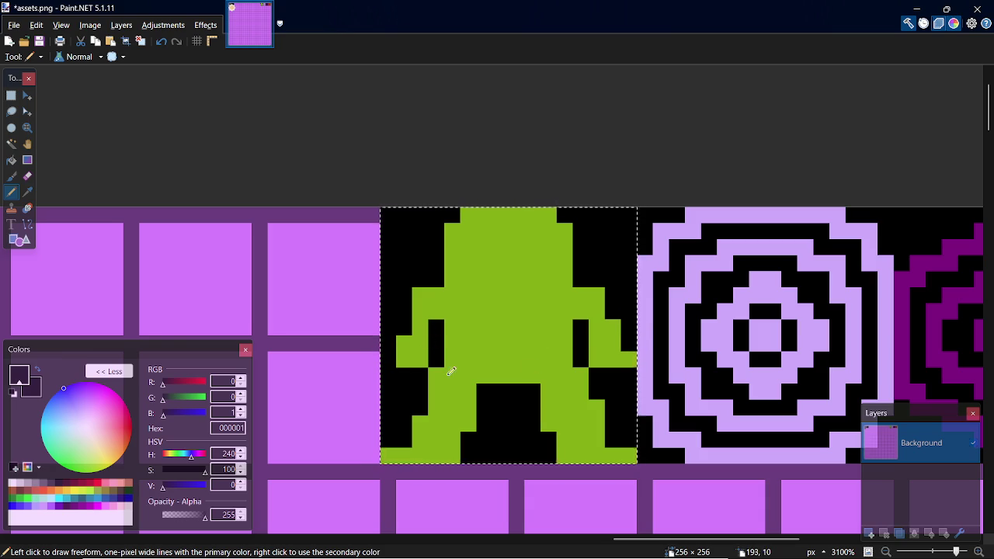
left_click(597, 295)
left_click(419, 295)
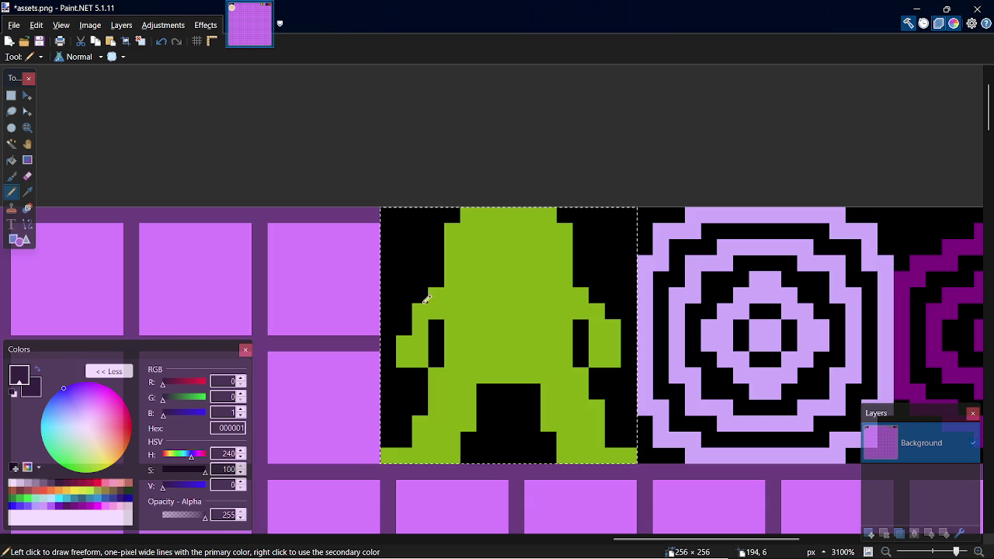
Step: Restore a green pixel on the right arm
key("k")
left_click(466, 326)
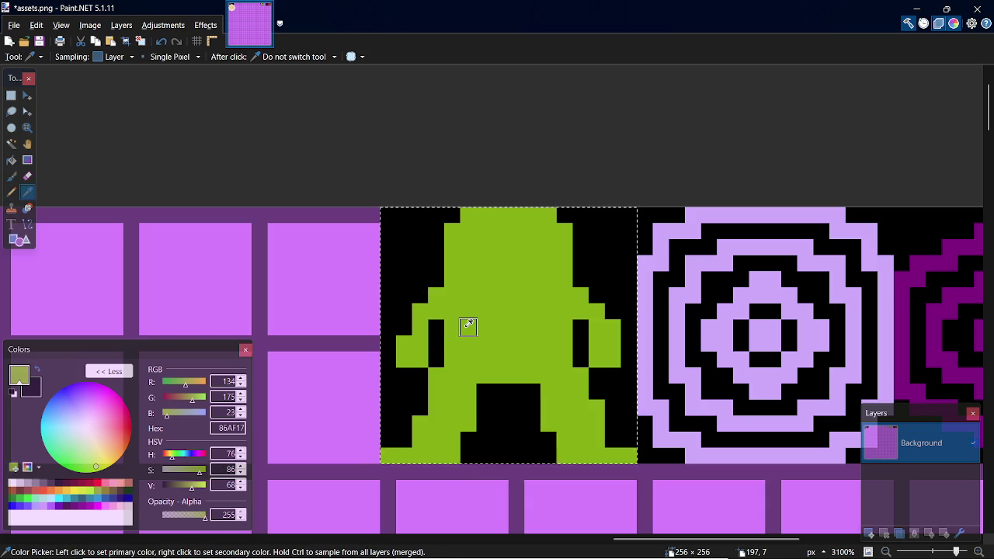
key("p")
left_click(580, 326)
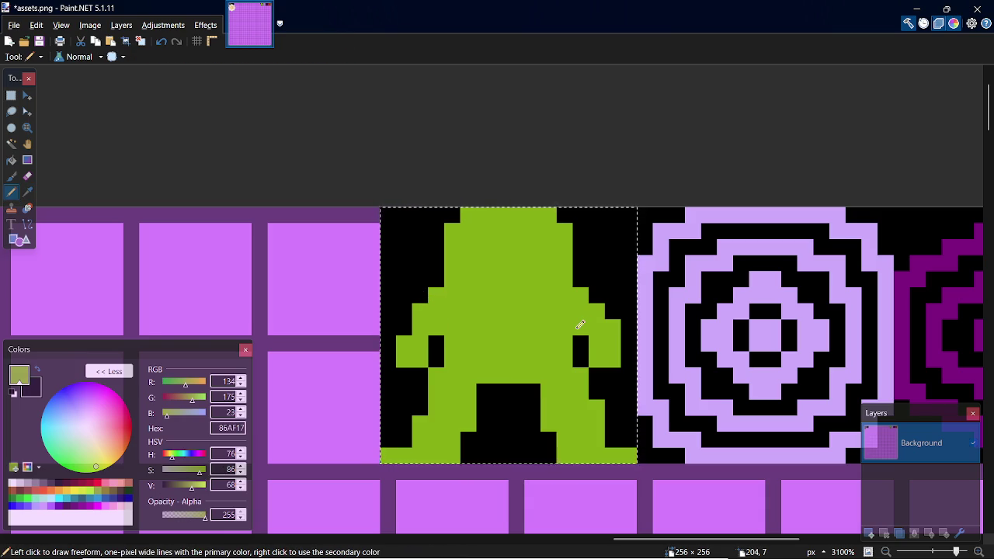
key("k")
key("p")
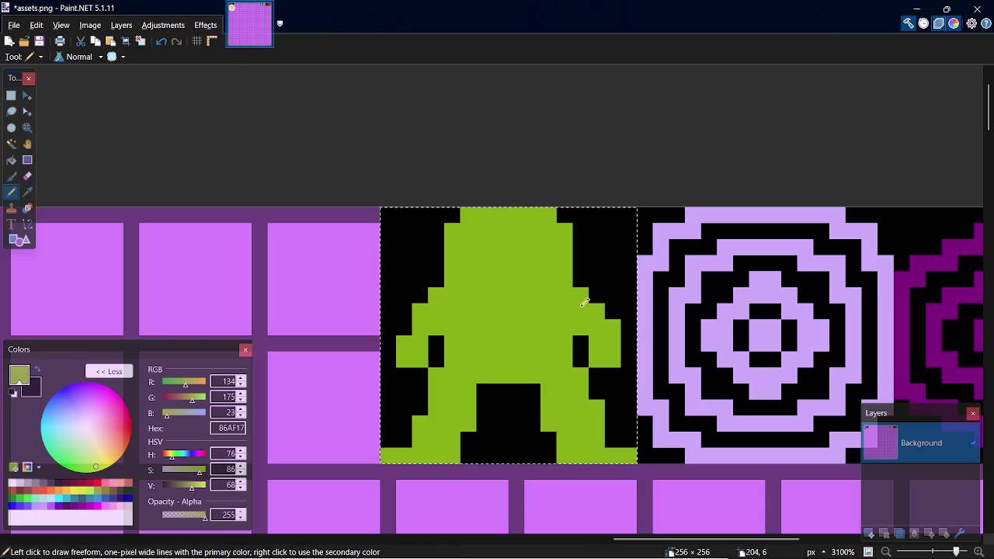
Step: Blacken one pixel on each shoulder to step the shoulders
key("k")
left_click(609, 279)
key("p")
left_click(437, 295)
left_click(565, 295)
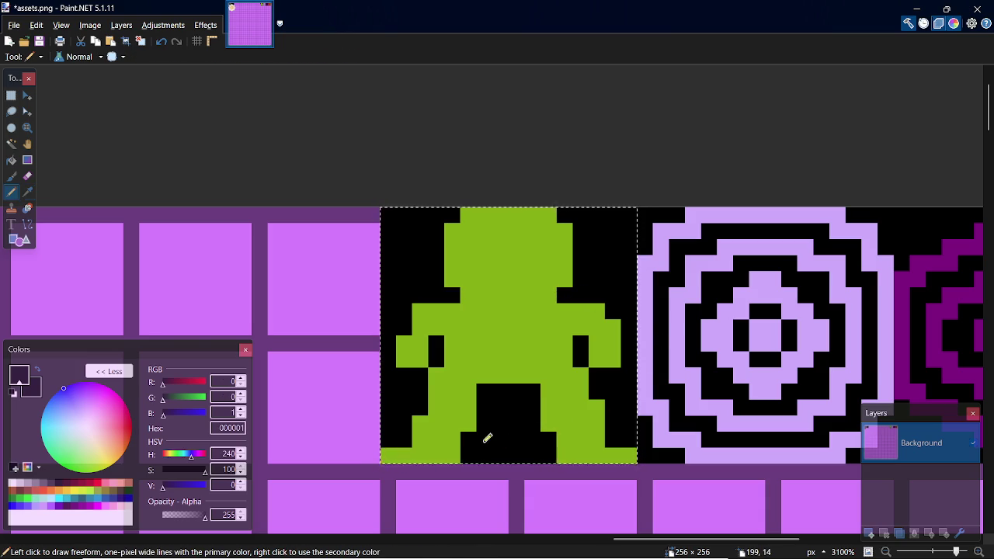
Step: Try painting two leg-gap pixels green, undo them, and return to black
key("k")
left_click(454, 417)
key("p")
left_click_drag(489, 392, 487, 409)
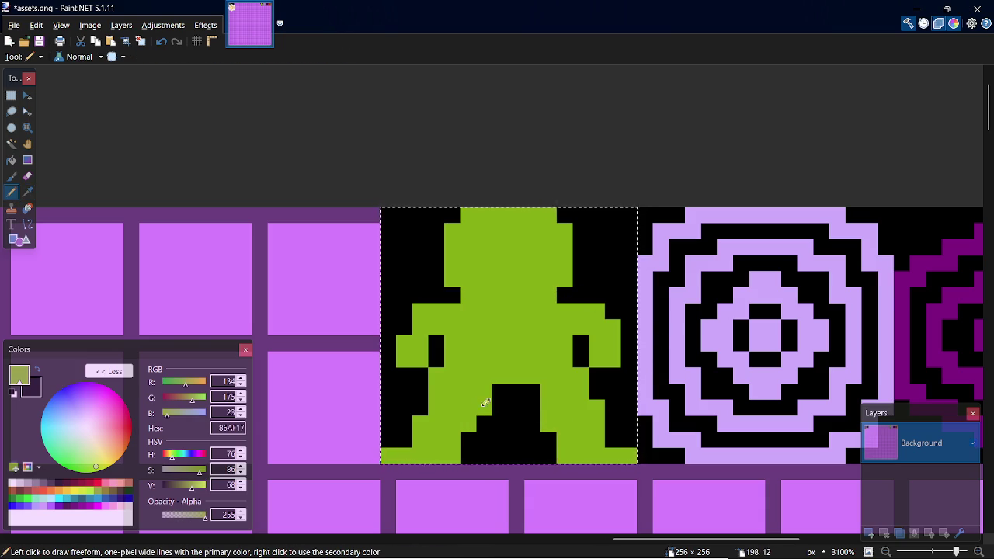
key("ctrl+z")
key("ctrl+z")
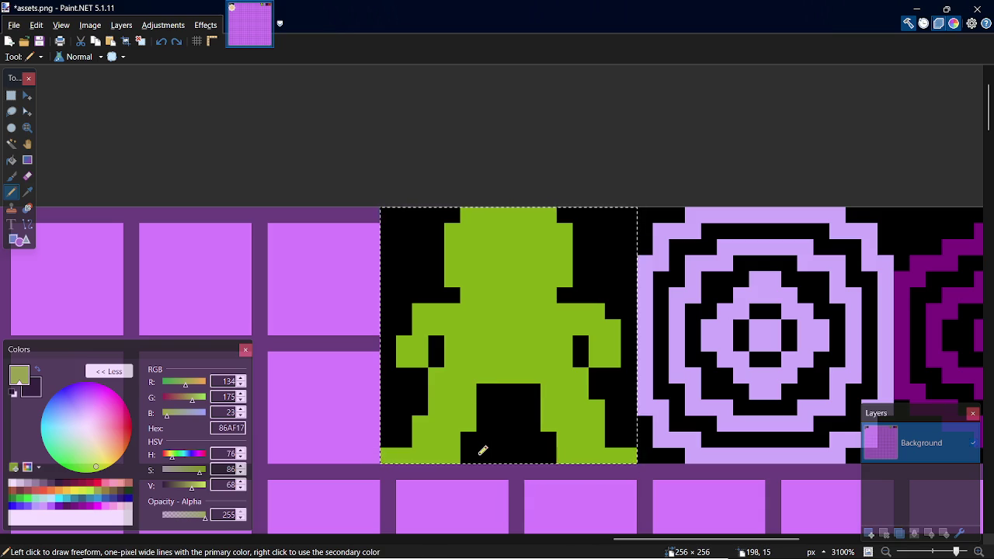
key("k")
left_click(482, 451)
key("p")
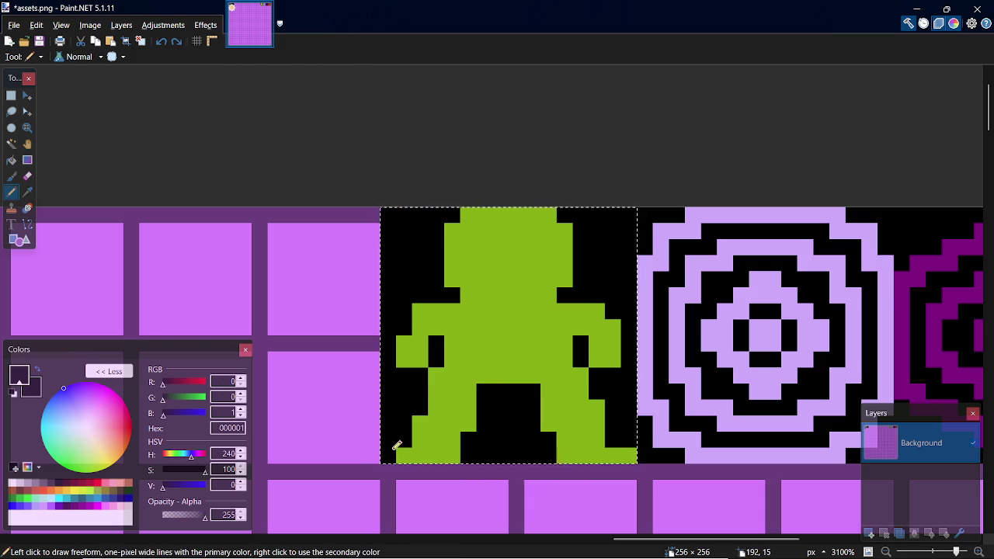
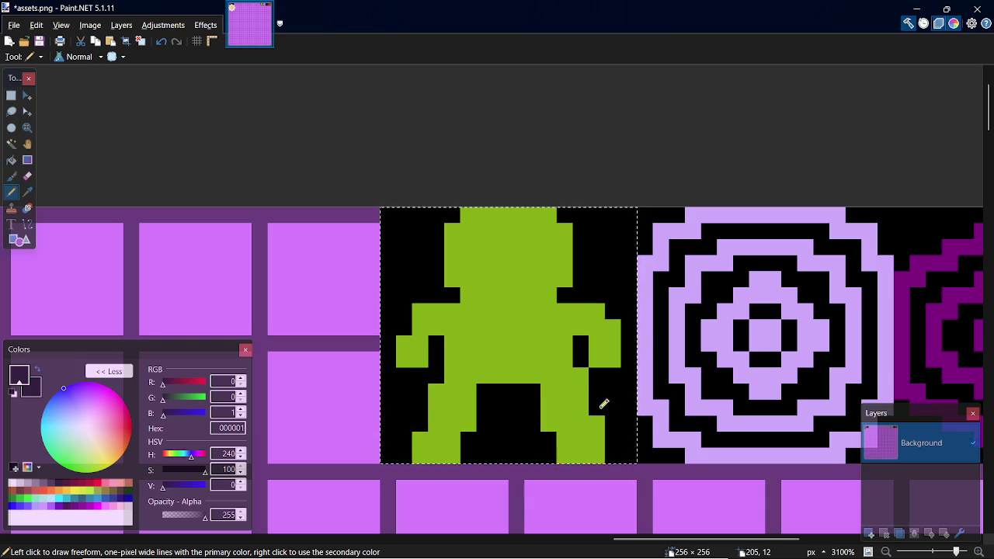
Step: Sample the character's green and extend both arms down by one pixel row
key("k")
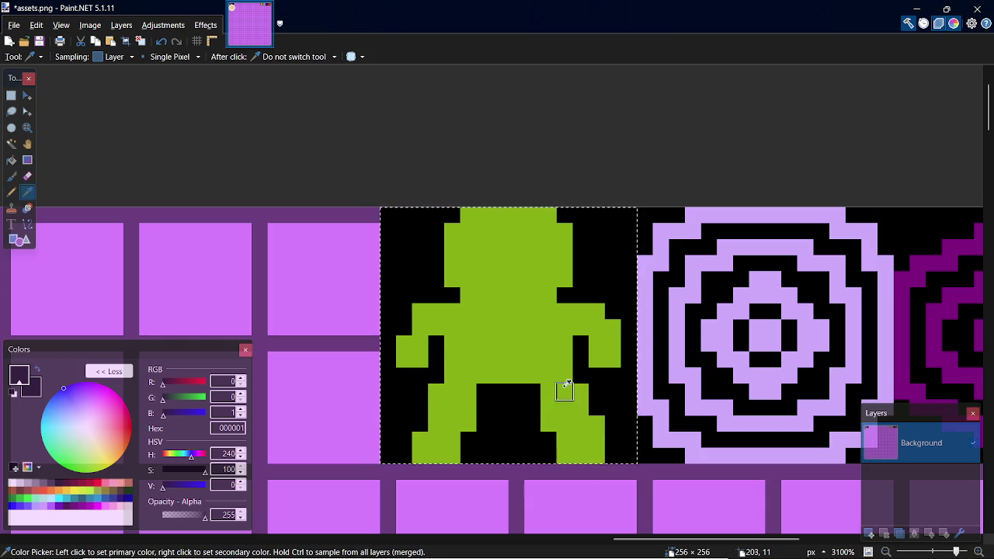
left_click(611, 359)
key("p")
left_click_drag(597, 376, 615, 376)
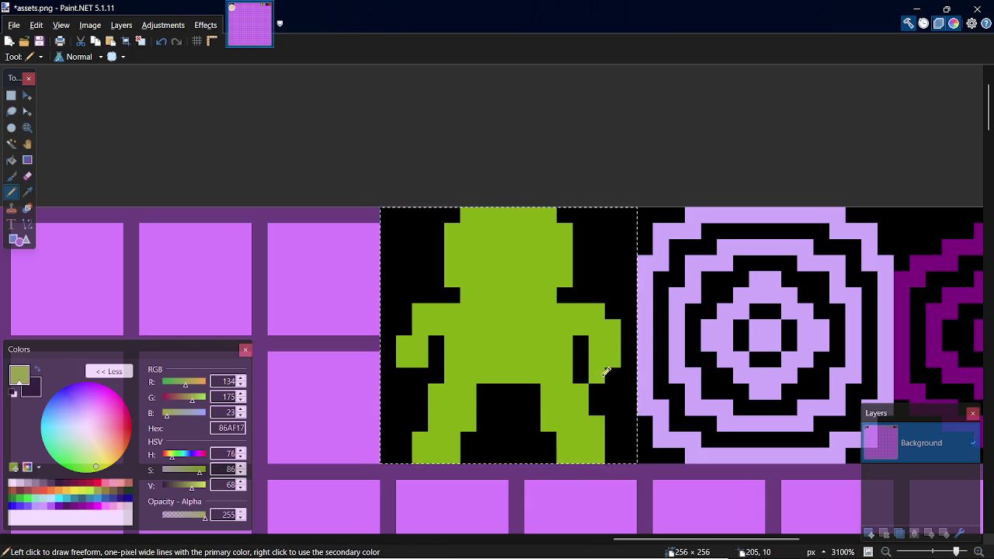
left_click_drag(428, 376, 413, 376)
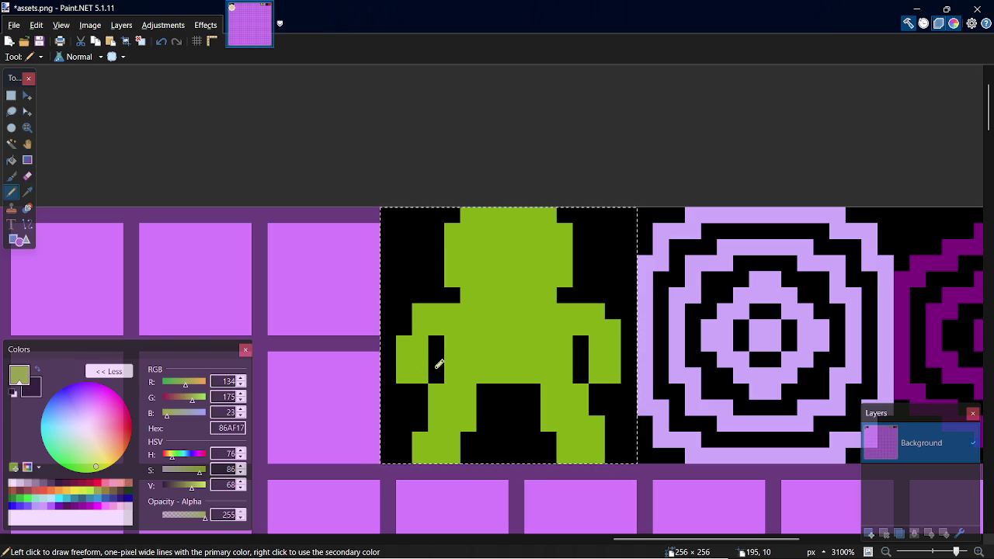
Step: Paint the top two rows of the black gap between the legs green
key("k")
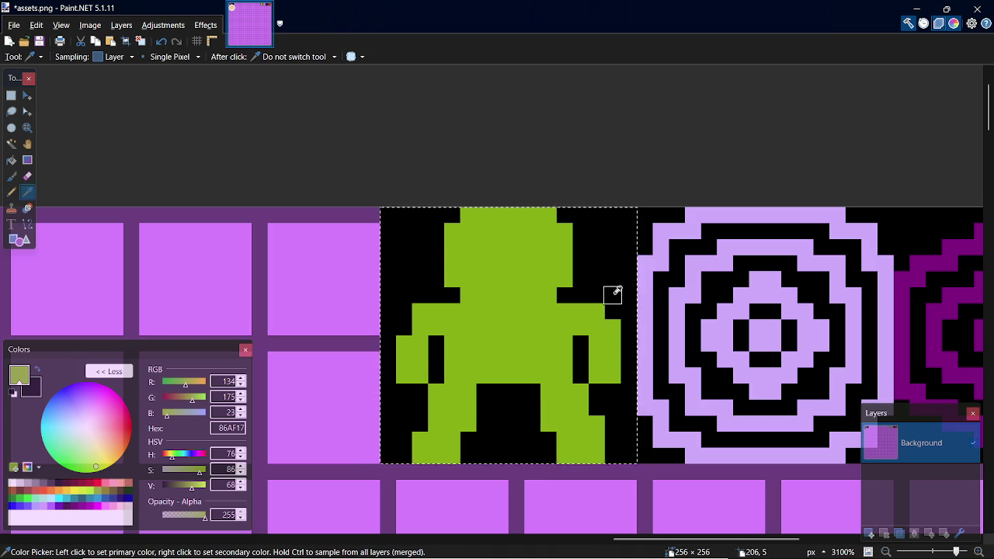
left_click(611, 287)
key("p")
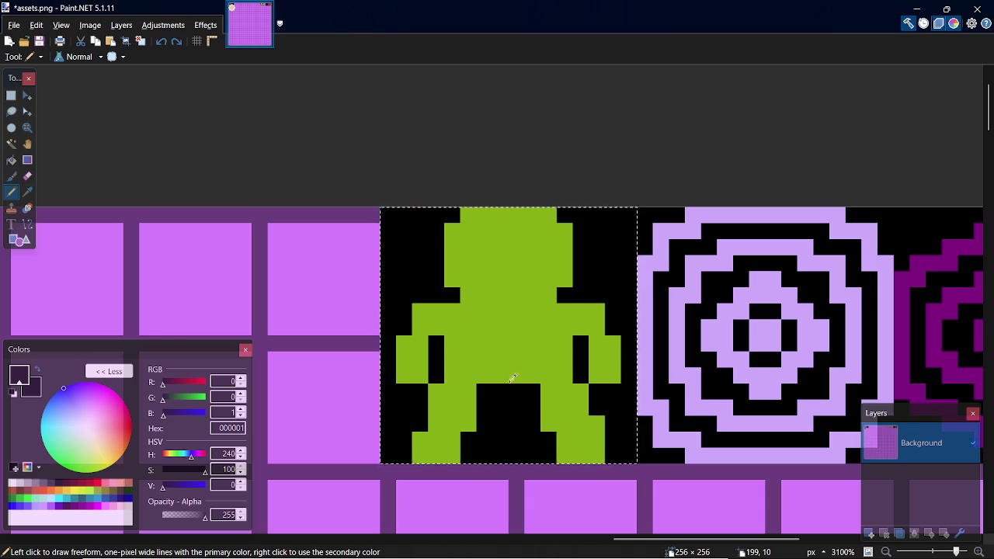
key("k")
left_click(579, 393)
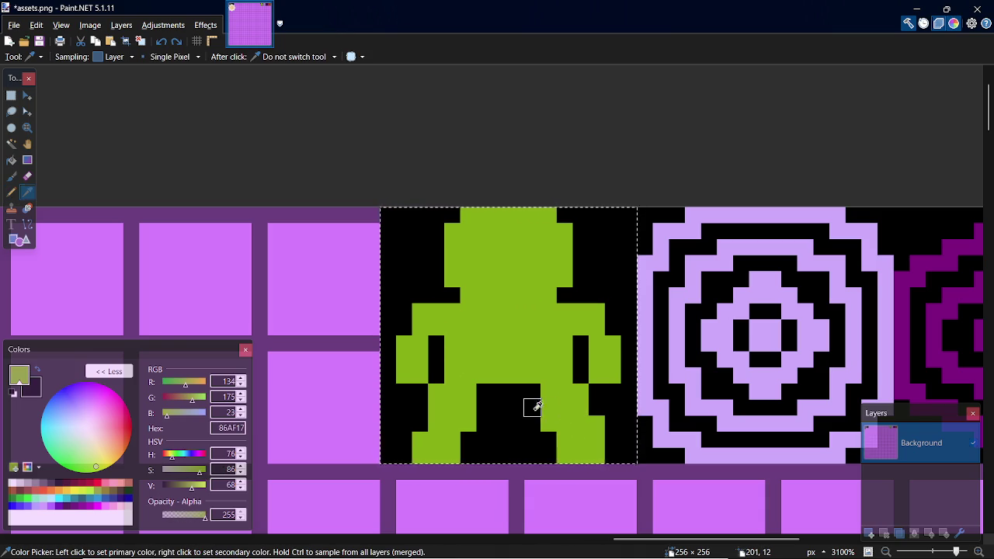
key("p")
left_click_drag(533, 392, 481, 392)
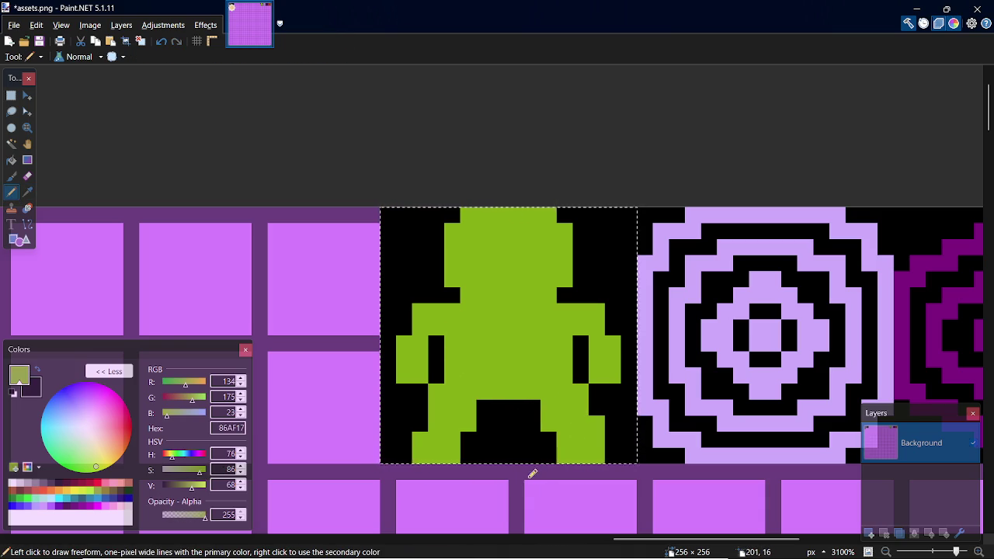
left_click_drag(481, 407, 537, 408)
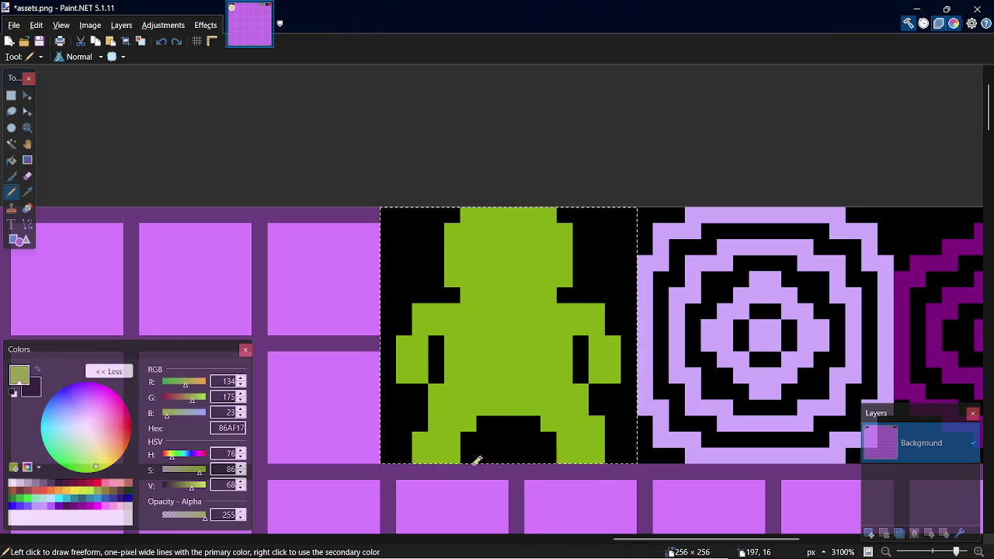
key("k")
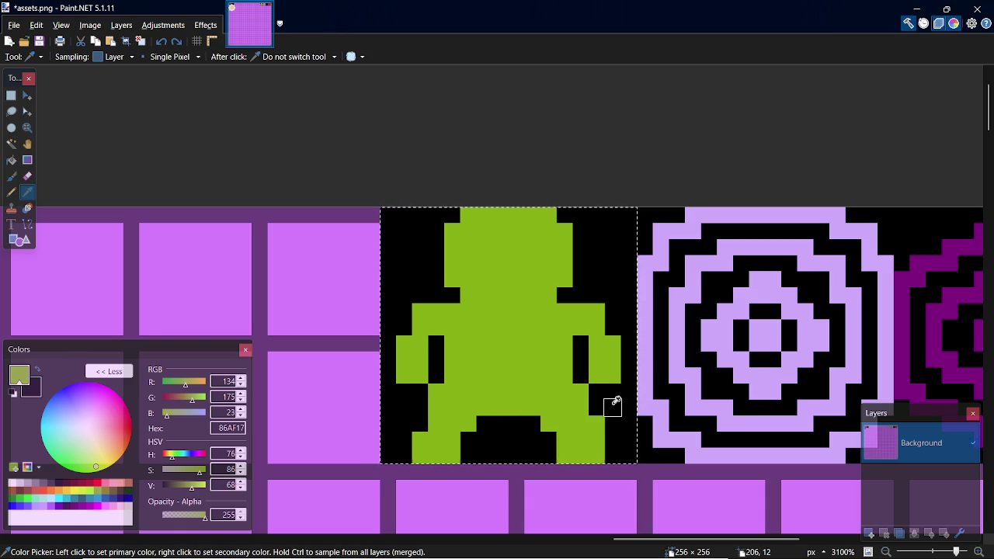
left_click(613, 402)
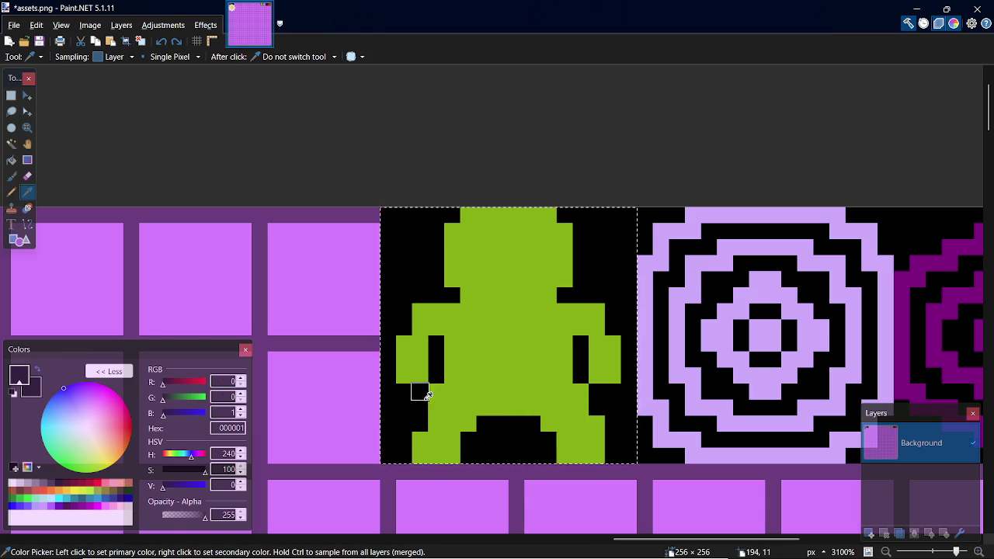
left_click(418, 451)
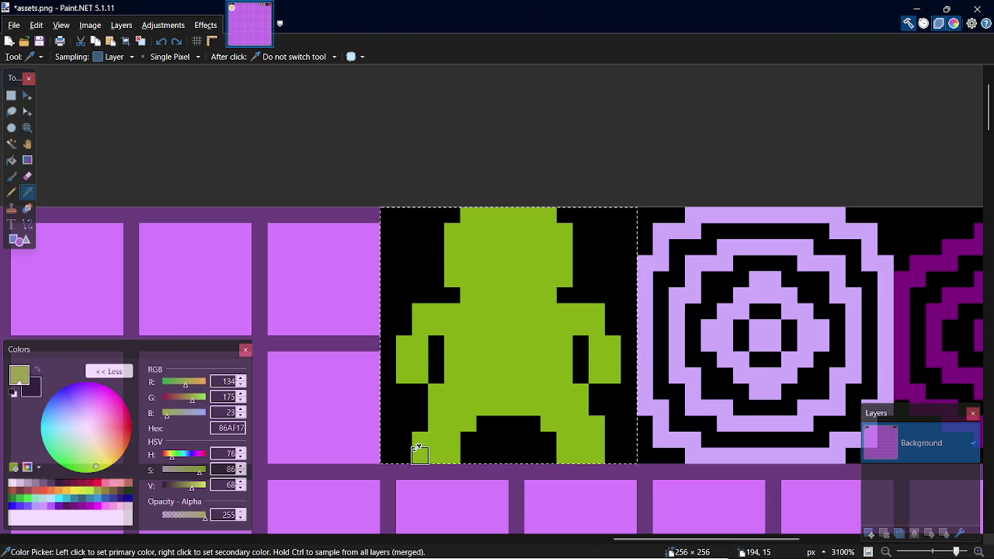
key("p")
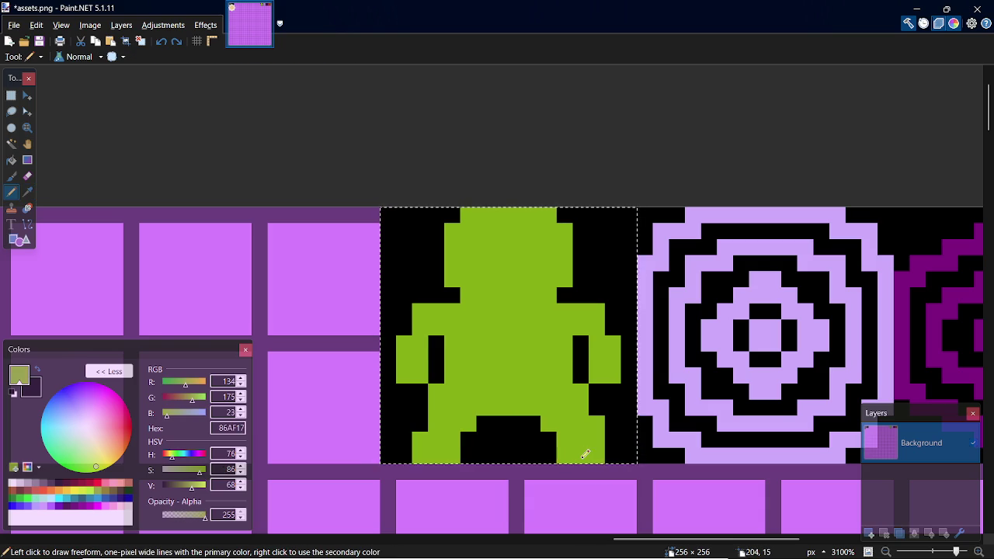
left_click_drag(612, 439, 613, 457)
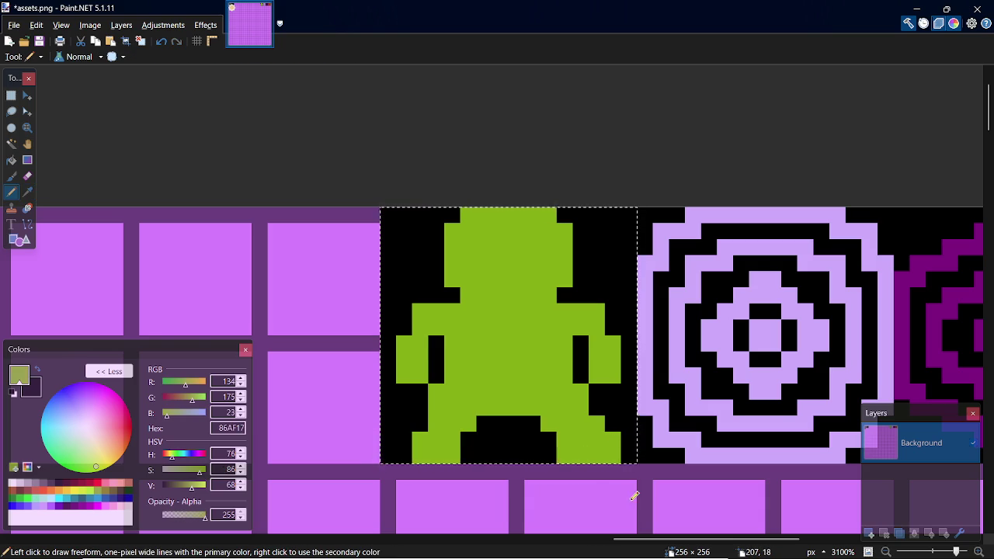
key("ctrl+z")
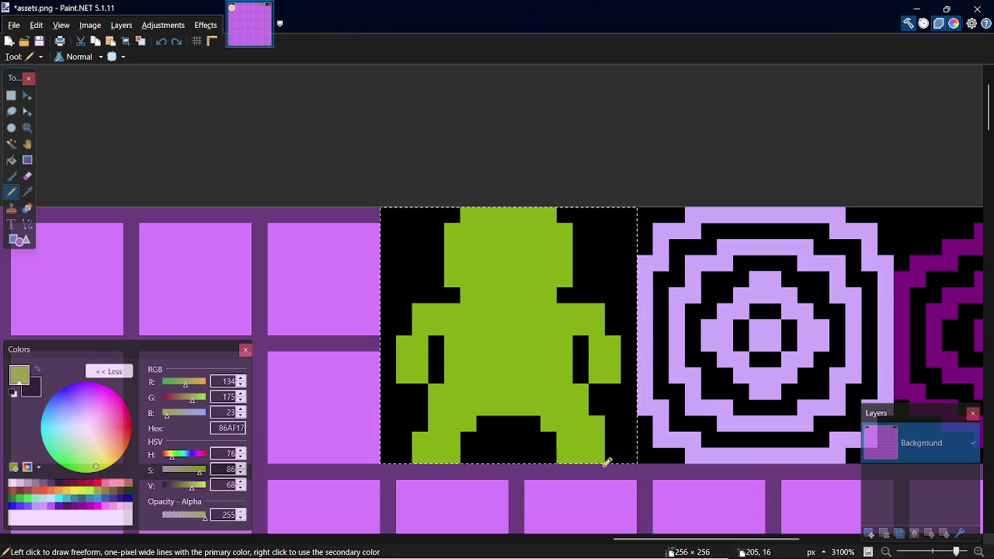
key("ctrl+z")
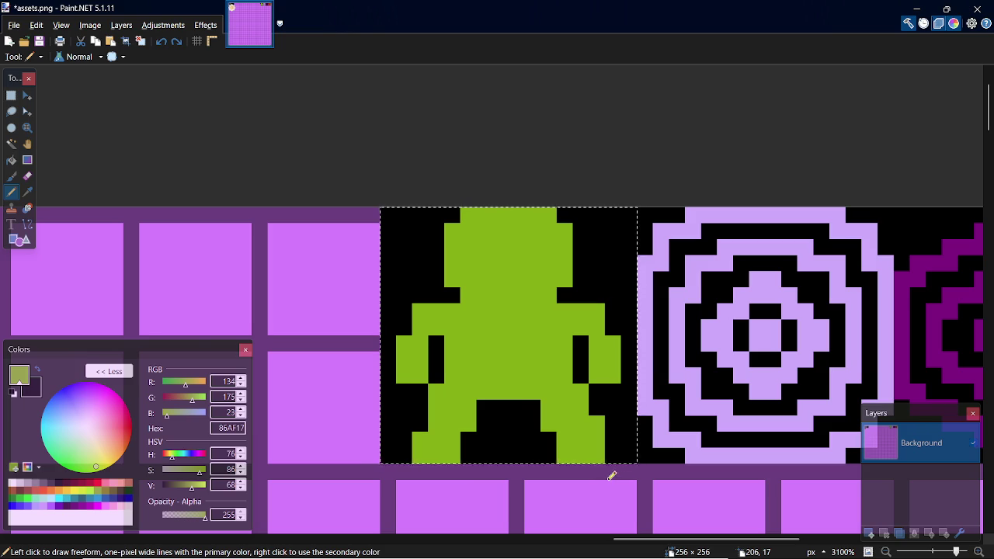
key("ctrl+y")
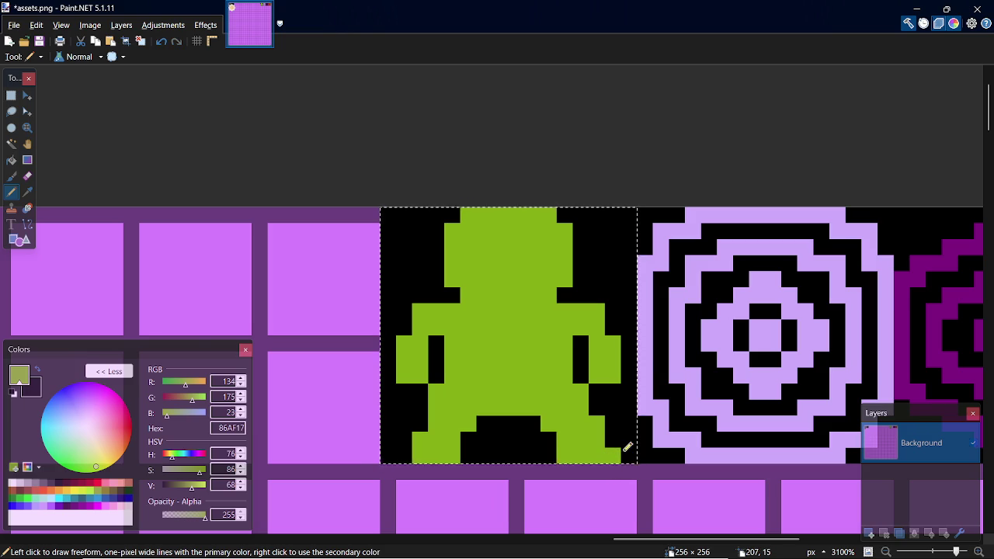
left_click(613, 442)
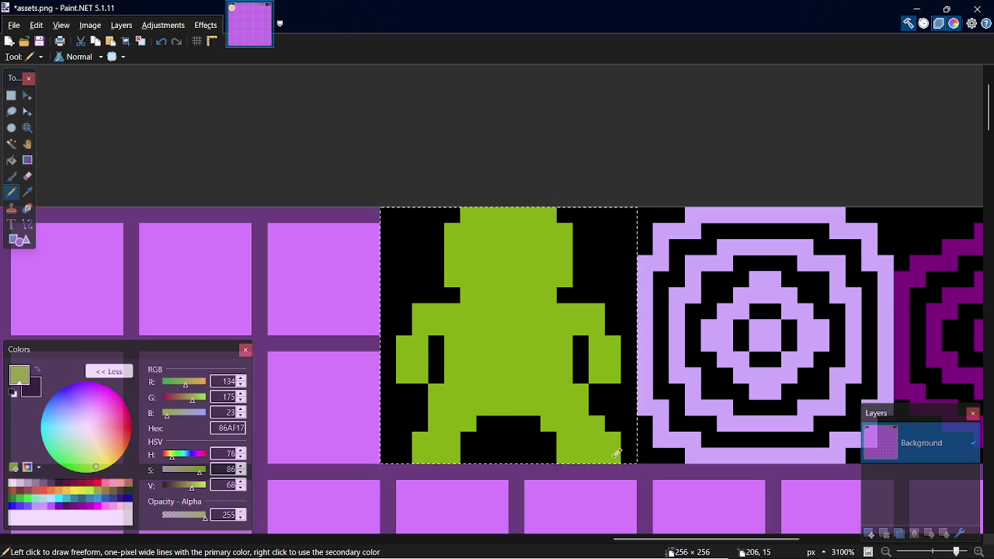
key("ctrl+z")
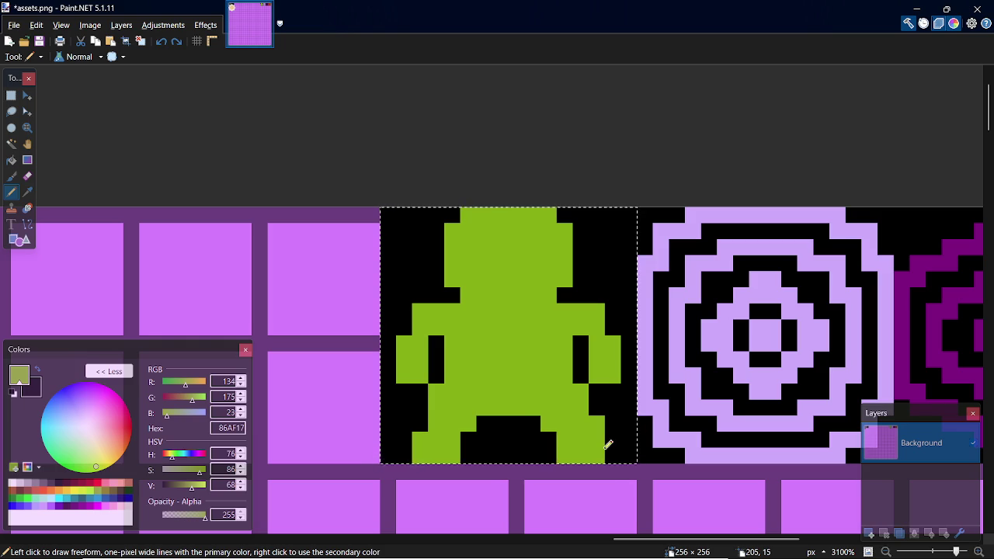
key("k")
left_click(607, 397)
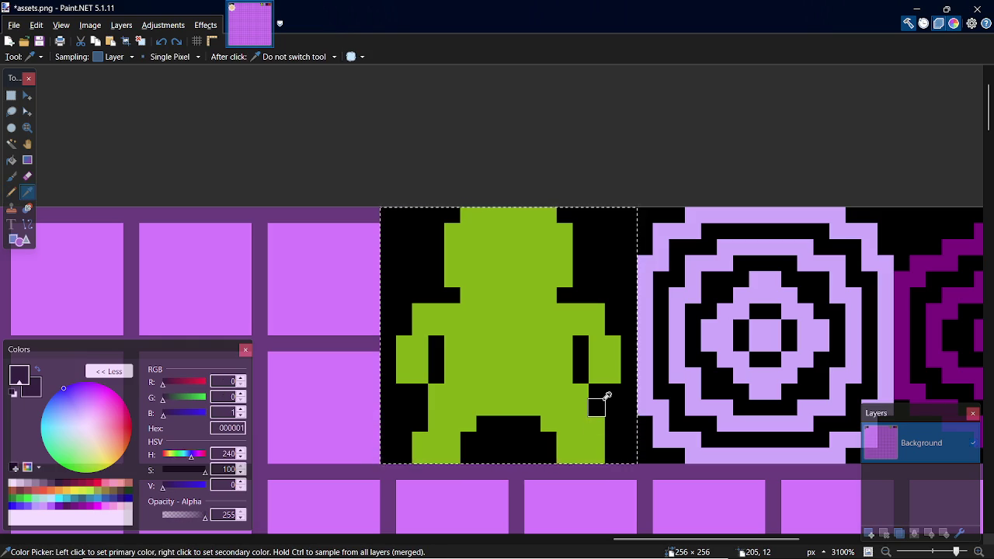
key("p")
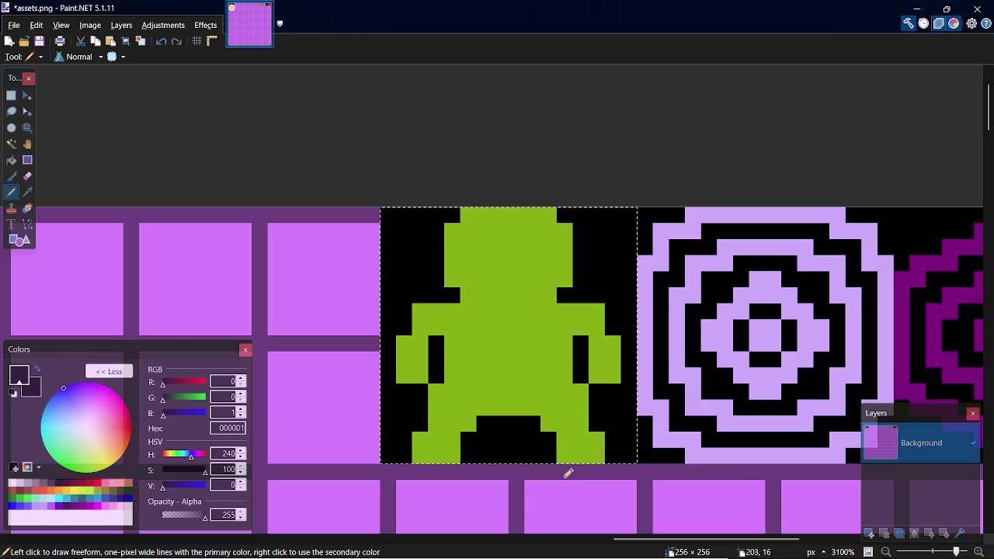
Step: Paint green pixels at the figure's lower corners and the lowest arm-gap pixels
key("k")
left_click(421, 445)
key("p")
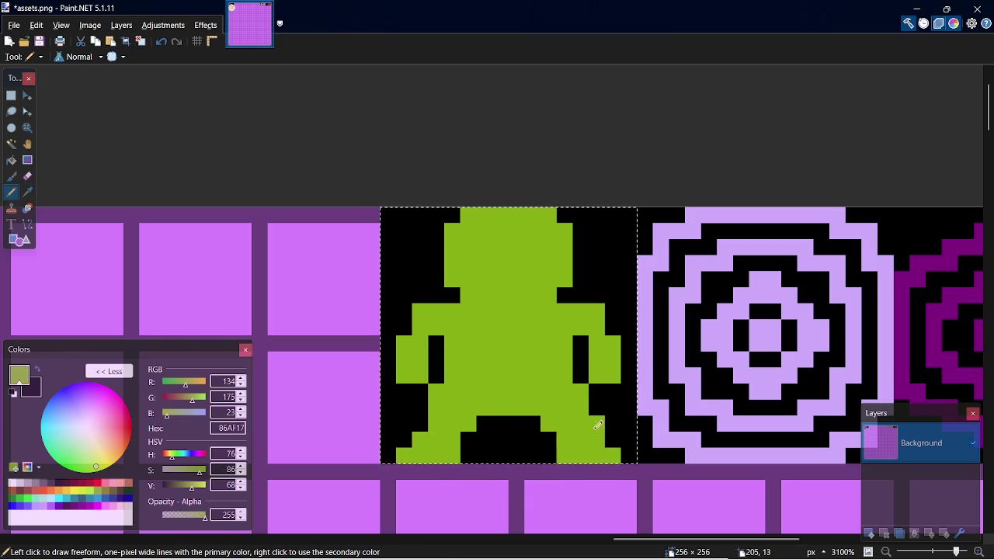
left_click(410, 438)
mouse_move(601, 441)
left_mouse_down()
mouse_move(614, 437)
mouse_move(604, 412)
mouse_move(580, 419)
left_mouse_up()
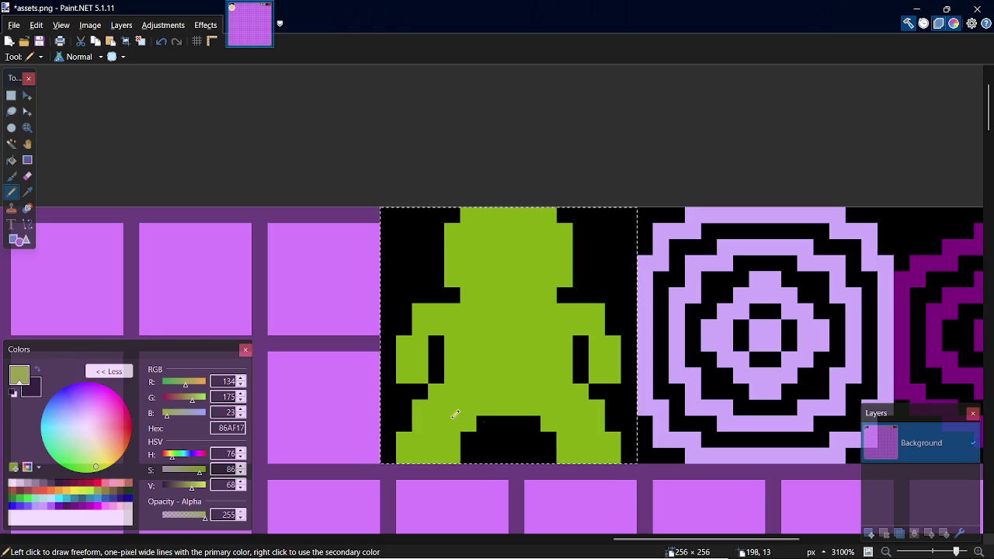
left_click(436, 375)
left_click(581, 375)
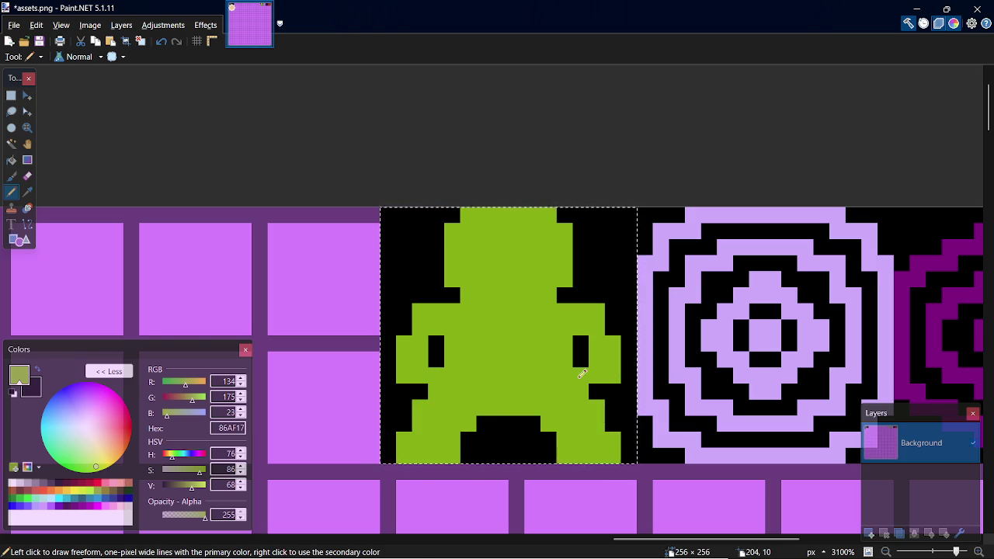
Step: Repaint pixels around the arms, legs and feet black, undoing a misplaced stroke
key("k")
left_click(606, 388)
key("p")
left_click_drag(614, 376, 597, 376)
left_click_drag(424, 374, 402, 374)
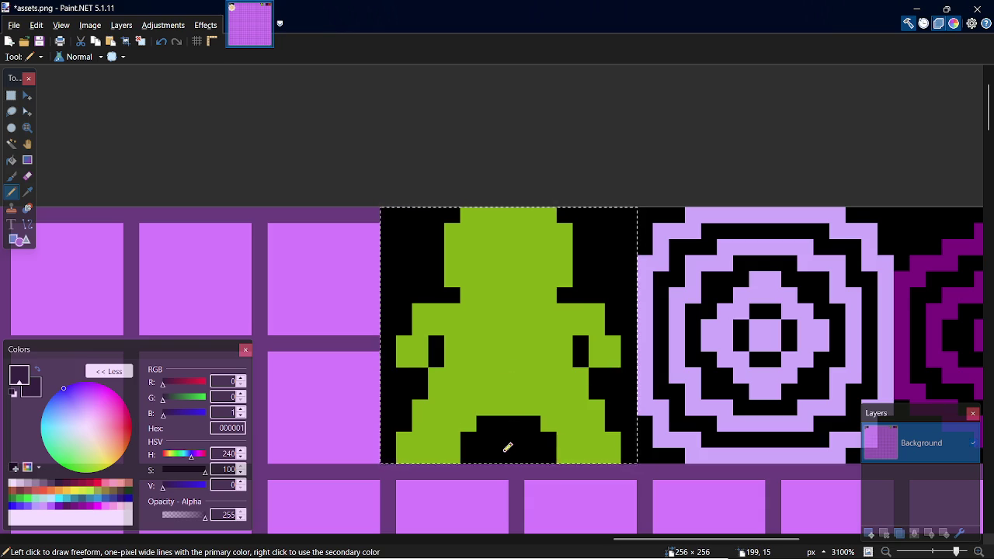
key("ctrl+z")
key("ctrl+z")
left_click(580, 376)
left_click(435, 375)
left_click(420, 408)
left_click(597, 407)
left_click(614, 440)
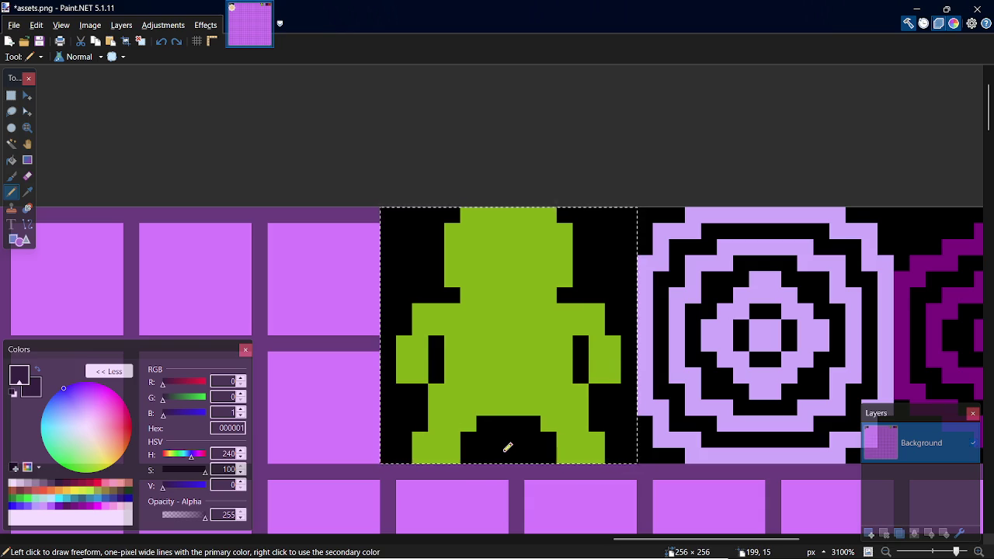
Step: Blacken the right-leg column, undoing a stray left-leg pixel
key("k")
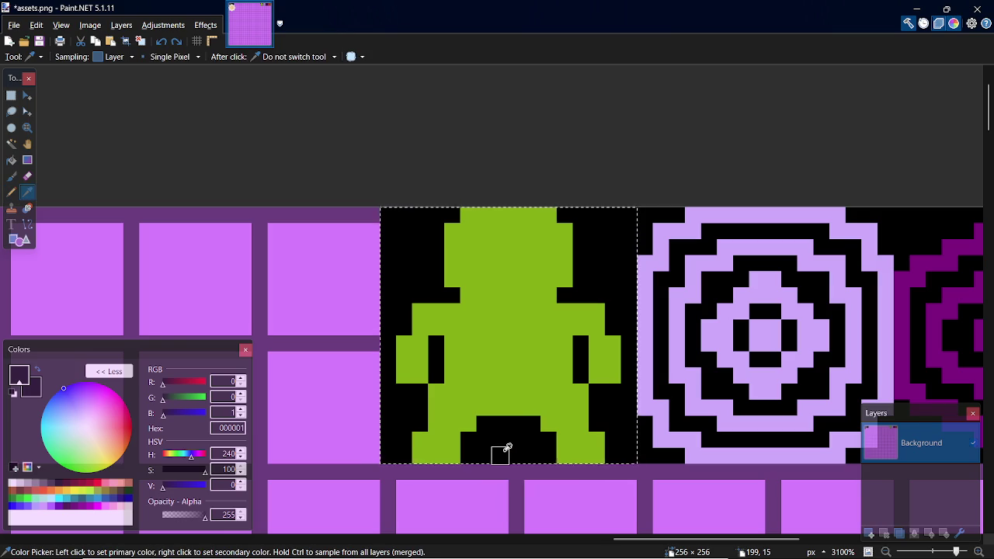
key("p")
left_click(426, 439)
key("ctrl+z")
left_click_drag(596, 433, 600, 450)
Step: Paint the black beside the legs green and reshape the notch between them
key("k")
left_click(579, 439)
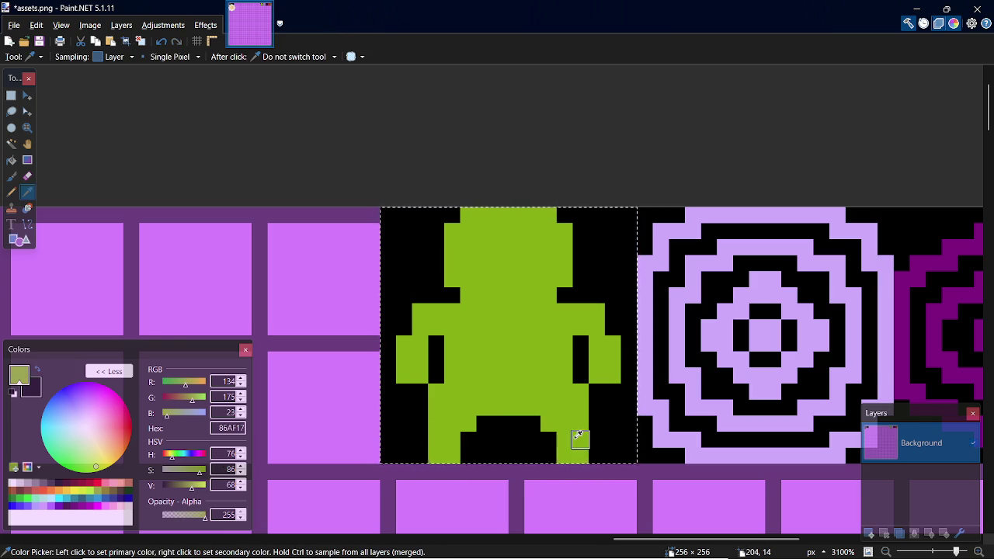
key("p")
left_click_drag(555, 435, 550, 457)
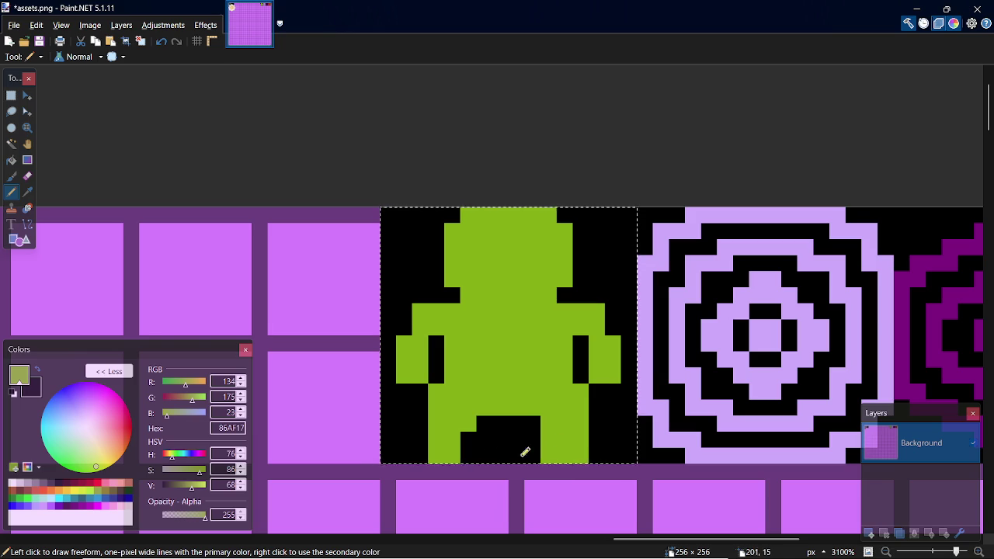
left_click_drag(470, 432, 482, 449)
key("ctrl+z")
left_click(484, 424)
left_click(534, 420)
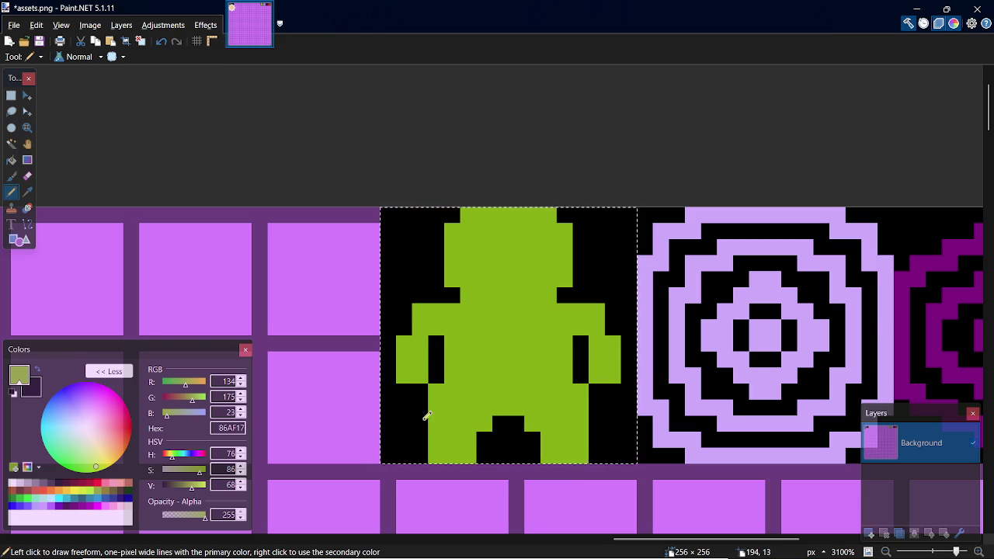
Step: Blacken a pixel below the left arm and extend both arms down in green
key("k")
left_click(619, 417)
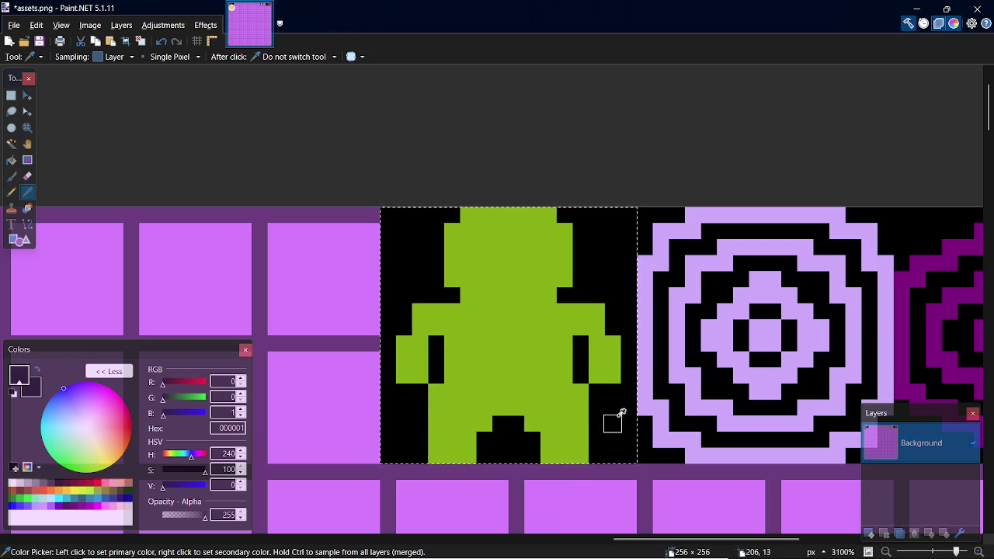
key("p")
left_click(436, 391)
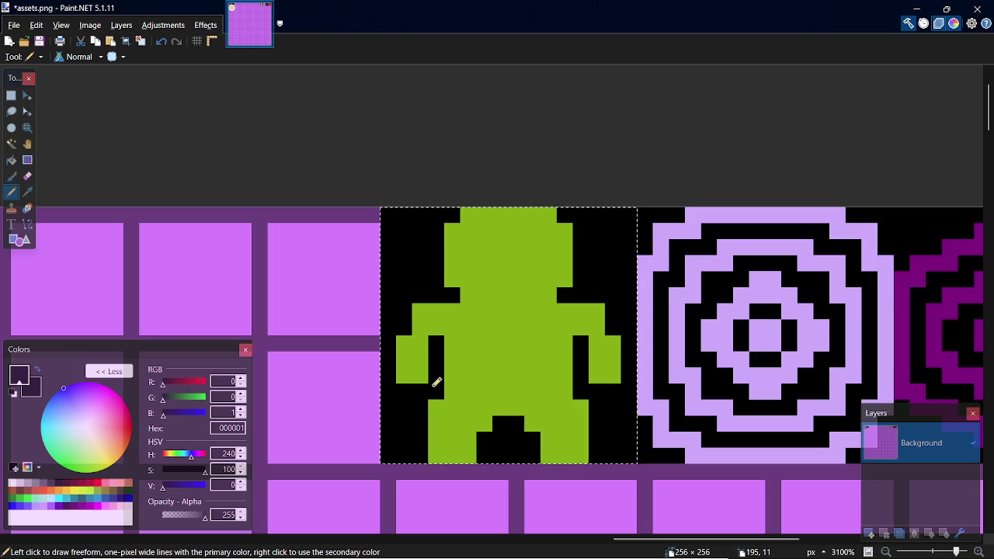
key("k")
left_click(418, 357)
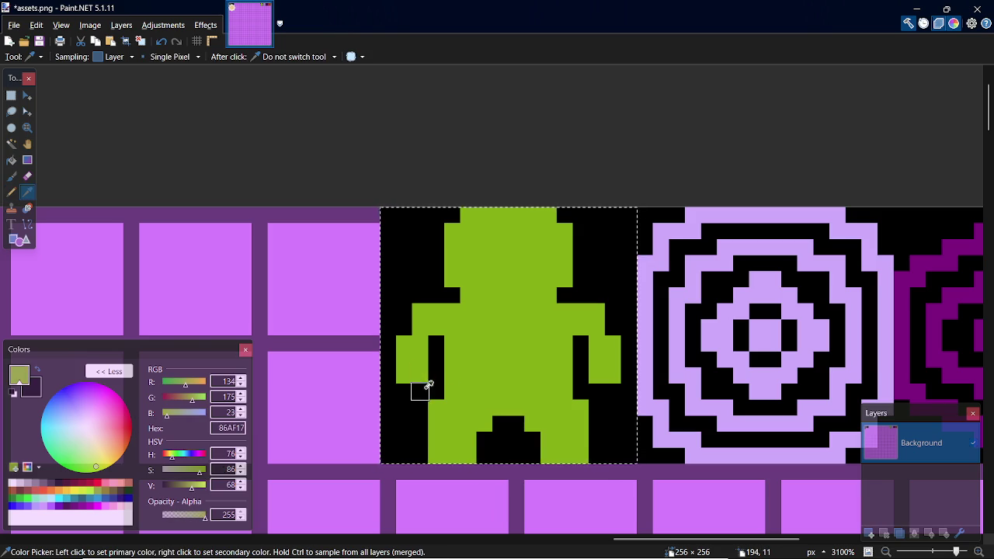
key("p")
left_click(412, 395)
left_click_drag(594, 392, 614, 392)
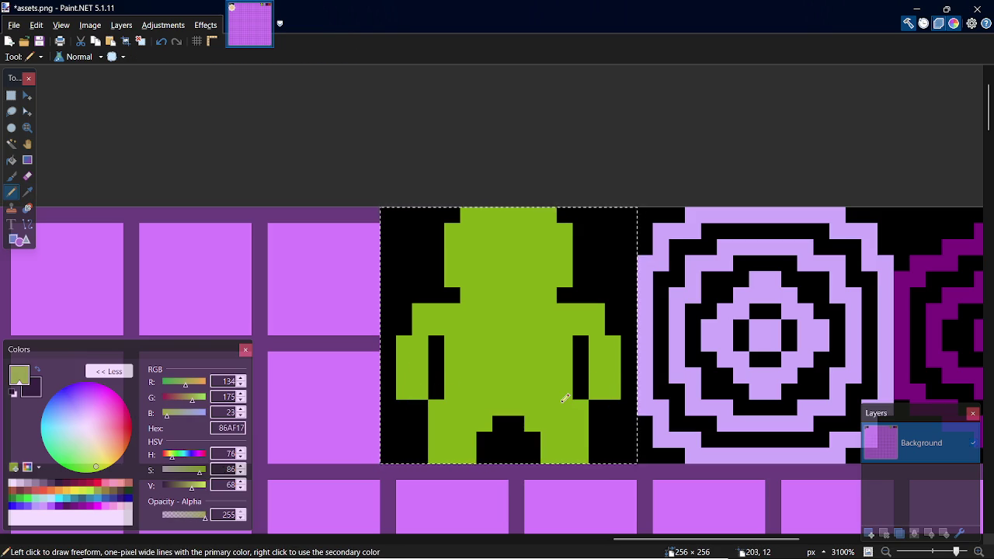
Step: Try blackening the right-shoulder pixels, undo it, and save assets.png
key("k")
left_click(581, 365)
key("p")
left_click_drag(565, 311, 598, 310)
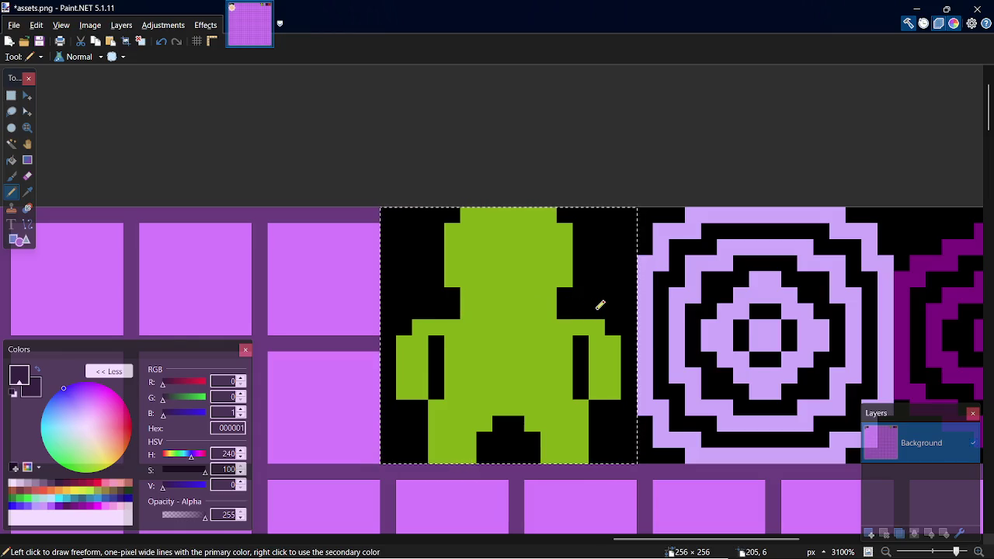
key("k")
left_click(548, 277)
key("p")
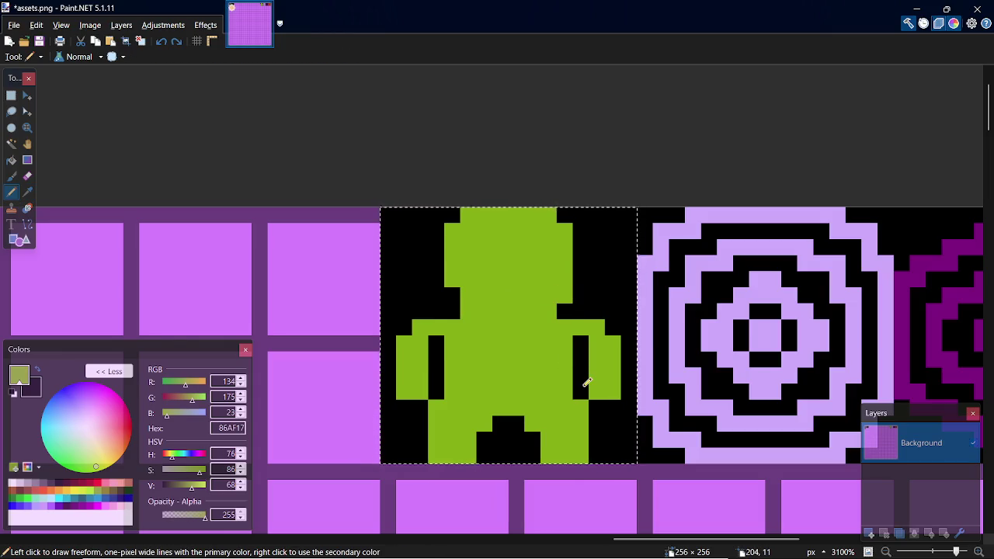
key("ctrl+z")
key("ctrl+z")
key("ctrl+z")
key("ctrl+s")
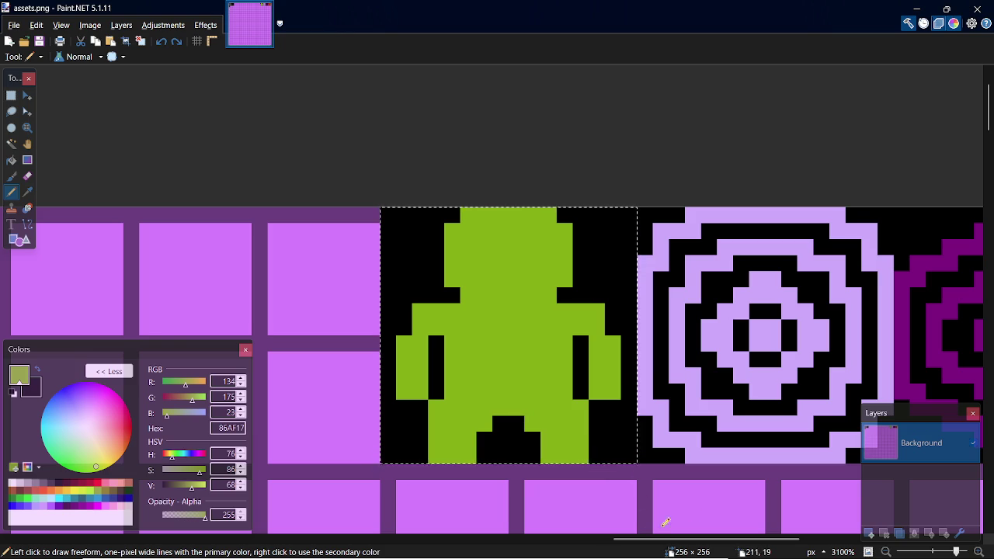
Step: Deselect, blacken a pixel beside the right arm, and widen both shoulders in green
left_click_drag(643, 538, 631, 538)
key("s")
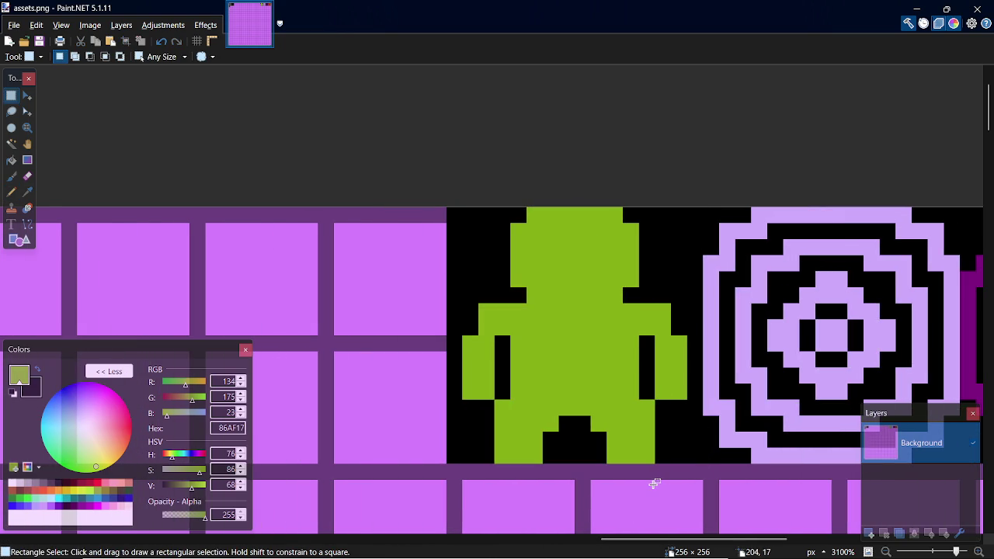
key("k")
left_click(687, 438)
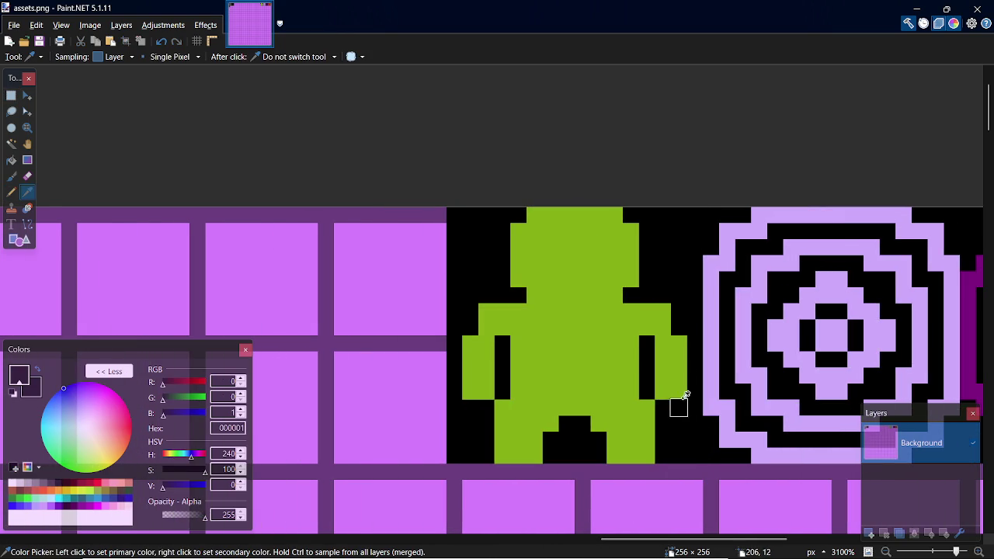
key("p")
left_click(683, 321)
key("k")
left_click(679, 357)
key("p")
left_click_drag(682, 331, 681, 311)
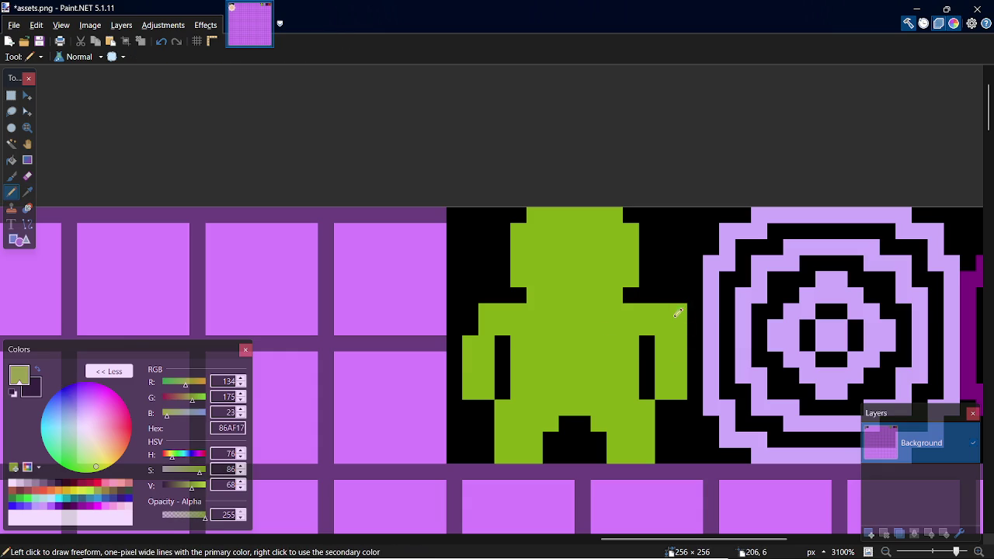
left_click_drag(480, 334, 479, 310)
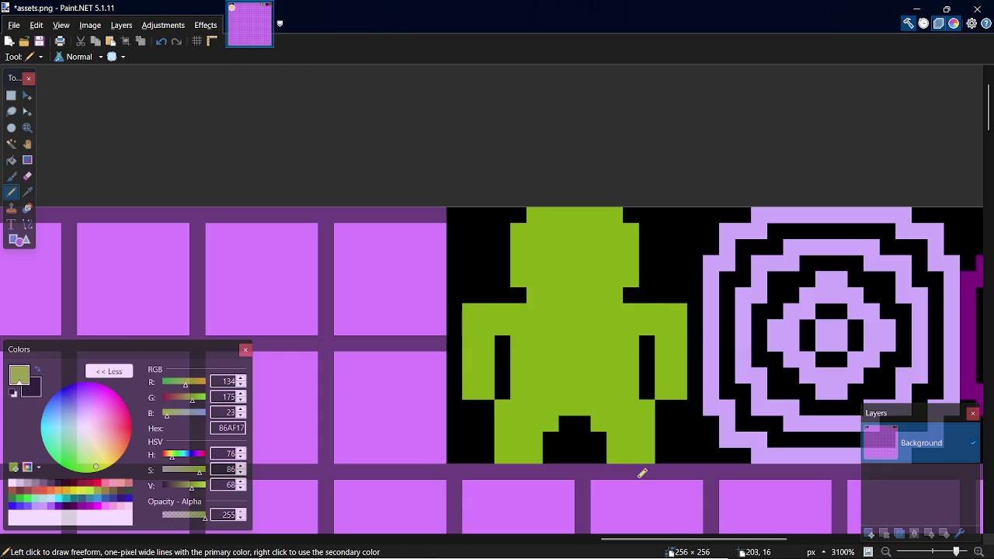
Step: Blacken the right arm's bottom and the upper corner pixels of both arms
key("k")
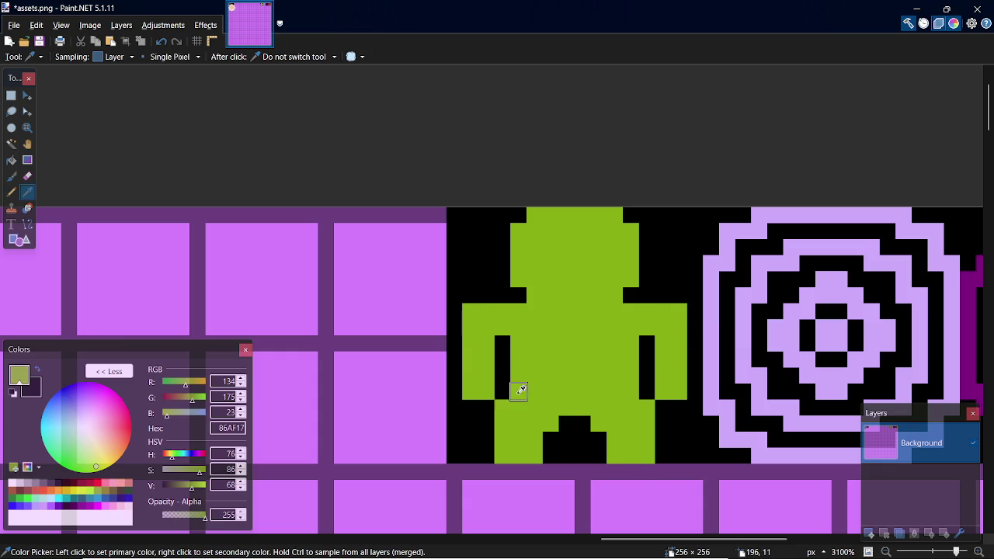
left_click(503, 384)
key("p")
left_click_drag(505, 392, 472, 391)
left_click_drag(660, 392, 682, 396)
key("ctrl+z")
left_click(473, 306)
left_click(682, 313)
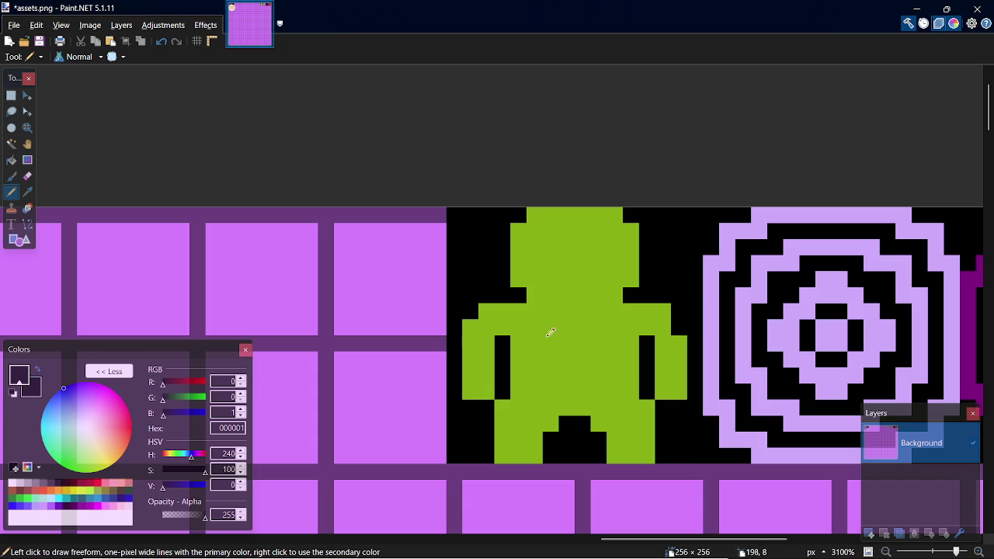
left_click(471, 331)
Step: Blacken two more left-arm edge pixels and save assets.png
left_click(491, 312)
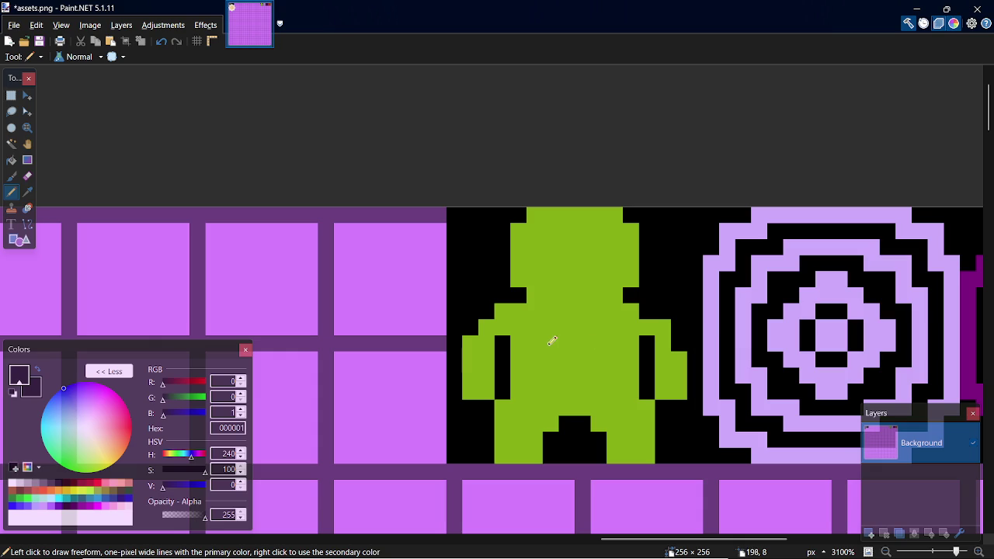
left_click(468, 342)
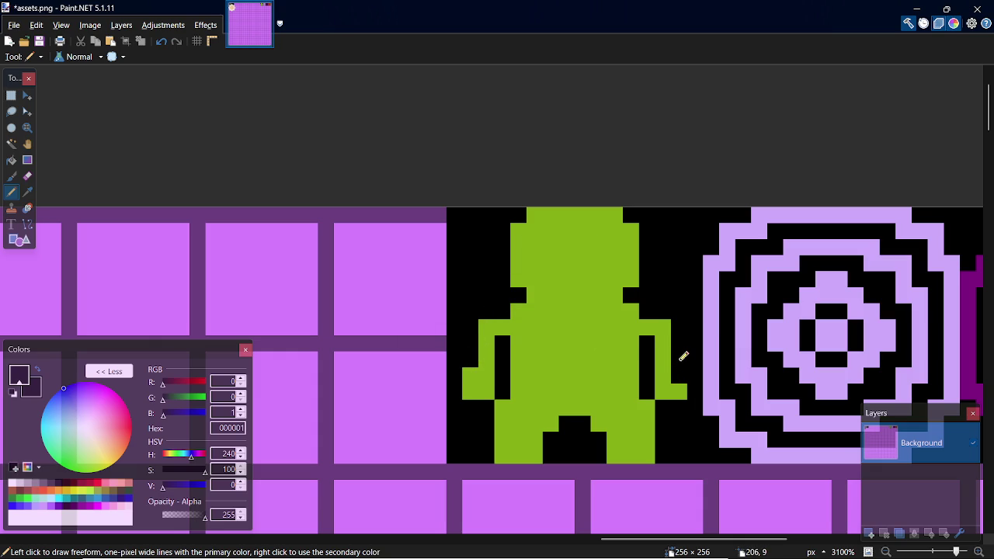
key("ctrl+s")
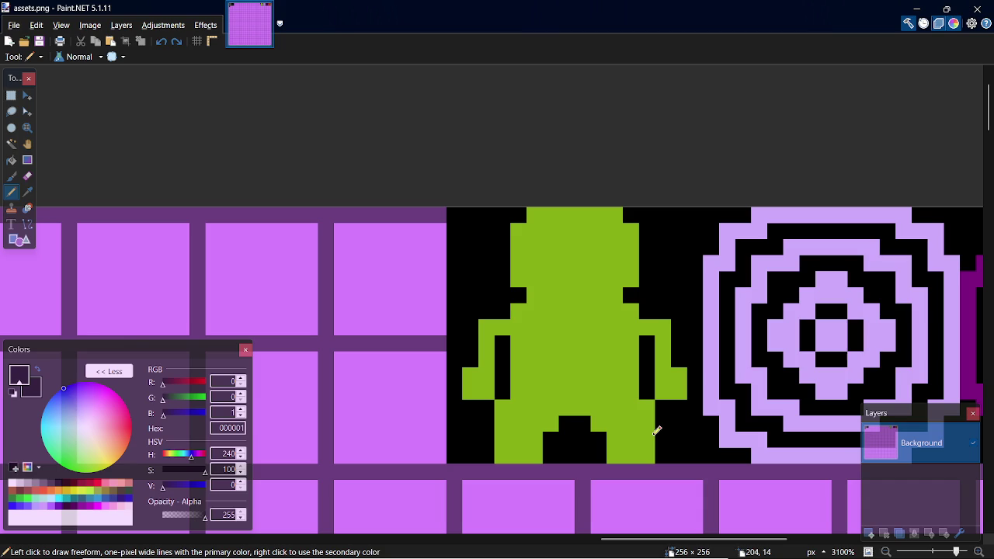
Step: Paint a right-arm pixel and a left-arm column green
key("k")
left_click(675, 384)
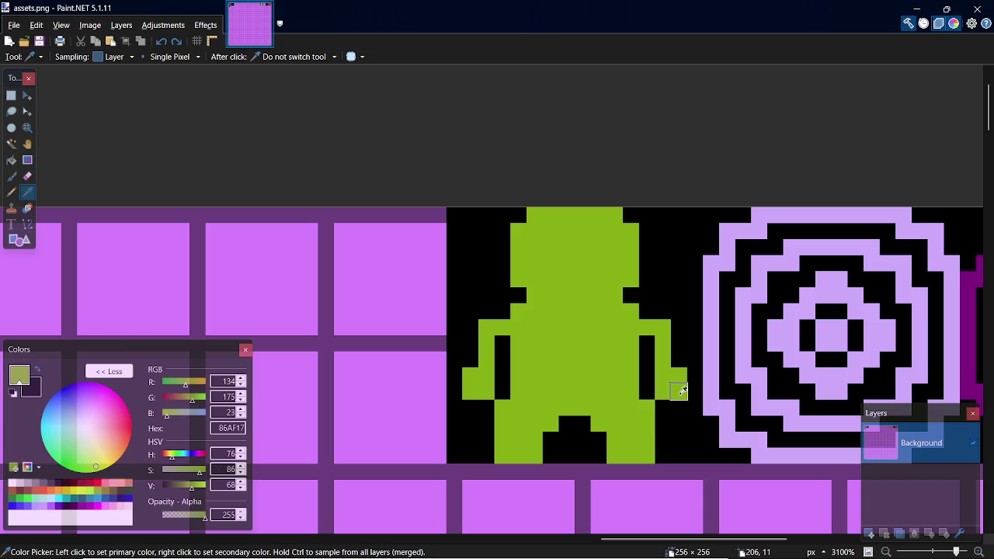
key("p")
left_click(648, 385)
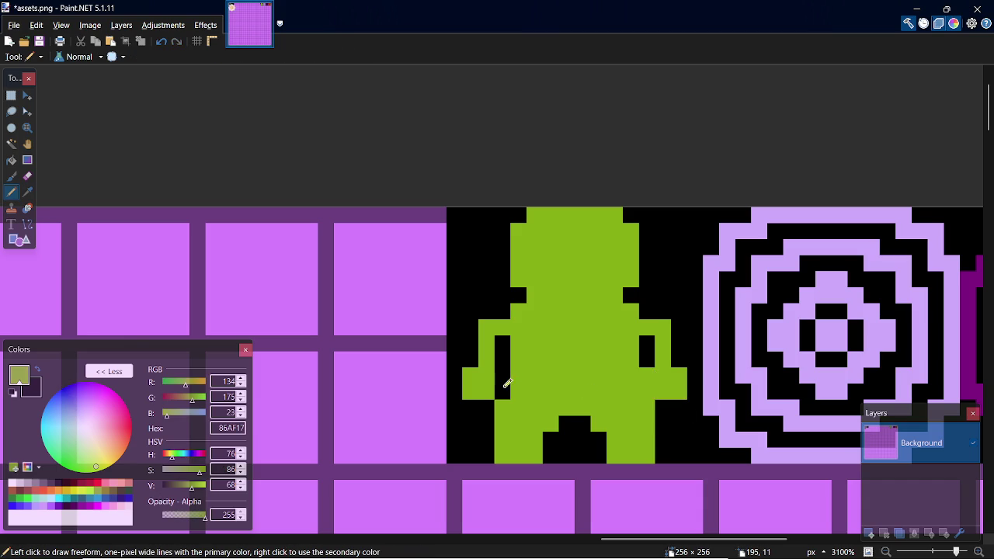
left_click_drag(506, 384, 506, 378)
Step: Try blackening both arms' outer edges, undo those strokes, and save assets.png
key("k")
left_click(484, 406)
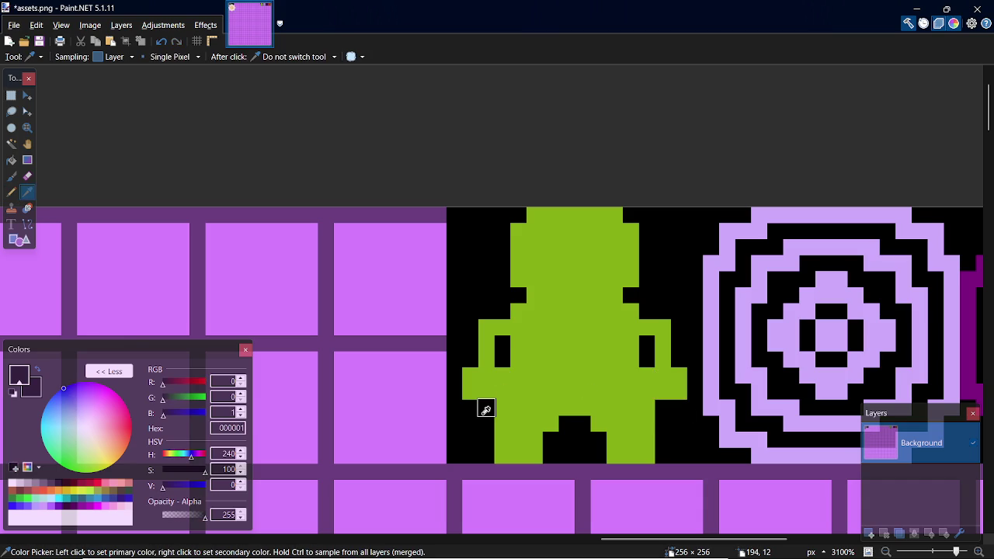
key("p")
left_click_drag(470, 393, 470, 374)
left_click_drag(679, 374, 681, 393)
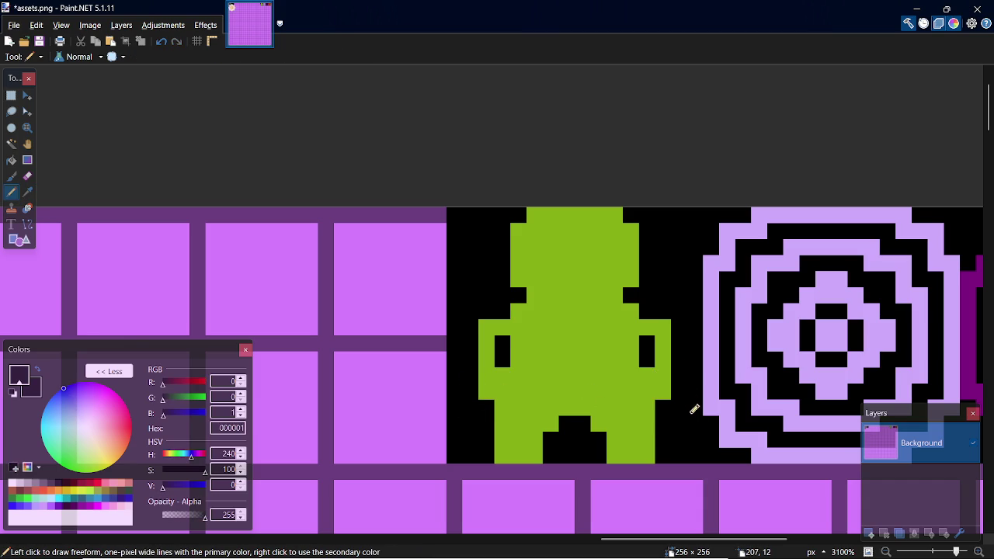
key("ctrl+z")
key("ctrl+z")
key("ctrl+z")
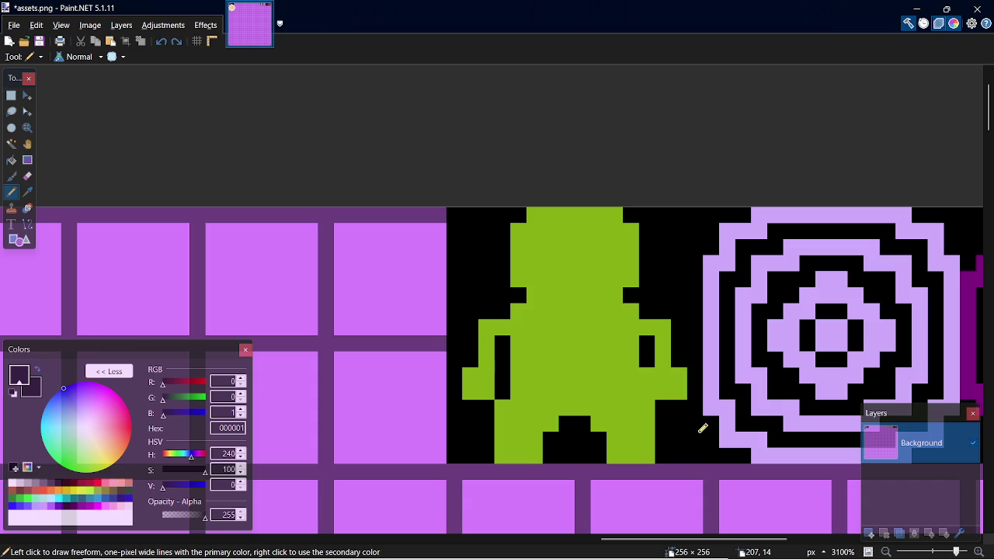
key("ctrl+z")
key("ctrl+s")
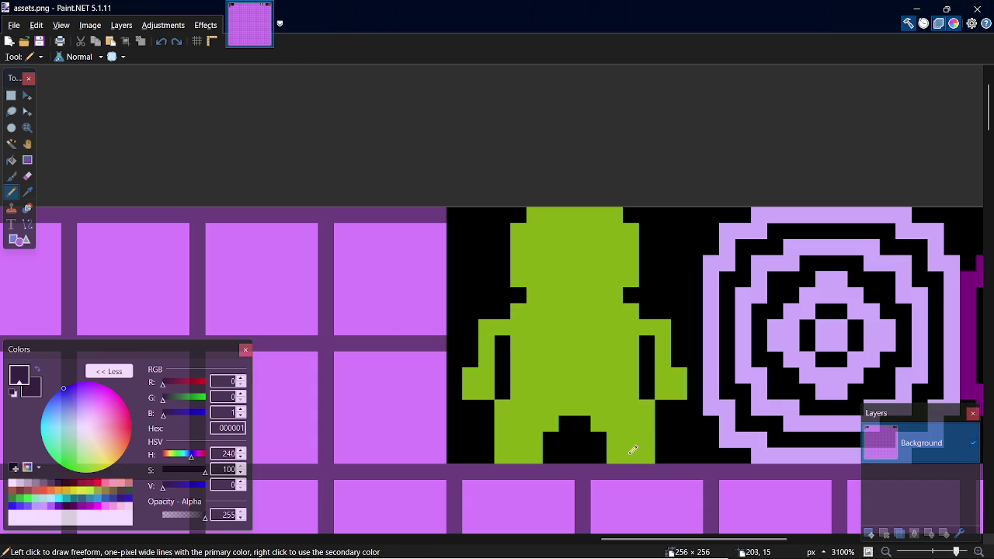
Step: Try widening the black leg gap, undo to keep the narrow stepped arch, and save
key("k")
key("p")
mouse_move(536, 457)
left_mouse_down()
mouse_move(612, 422)
mouse_move(621, 454)
left_mouse_up()
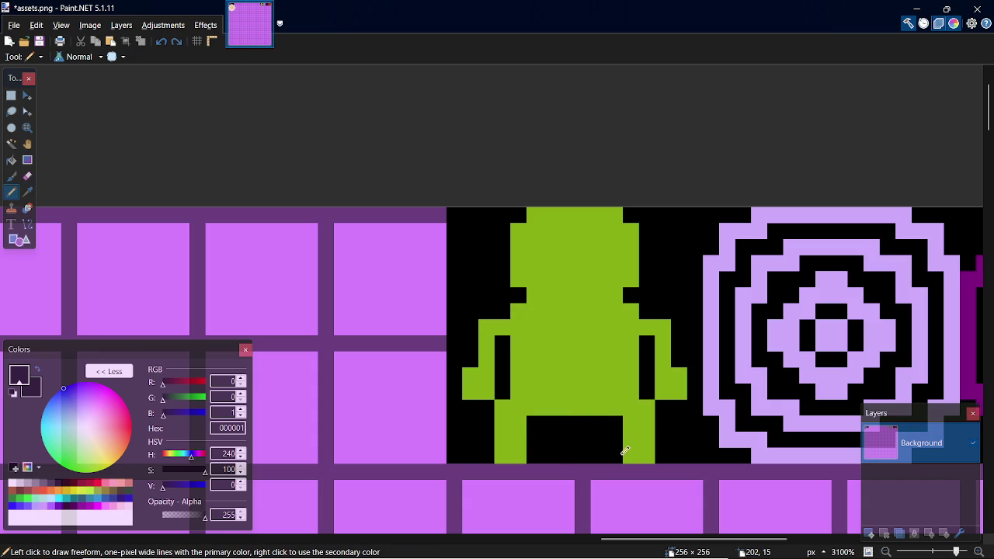
left_click(566, 408)
left_click(551, 408)
left_click(599, 408)
key("ctrl+z")
key("ctrl+z")
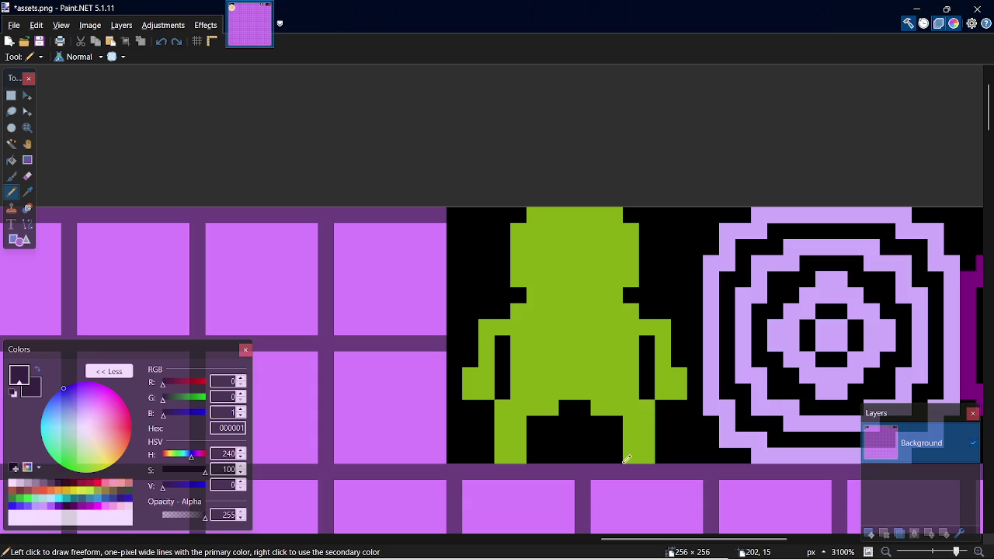
key("ctrl+z")
key("ctrl+z")
key("ctrl+z")
key("ctrl+z")
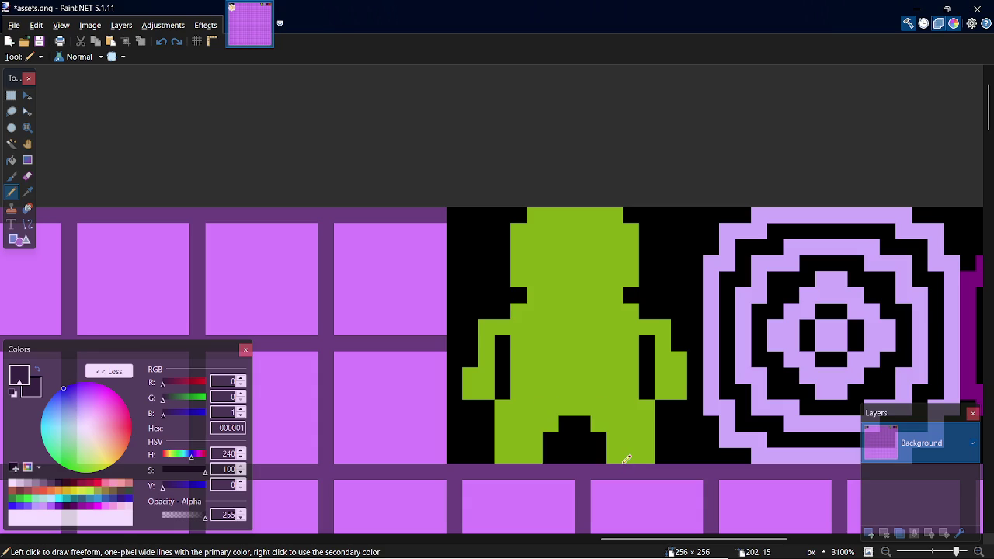
key("ctrl+z")
key("ctrl+s")
key("alt+Tab")
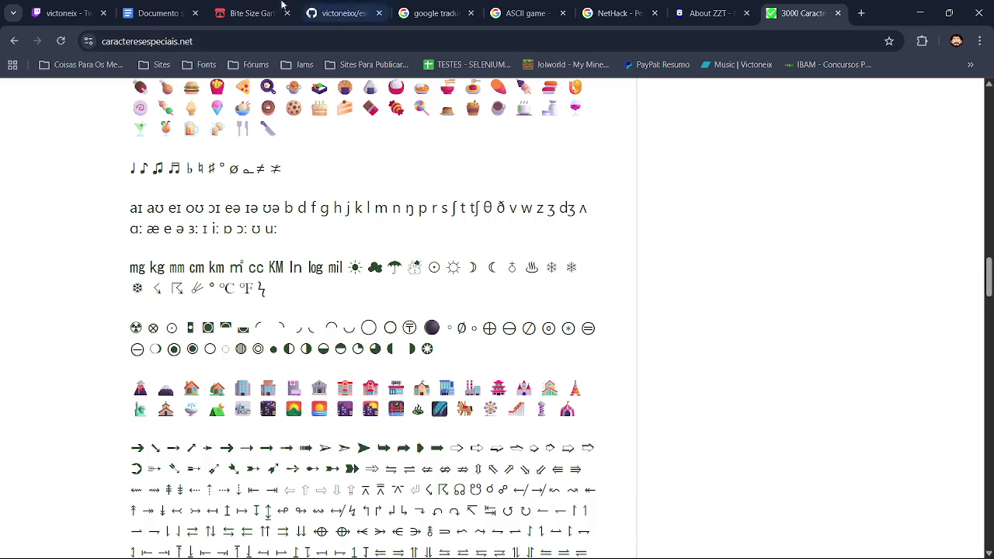
left_click(78, 13)
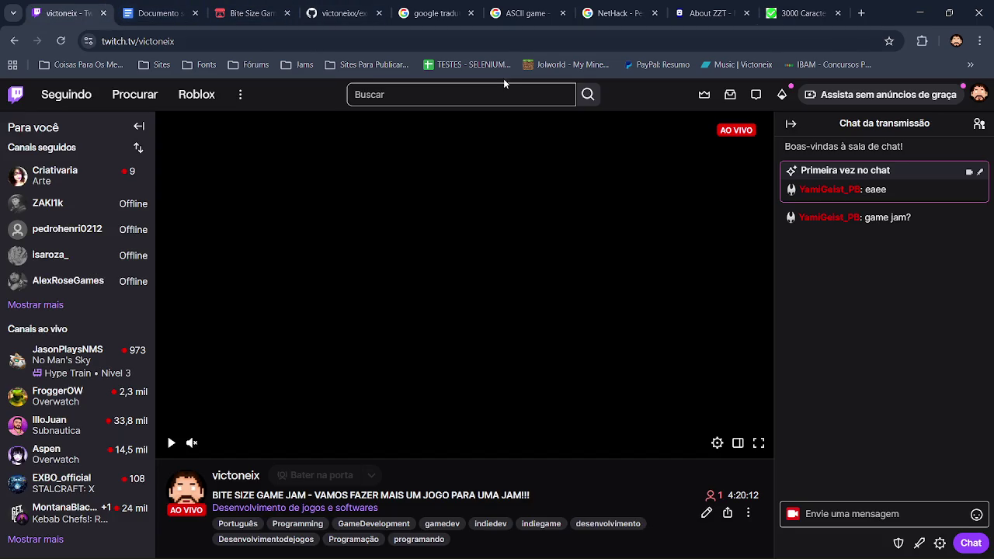
mouse_move(704, 13)
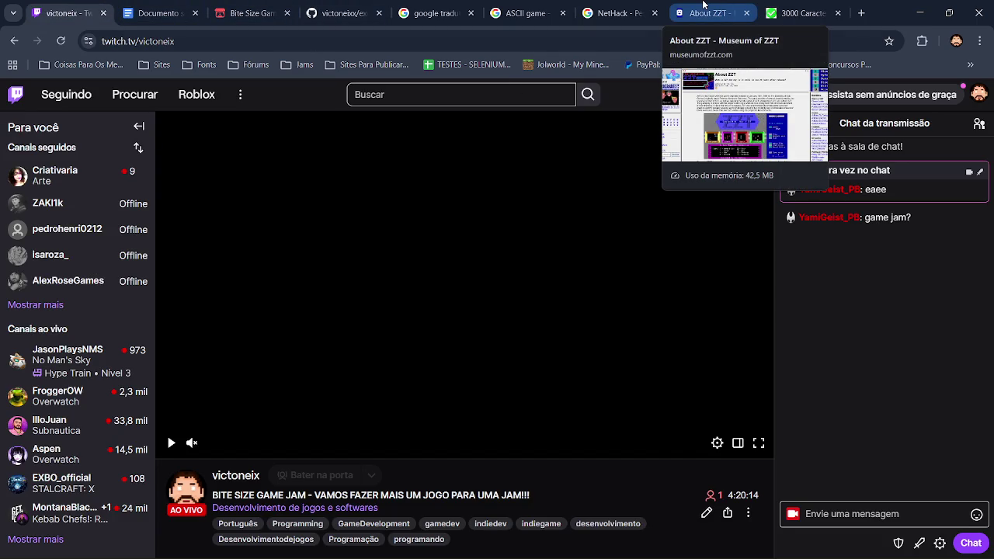
left_click(711, 4)
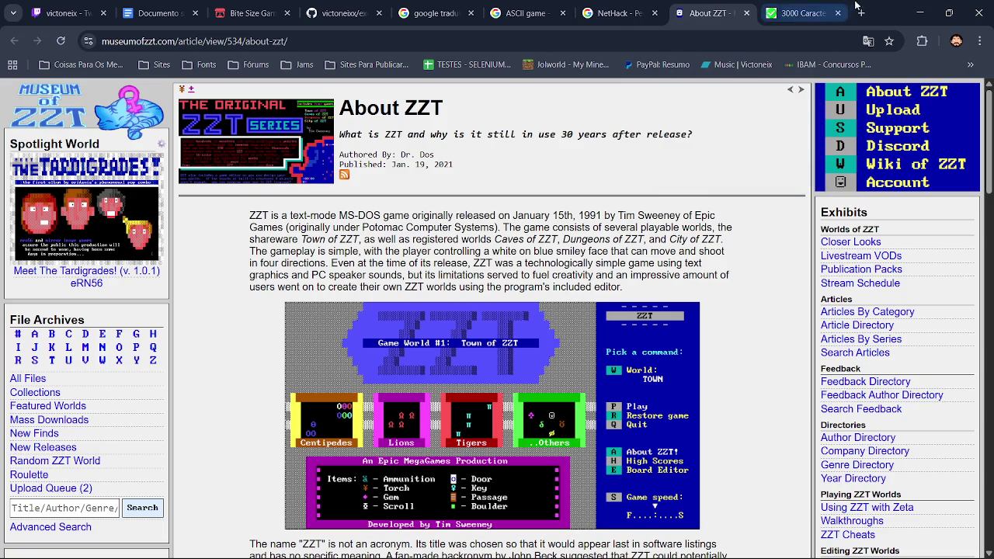
key("alt+Tab")
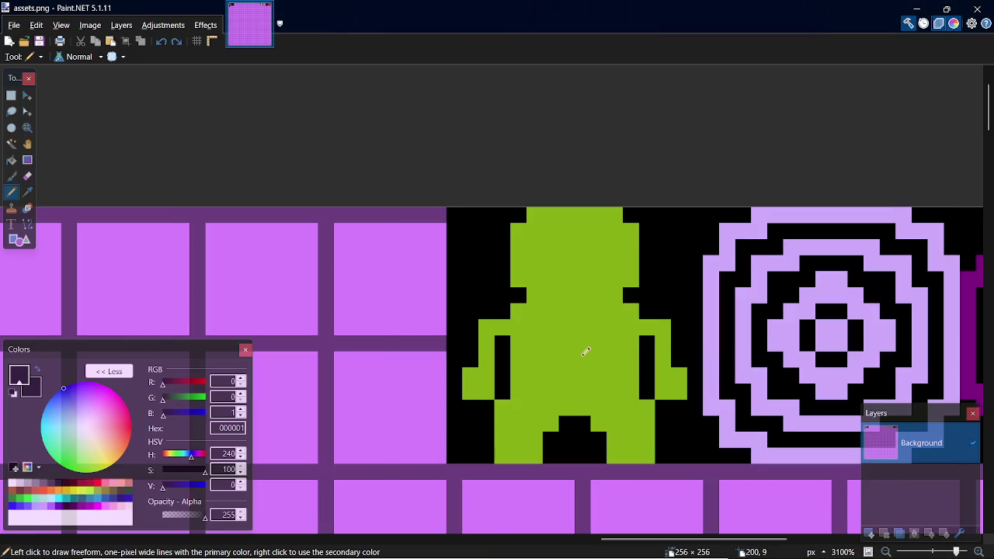
Step: Cover the green figure with a filled black rectangle and save assets.png
key("alt+Tab")
key("alt+Tab")
key("alt+Tab")
key("alt+Tab")
key("alt+Tab")
key("s")
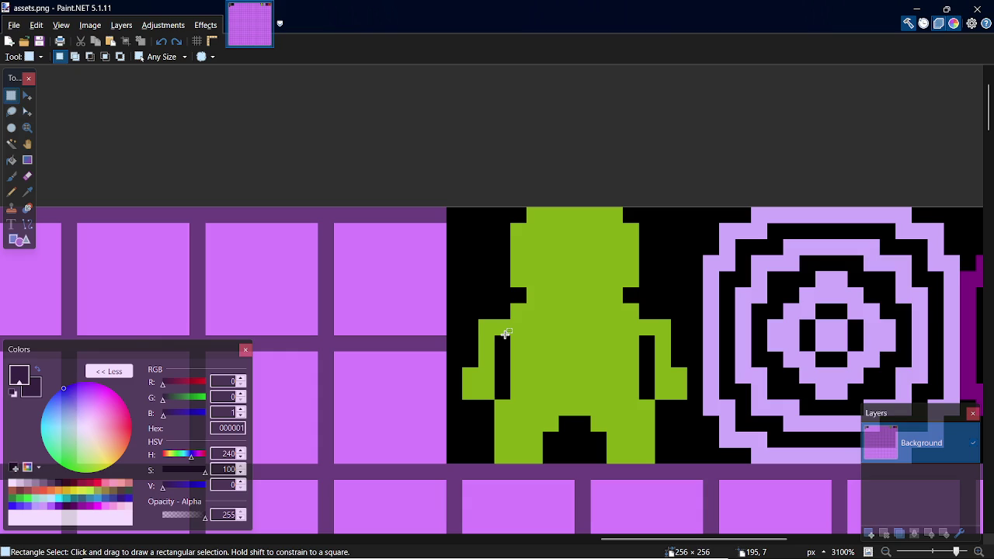
key("l")
key("k")
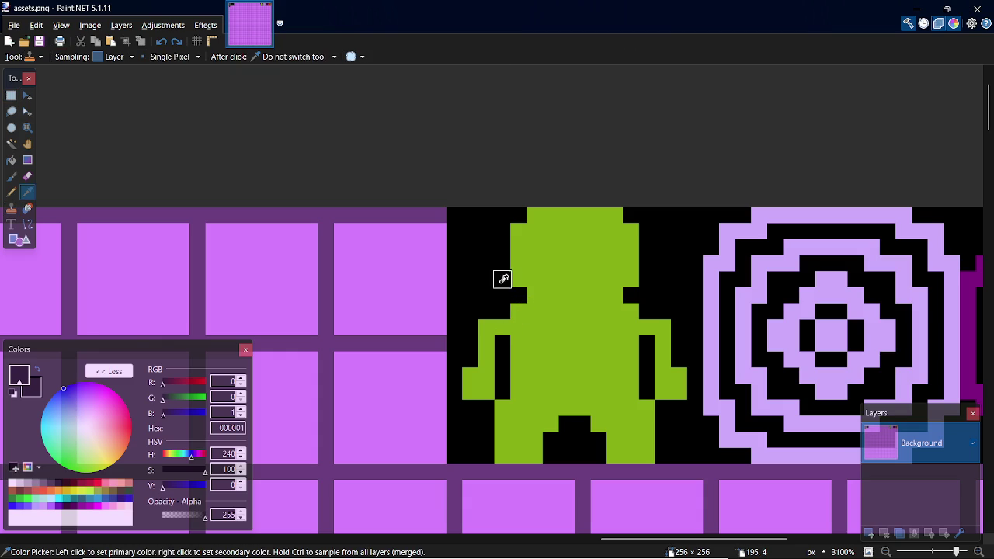
key("o")
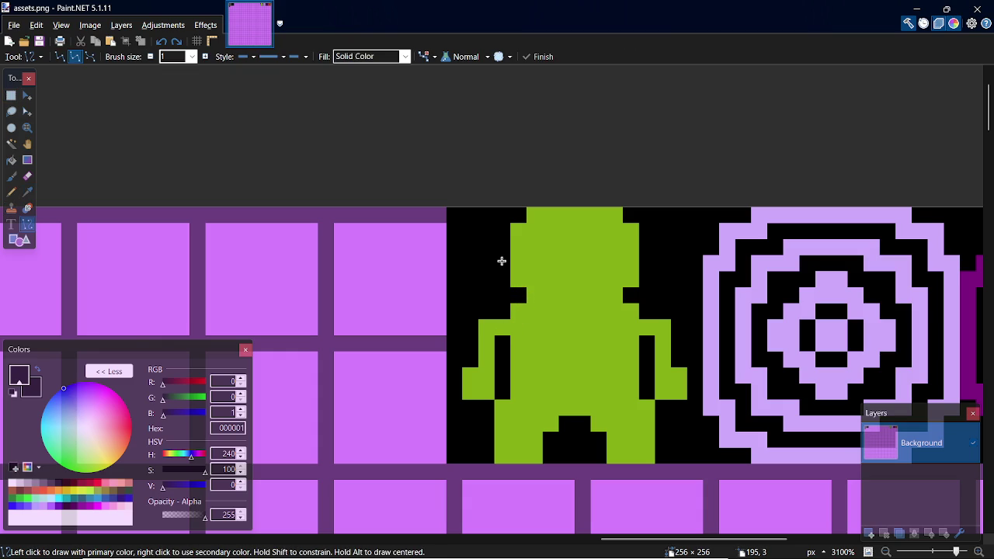
left_click_drag(454, 214, 617, 341)
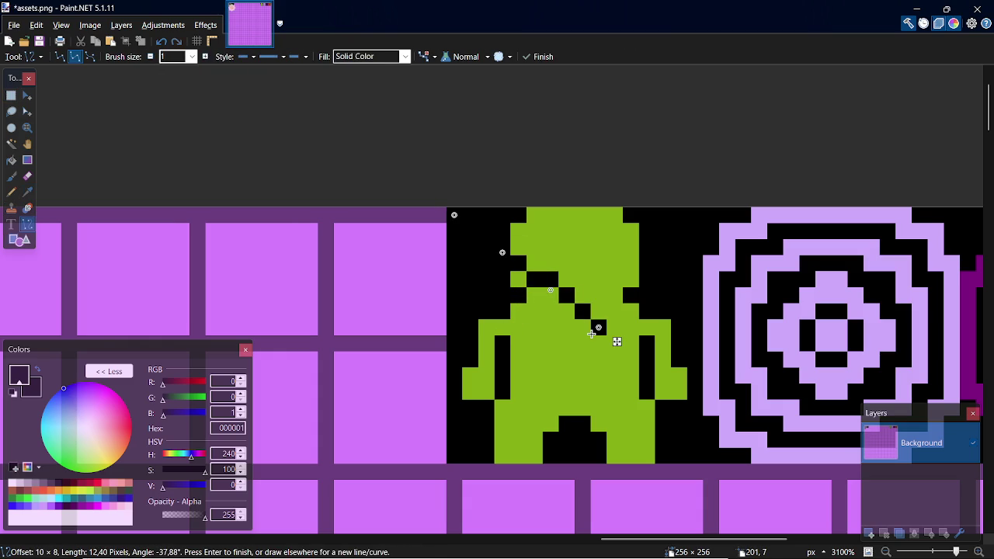
key("ctrl+z")
key("o")
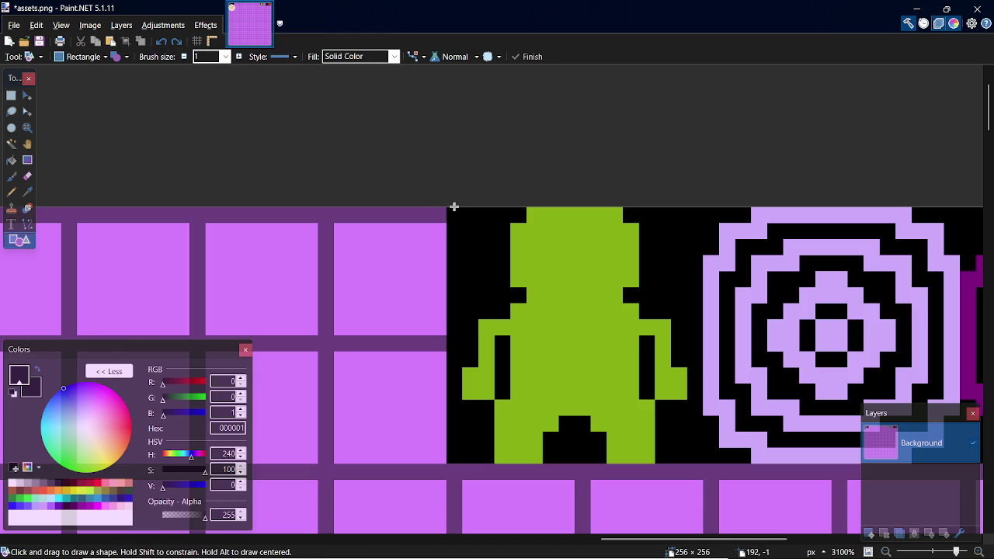
left_click_drag(477, 235, 678, 449)
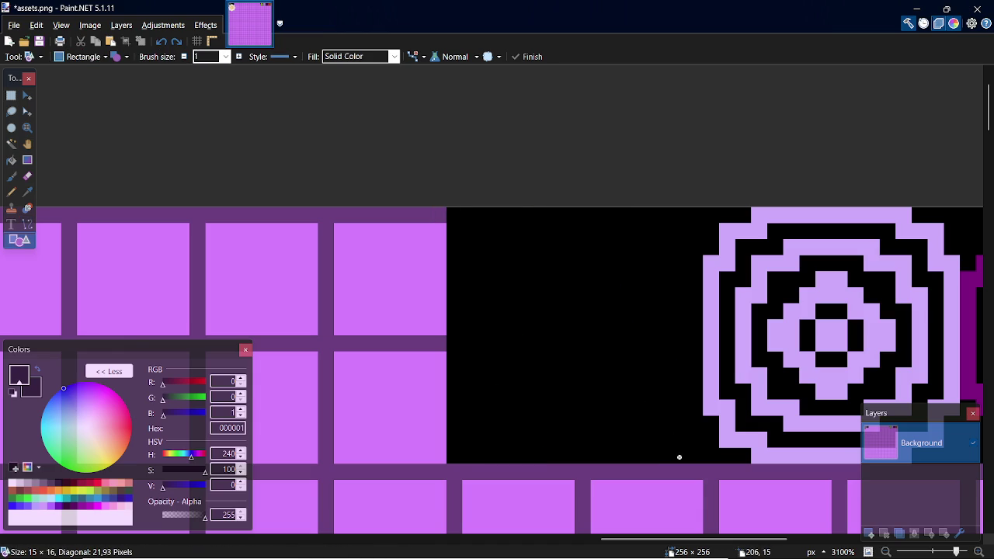
key("s")
key("ctrl+s")
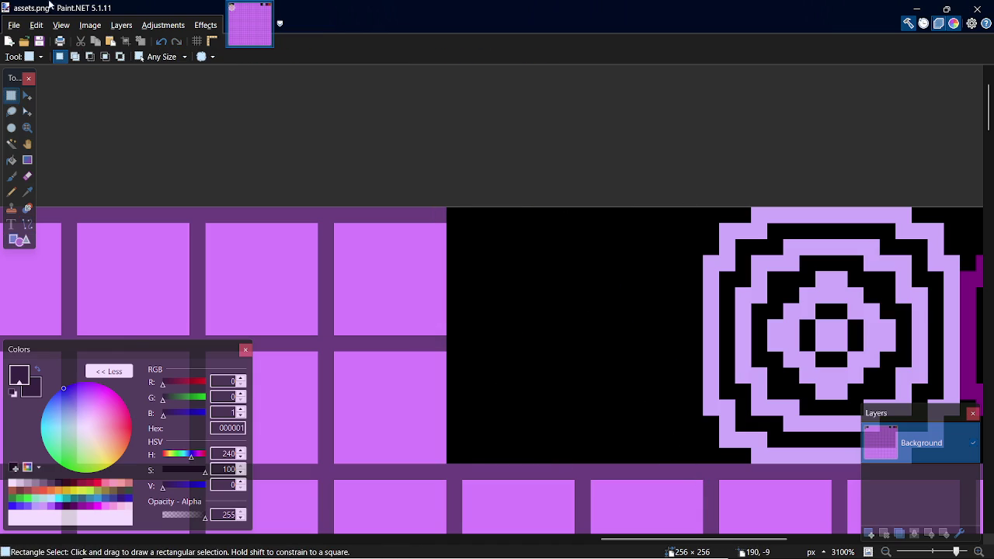
left_click(14, 25)
Step: Open entities.png from the recent files list
key("Escape")
left_click(14, 25)
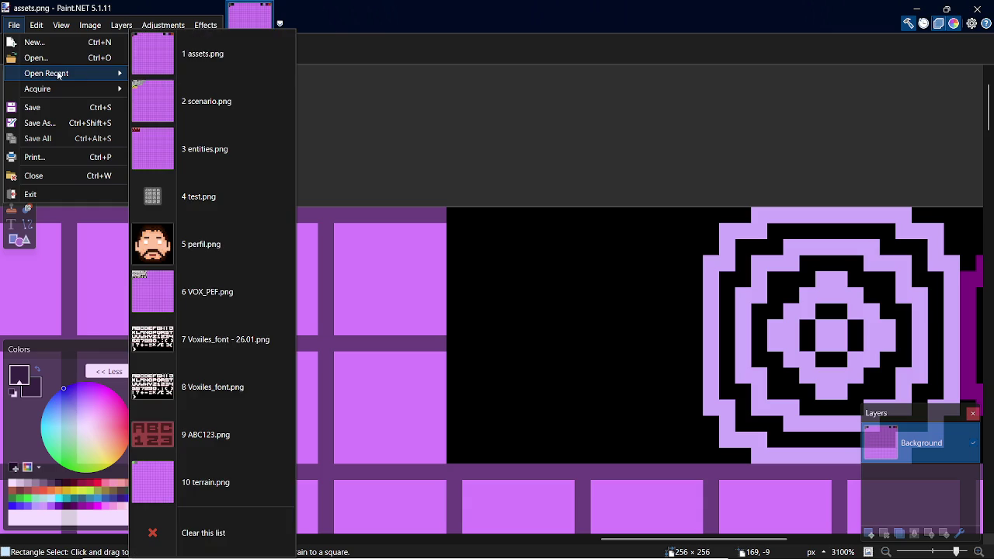
left_click(238, 140)
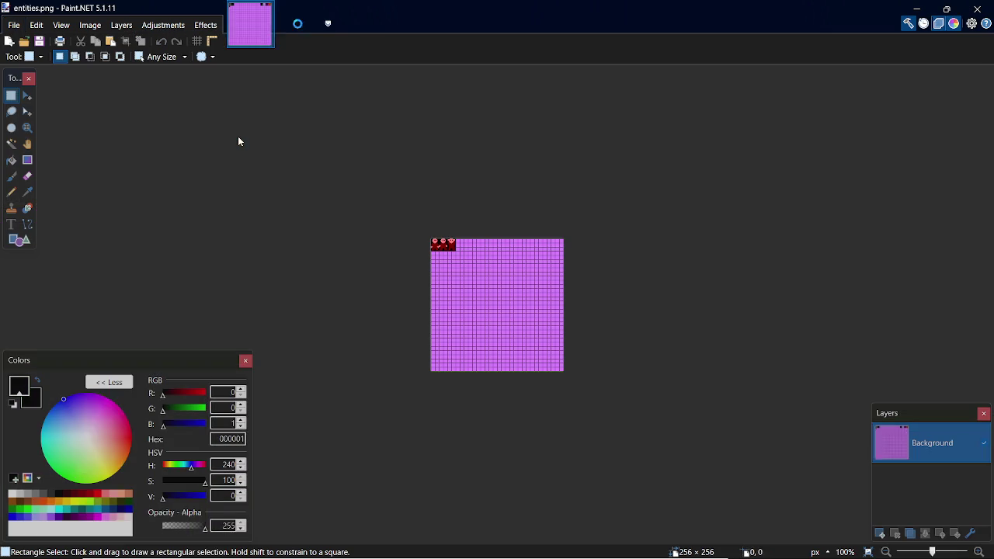
Step: Zoom in on the three red characters in the top-left tiles
scroll(426, 241, "up", 1)
scroll(424, 233, "up", 2)
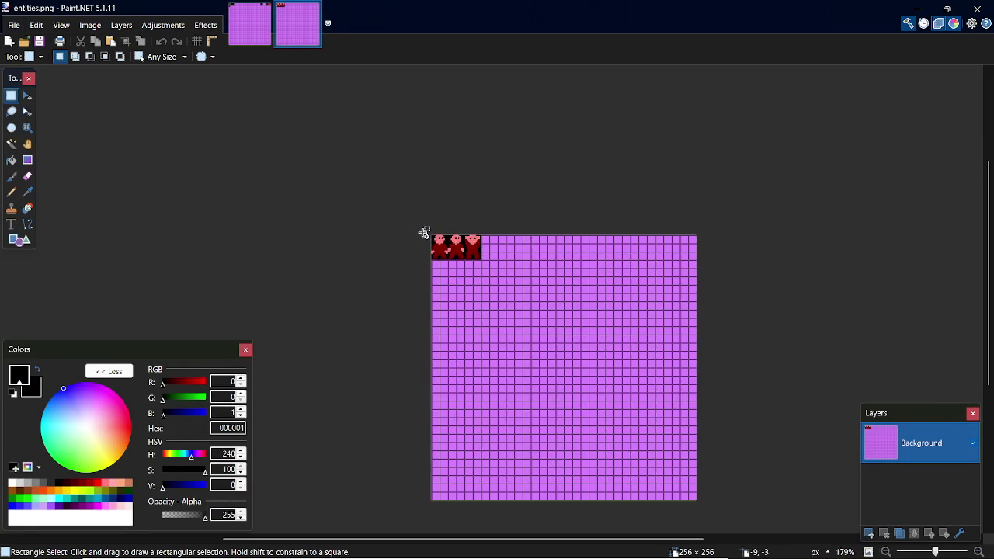
scroll(435, 217, "up", 1)
scroll(437, 216, "up", 4)
scroll(439, 225, "down", 3)
scroll(419, 261, "down", 1)
scroll(417, 263, "up", 2)
scroll(417, 262, "up", 2)
scroll(414, 262, "down", 3)
scroll(409, 260, "up", 1)
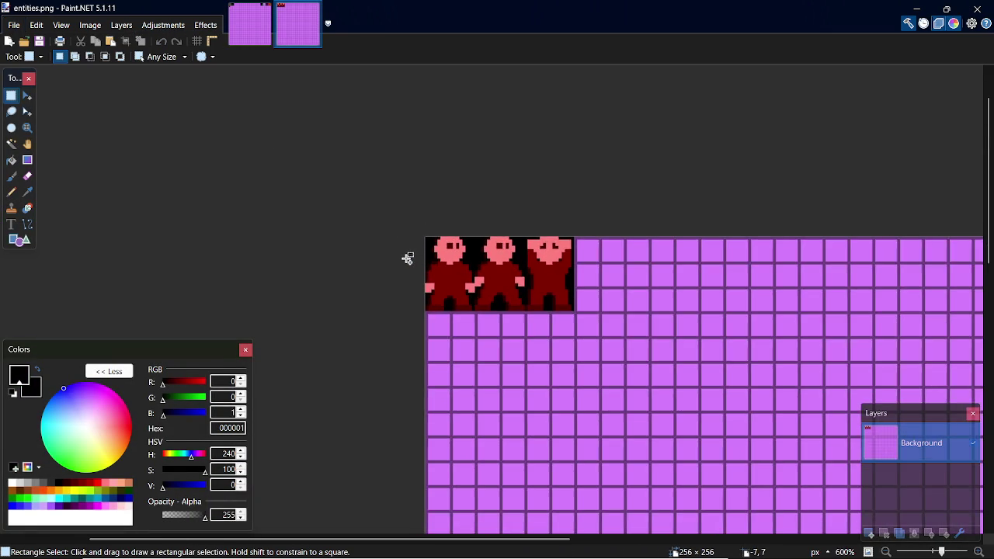
scroll(407, 258, "up", 1)
scroll(396, 250, "up", 3)
scroll(393, 248, "up", 2)
scroll(393, 249, "up", 1)
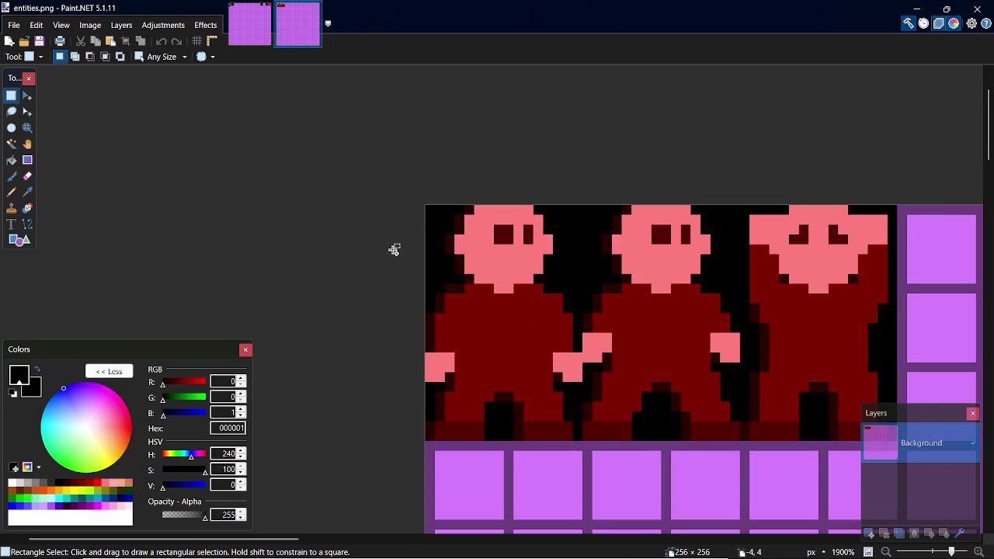
key("k")
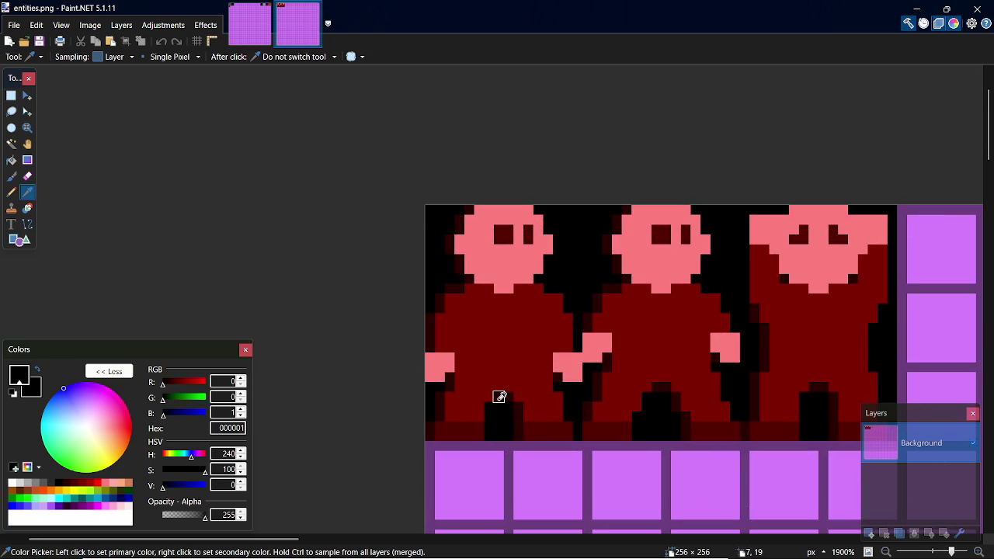
Step: Magic-wand select the first red character's body, head, feet and hands, then paste it into assets.png
left_click(12, 144)
left_click(501, 329)
left_click(499, 260, "ctrl")
left_click(469, 433, "ctrl")
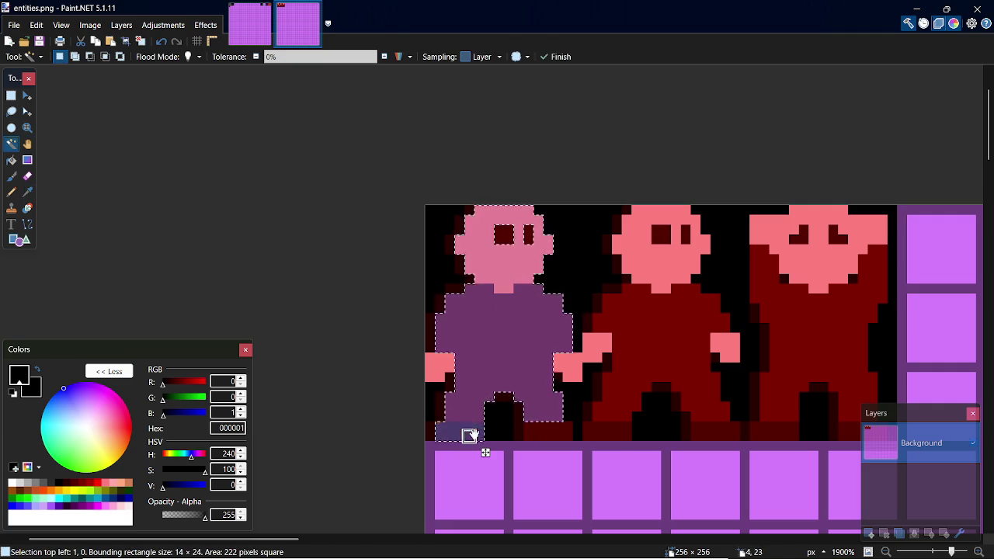
left_click(547, 436, "ctrl")
left_click(566, 377, "ctrl")
left_click(432, 366, "ctrl")
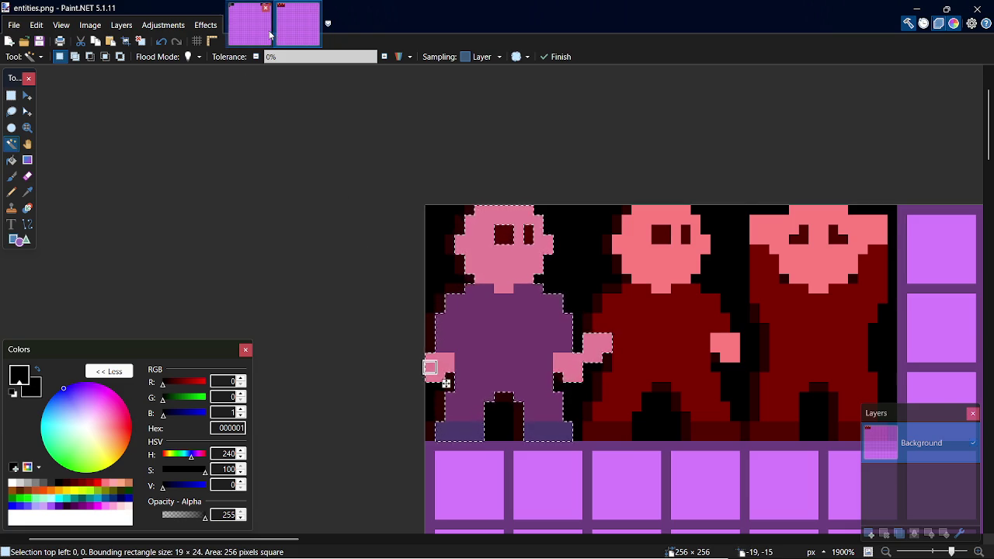
left_click(249, 24)
key("ctrl+v")
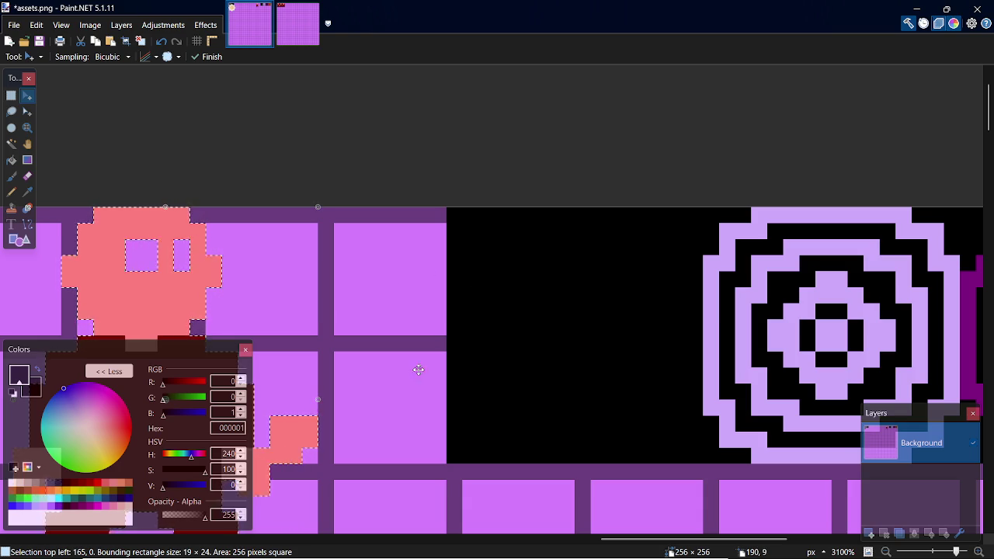
Step: Position the pasted red character inside the blank black tile
left_click_drag(688, 543, 601, 542)
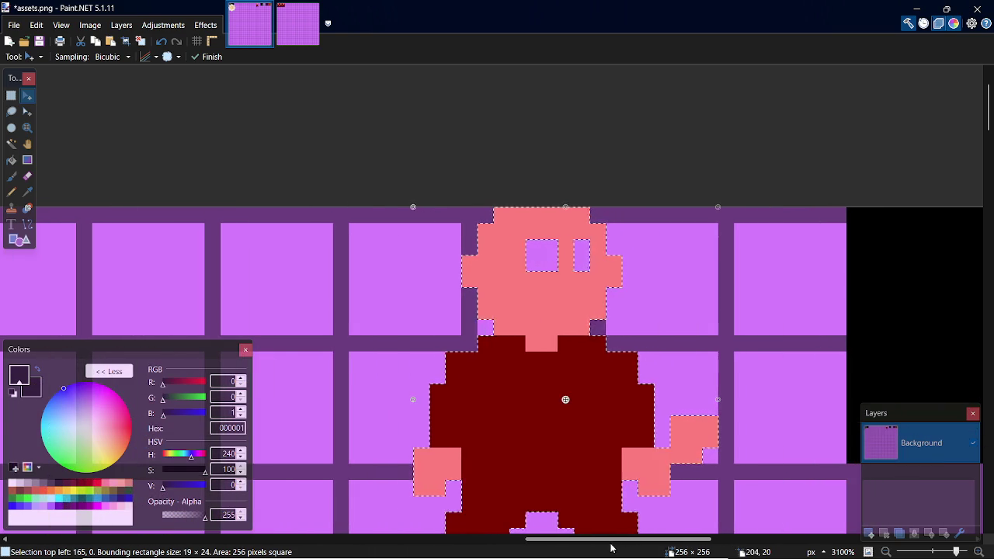
scroll(644, 402, "down", 2)
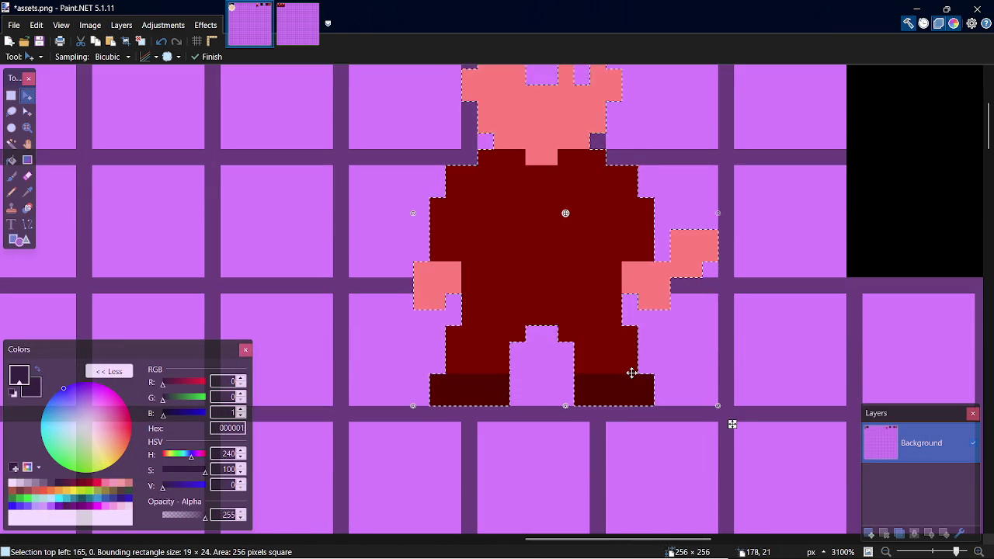
key("k")
left_click(583, 309)
key("m")
left_click_drag(573, 269, 943, 272)
key("ctrl+z")
key("ctrl+z")
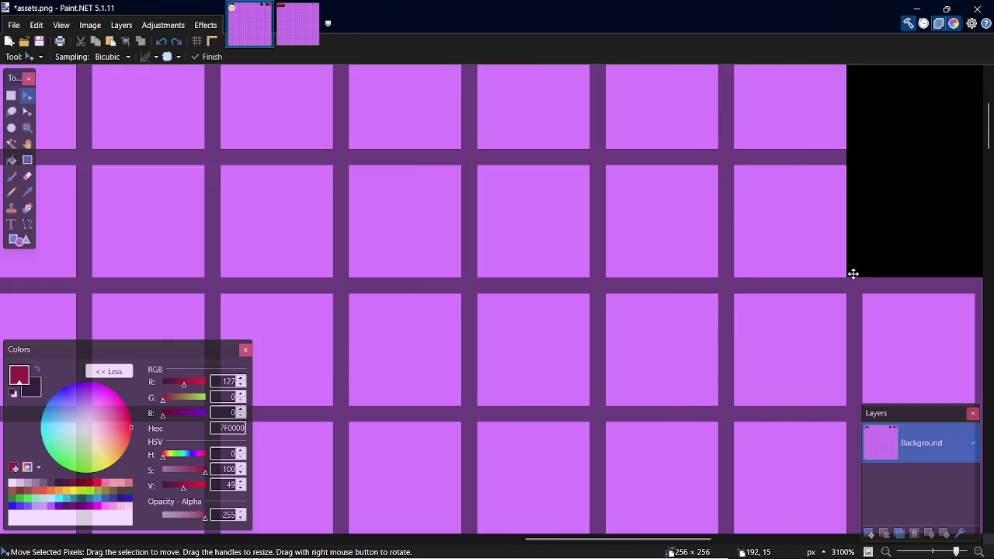
key("ctrl+y")
mouse_move(333, 200)
left_mouse_down()
mouse_move(991, 154)
mouse_move(608, 297)
mouse_move(588, 257)
mouse_move(564, 240)
mouse_move(566, 229)
mouse_move(568, 309)
mouse_move(491, 113)
mouse_move(570, 387)
left_mouse_up()
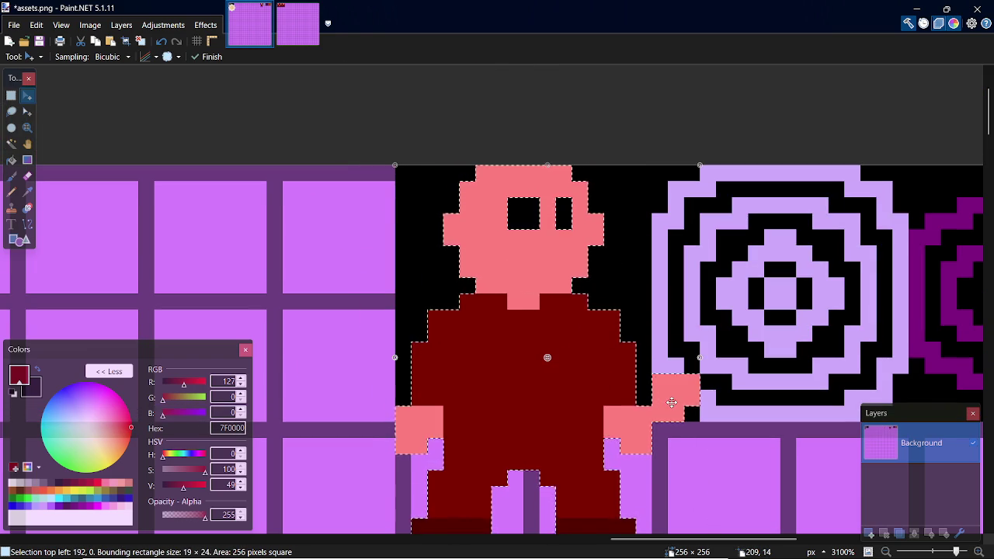
Step: Pencil the stray salmon hand pixels right of the character black and clear the selection
key("k")
left_click(645, 382)
key("p")
mouse_move(666, 381)
left_mouse_down()
mouse_move(670, 399)
mouse_move(689, 382)
mouse_move(678, 406)
left_mouse_up()
key("s")
left_click(750, 362)
key("b")
key("k")
left_click(724, 412)
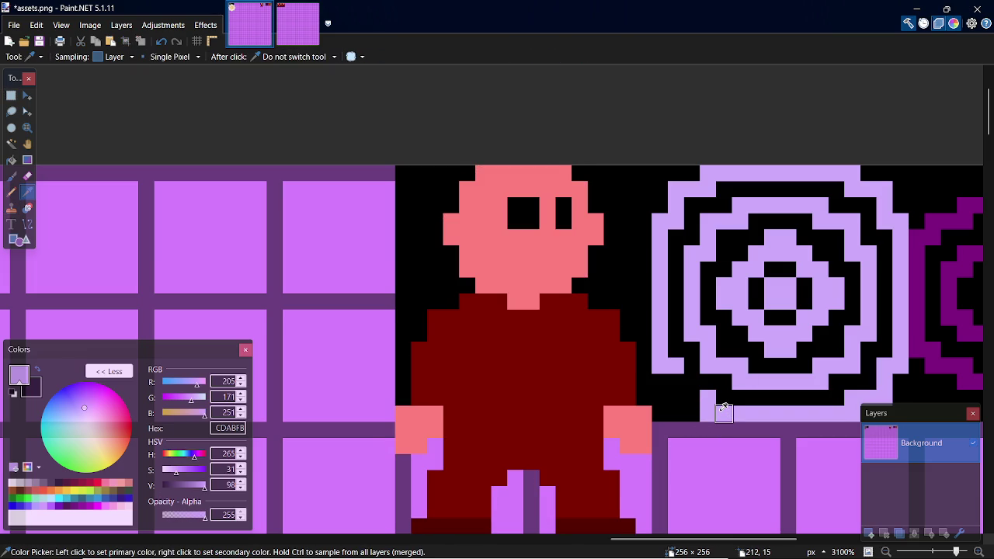
Step: Repaint the ring's lower-left edge lavender and pencil black lines around the character's legs
key("p")
left_click_drag(708, 401, 683, 386)
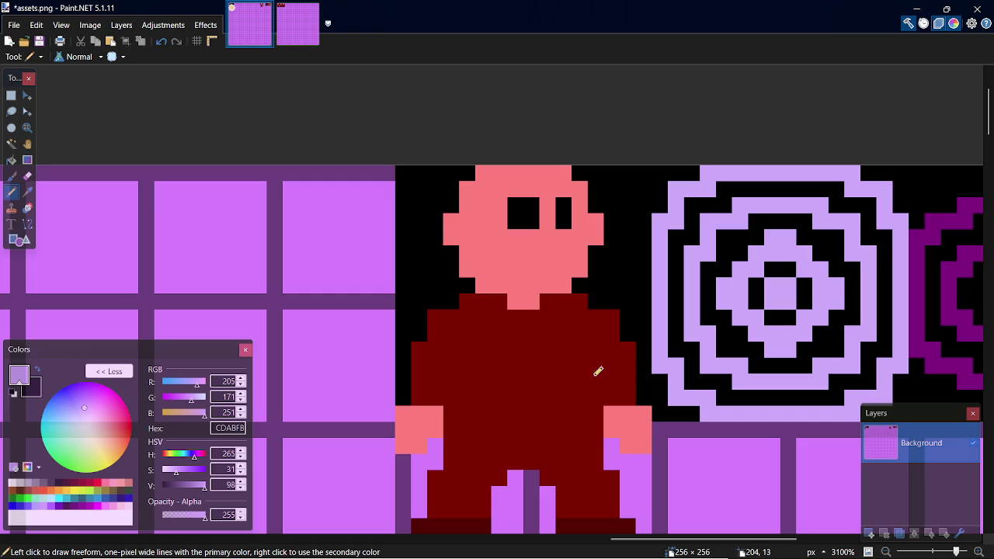
key("k")
left_click(410, 299)
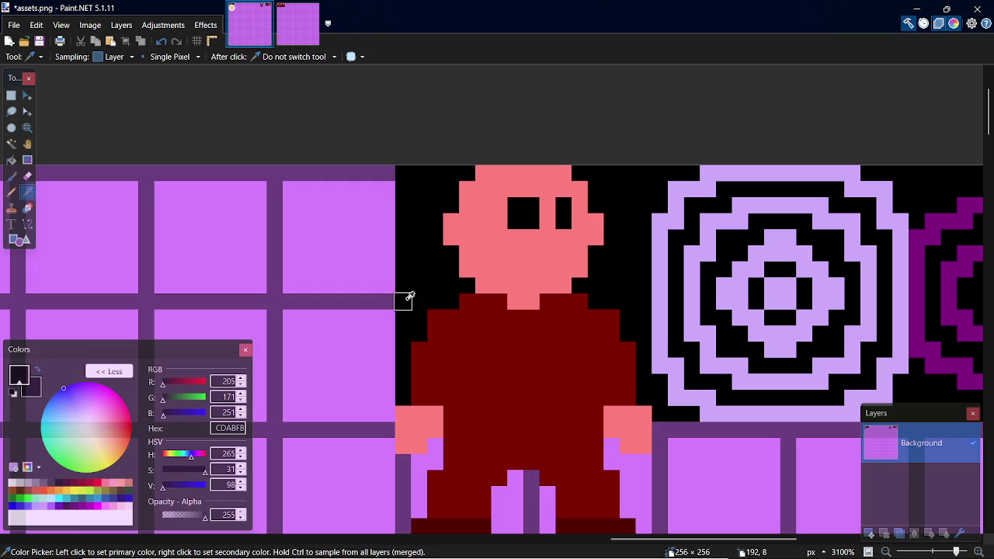
key("p")
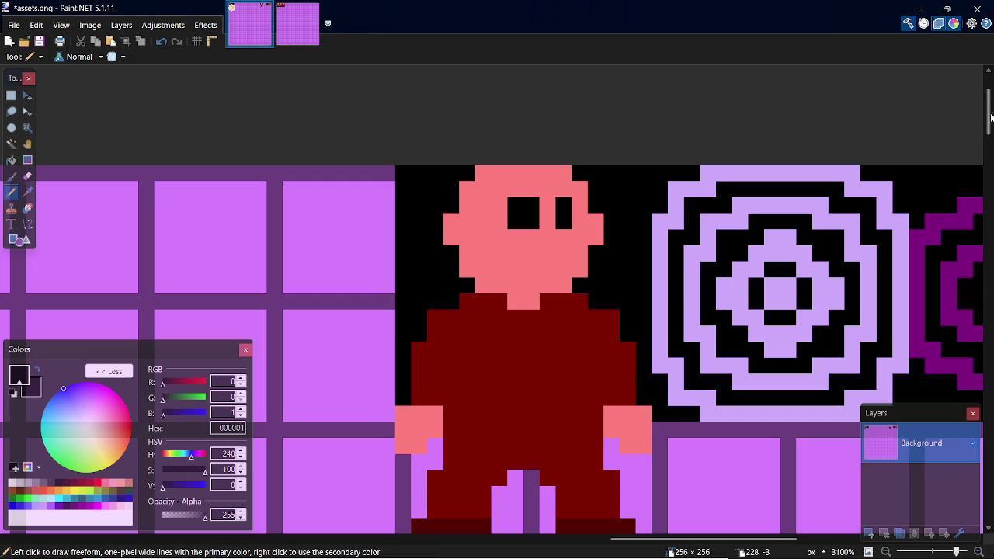
scroll(364, 305, "down", 2)
left_click_drag(404, 313, 406, 383)
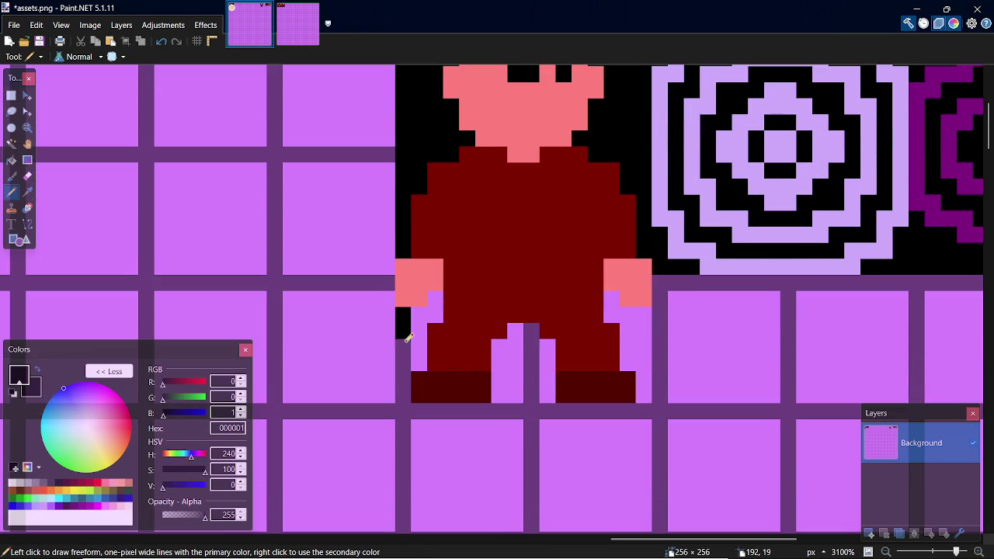
left_click_drag(499, 383, 552, 394)
left_click_drag(657, 394, 641, 309)
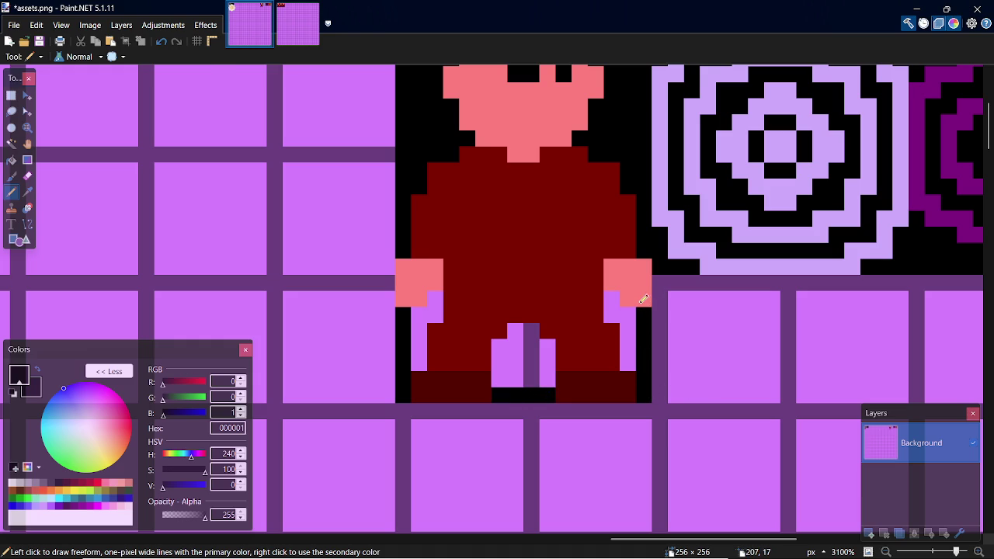
Step: Fill the purple gaps around the legs black, close entities.png and save assets.png
key("f")
left_click(613, 301)
left_click(513, 373)
left_click(547, 363)
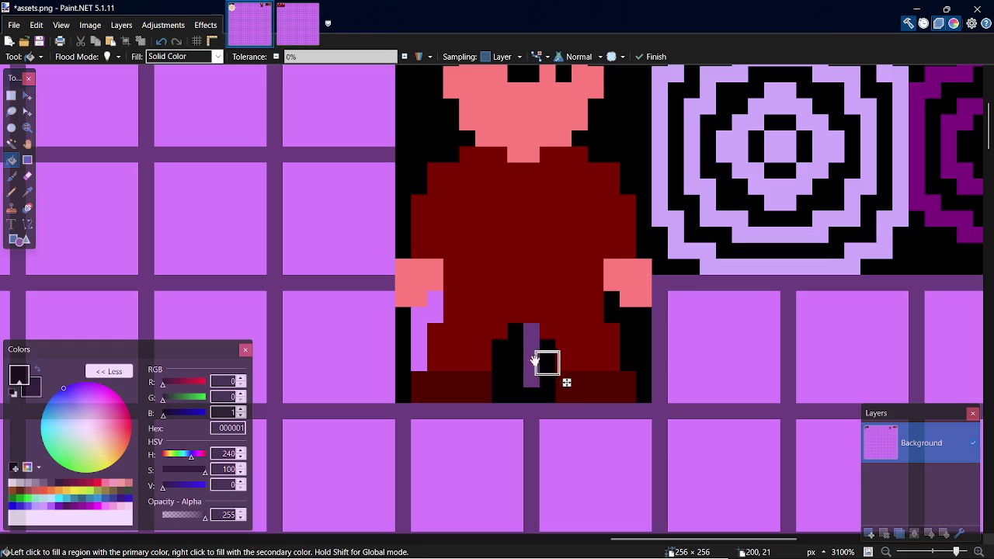
left_click(418, 330)
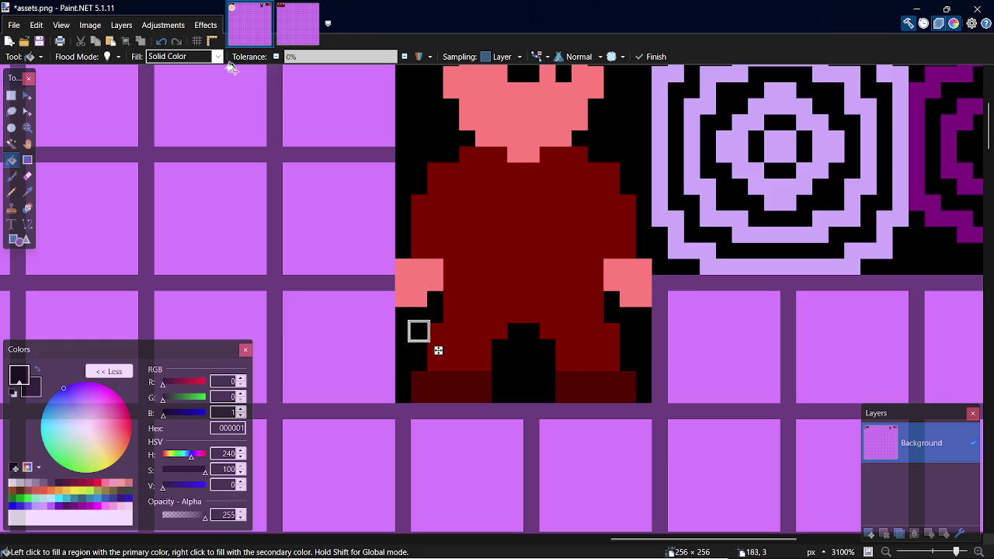
left_click(312, 10)
key("ctrl+s")
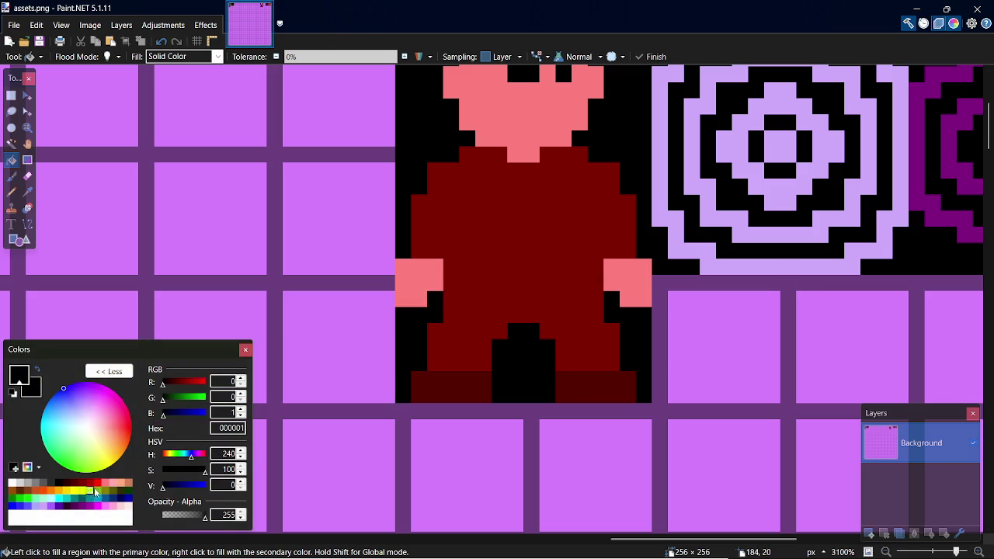
Step: Fill the character's body, head, foot strips and hands with green 86AF17 and save
left_click(90, 491)
left_click(97, 491)
left_click(492, 258)
left_click(522, 109)
left_click(478, 380)
left_click(595, 377)
left_click(627, 282)
left_click(428, 284)
key("ctrl+s")
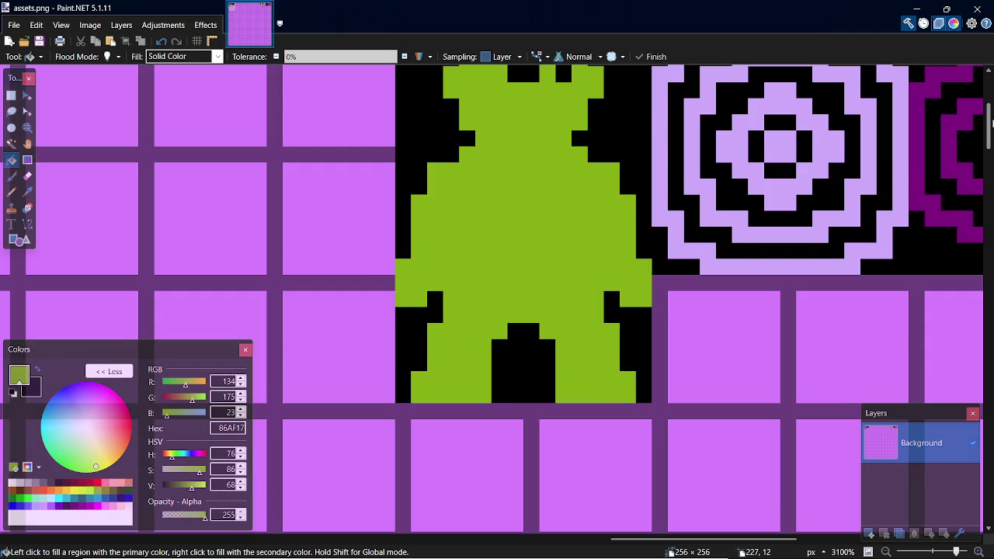
Step: Fill the character's left eye green, save assets.png, and switch to GameMaker
scroll(645, 175, "up", 3)
left_click(541, 172)
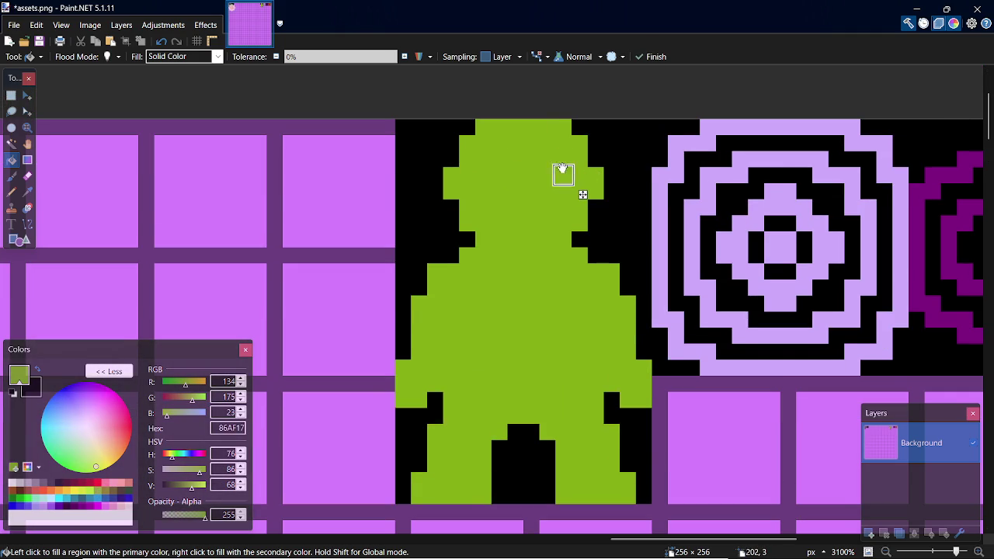
key("ctrl+s")
key("alt+Tab")
key("alt+Tab")
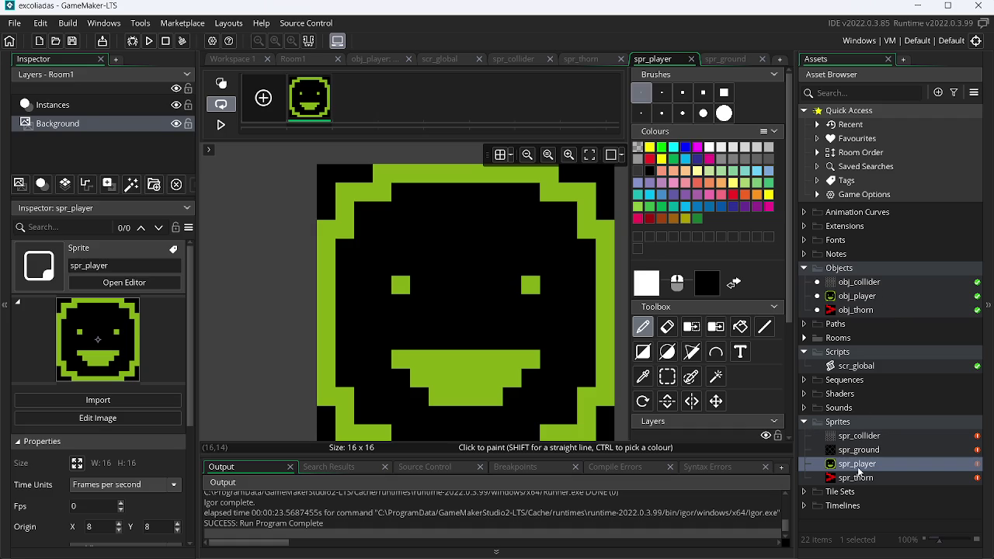
Step: Replace spr_player's 16×16 smiley with the imported assets.png sheet and open its image editor
double_click(852, 463)
left_click(326, 163)
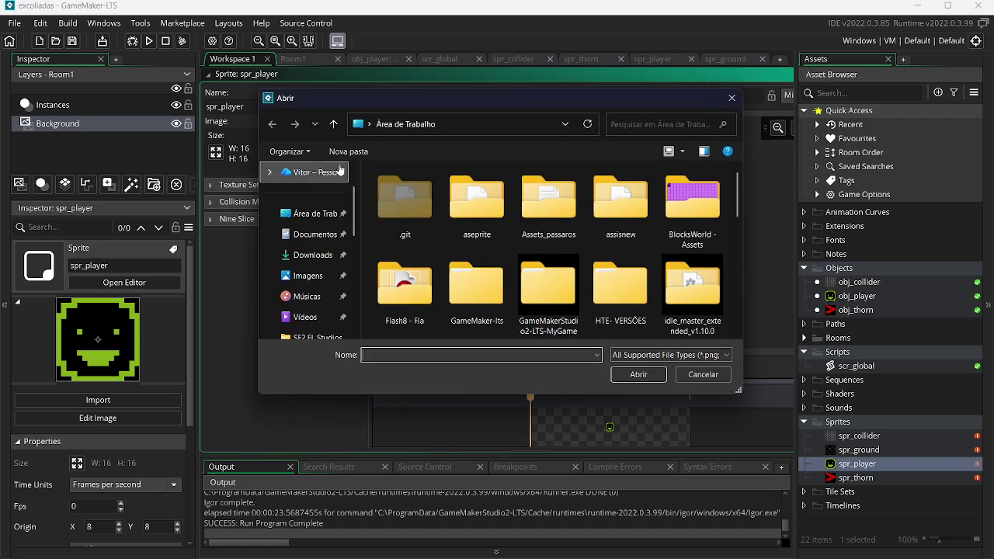
left_click_drag(736, 206, 736, 282)
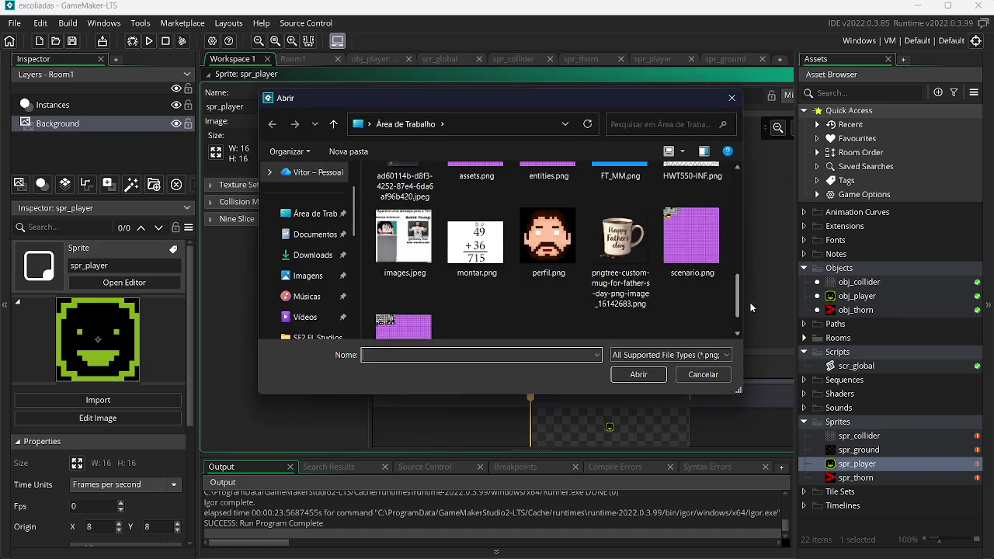
left_click(480, 230)
double_click(480, 231)
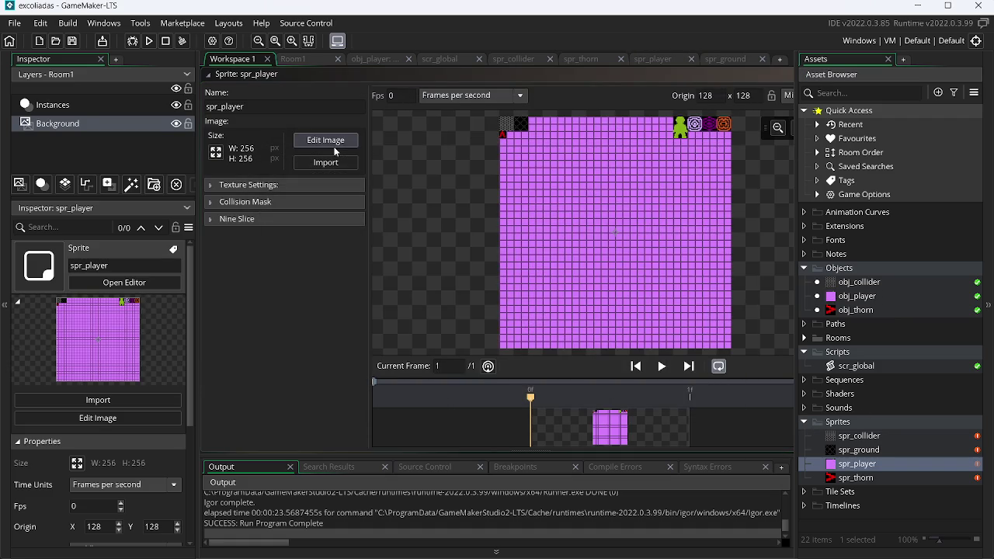
left_click(334, 146)
left_click(360, 25)
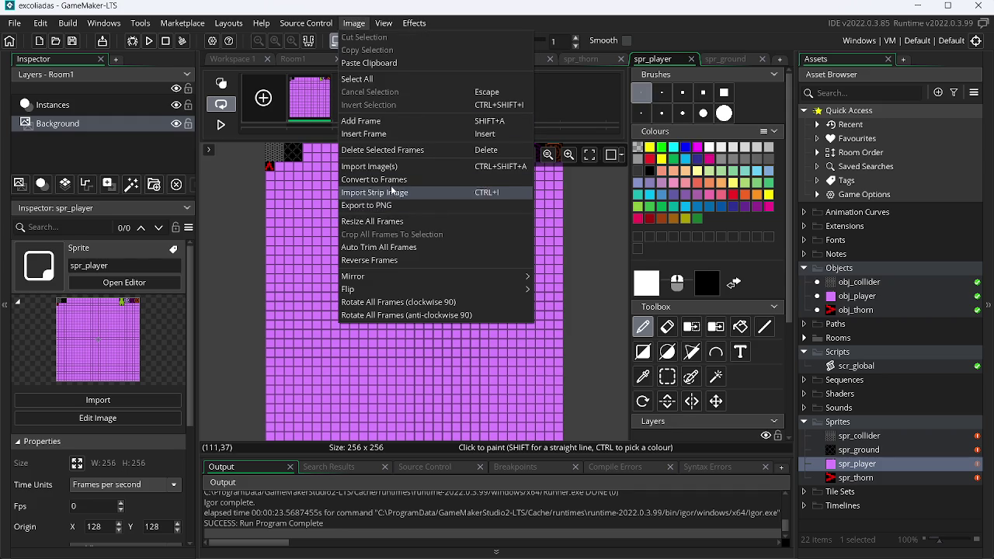
Step: Convert the sheet into one 16×24 frame of the green character, then run the game
left_click(395, 181)
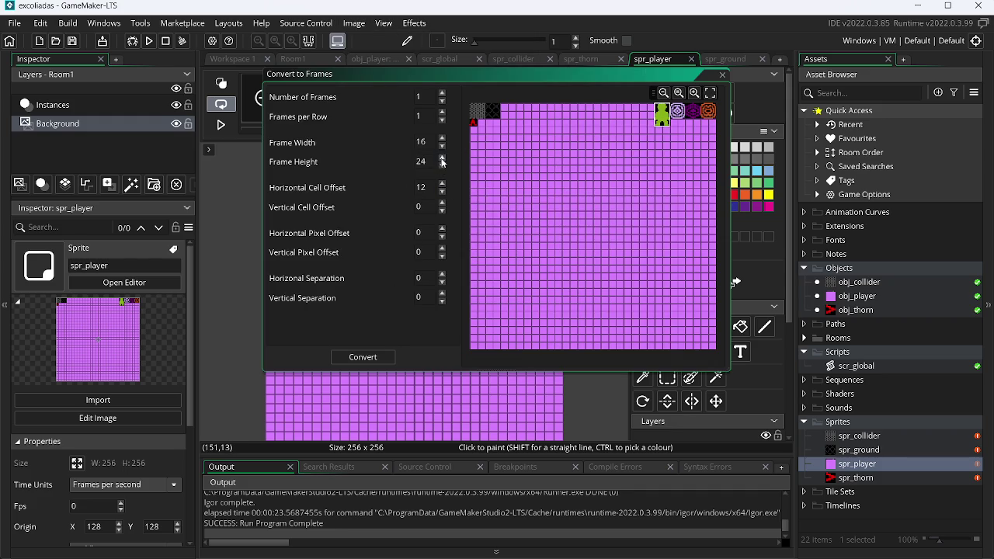
left_click(391, 353)
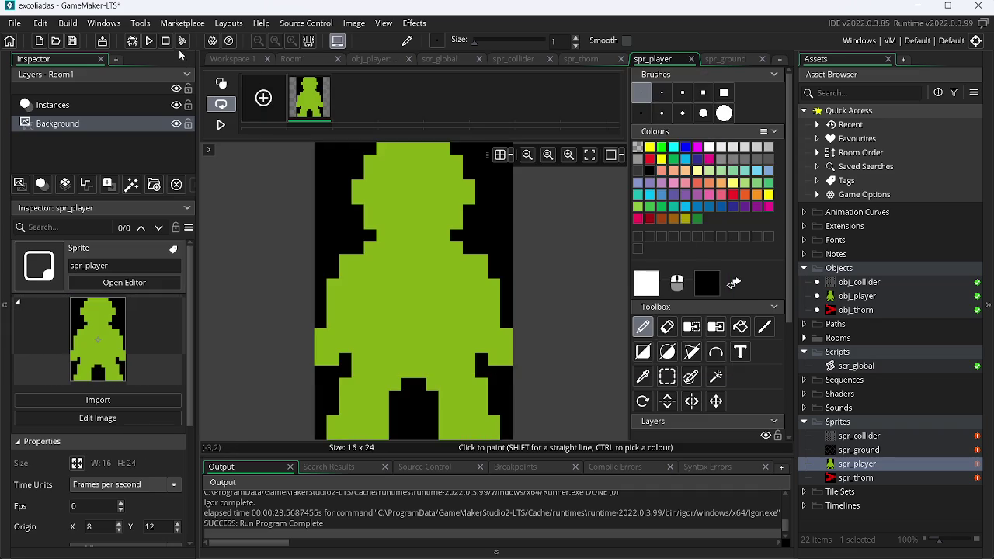
left_click(148, 43)
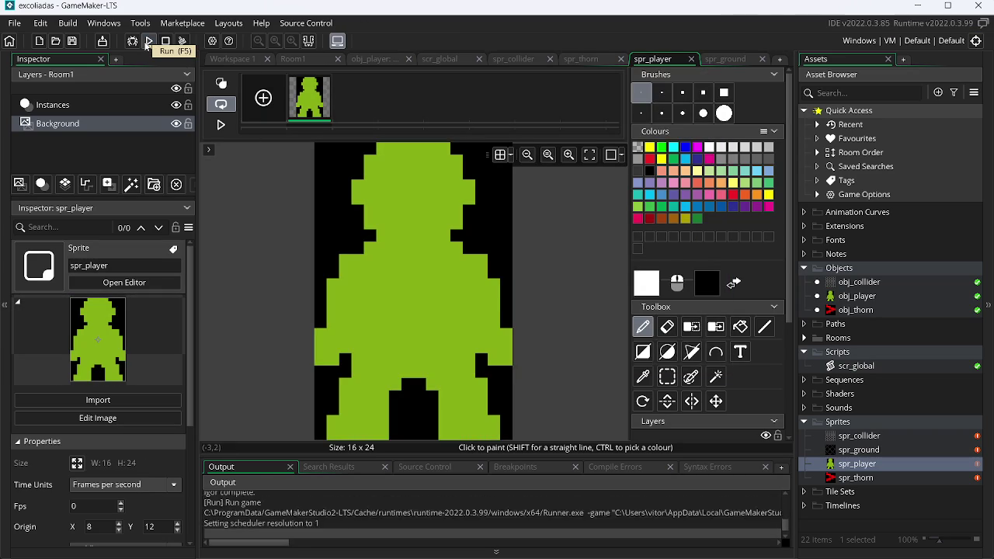
Step: Steer the green player around the room with the arrow keys, including the top-right corner
key("Right")
key("Up")
key("Left")
key("Down")
key("Right")
key("Up")
key("Left")
key("Down")
key("Right")
key("Down")
key("Right")
key("Up")
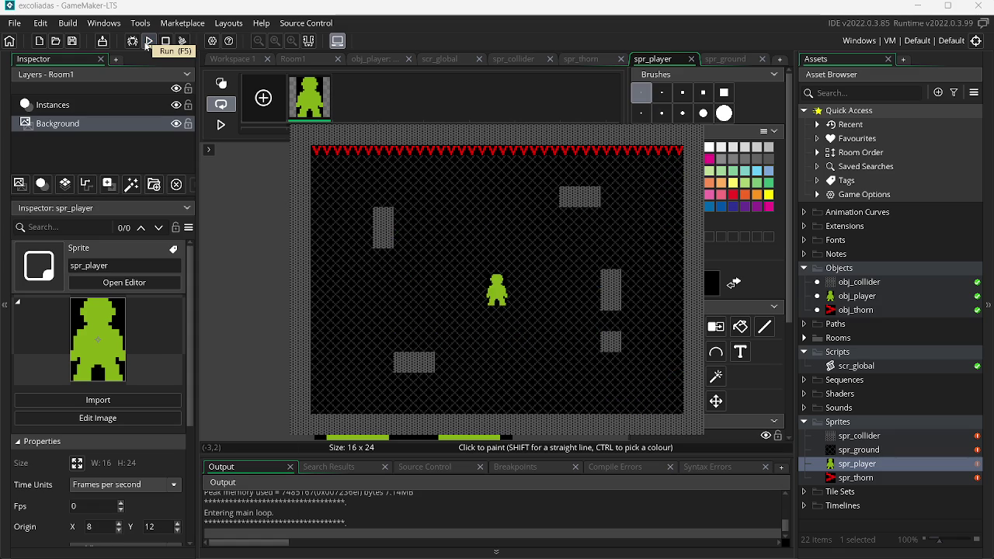
key("Right")
key("Up")
key("Left")
key("Down")
key("Right")
key("Right")
key("Up")
key("Left")
key("Down")
key("Left")
key("Down")
key("Right")
key("Right")
key("Left")
key("Left")
key("Right")
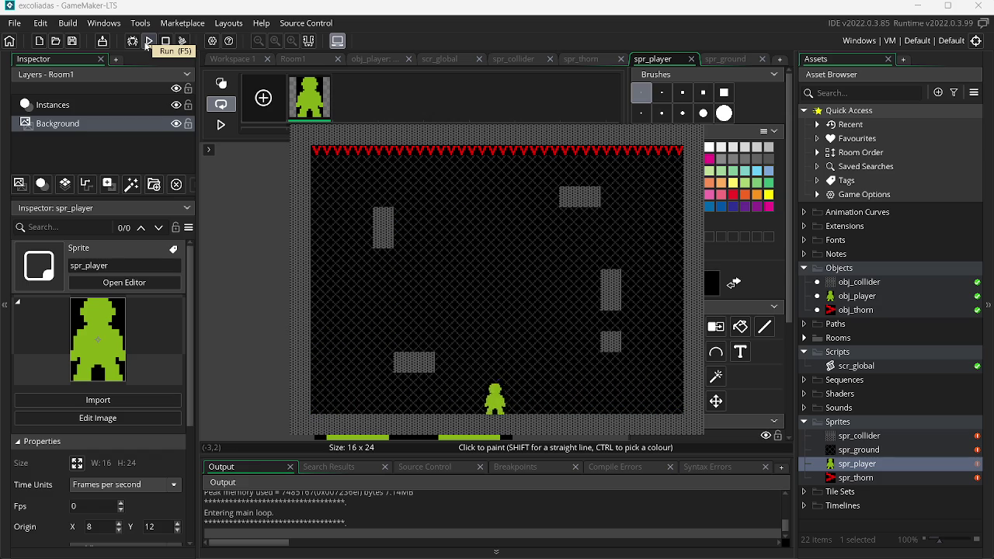
key("Up")
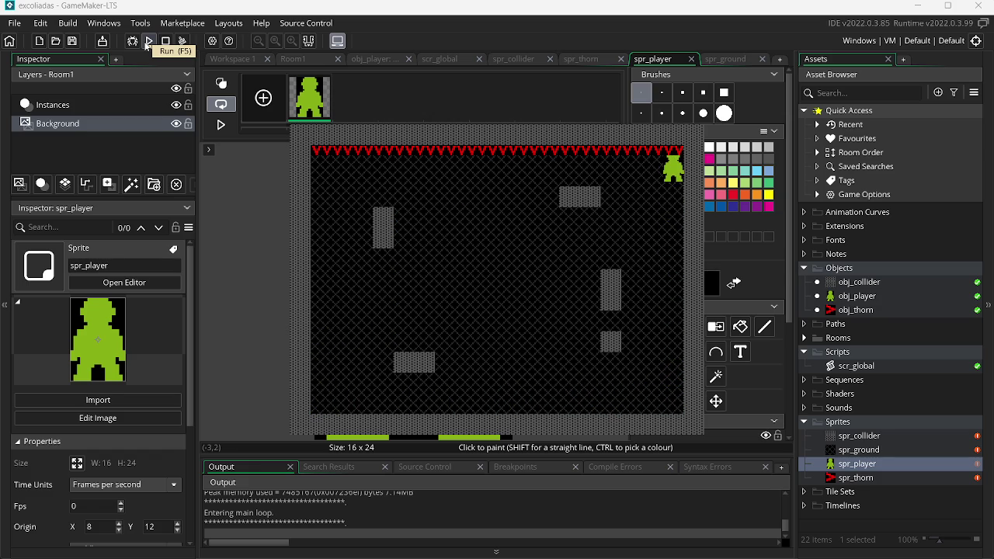